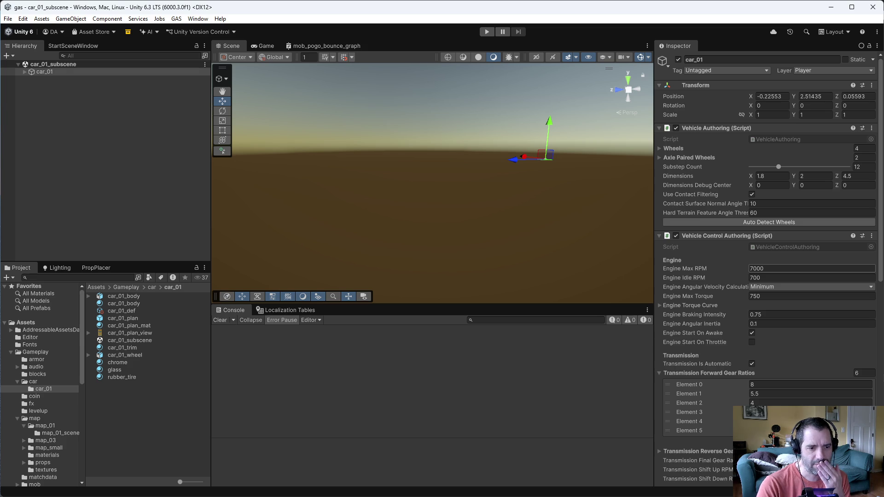
Compute 7000 ÷ 1.7 ÷ 60 in Calculator from the Engine Max RPM, giving about 68.63
{"action": "left_click", "coordinate": [763, 267]}
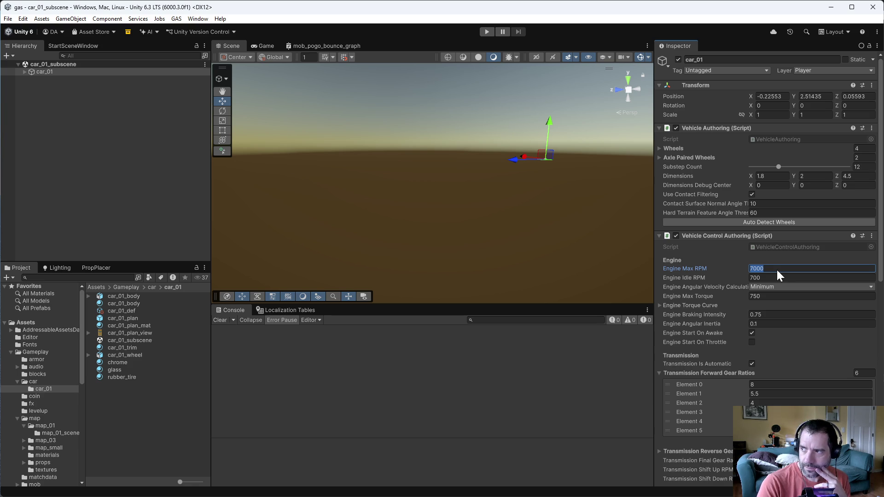
{"action": "key", "text": "alt+Tab"}
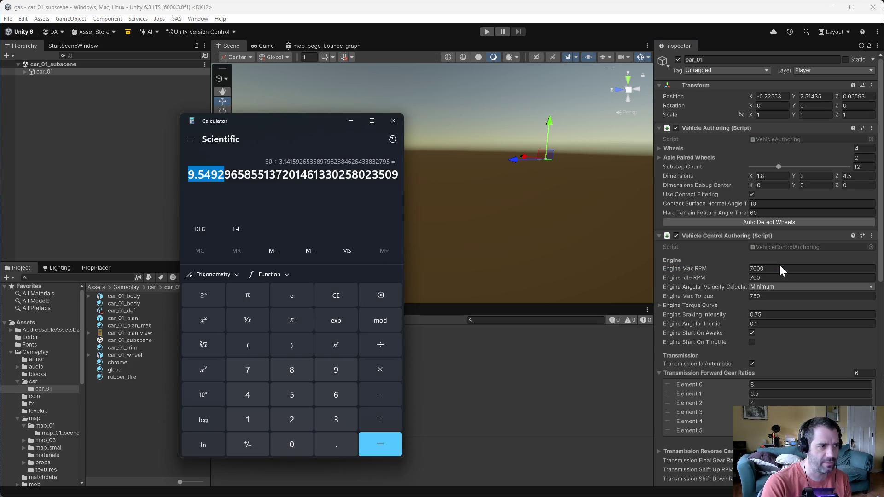
{"action": "type", "text": "7000/1"}
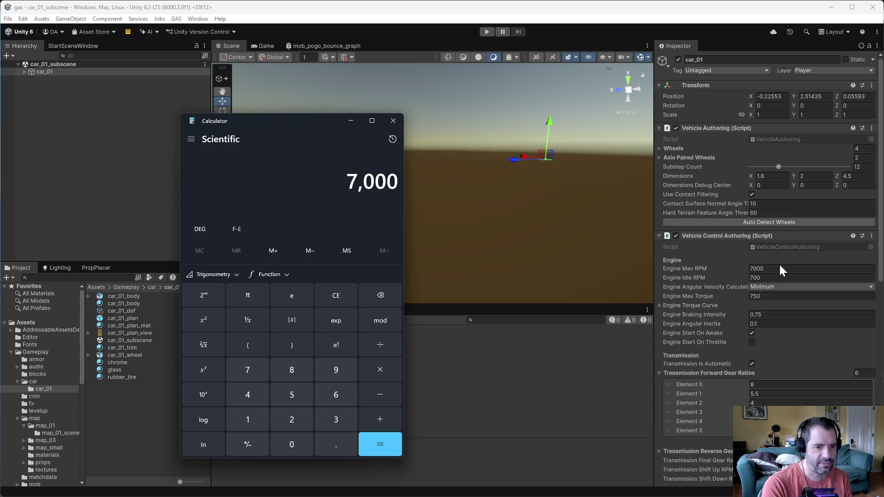
{"action": "type", "text": ".7"}
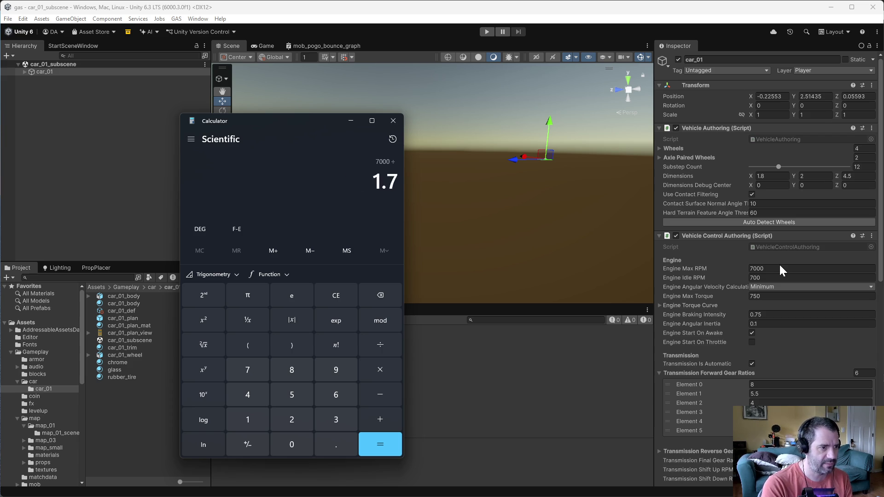
{"action": "key", "text": "Return"}
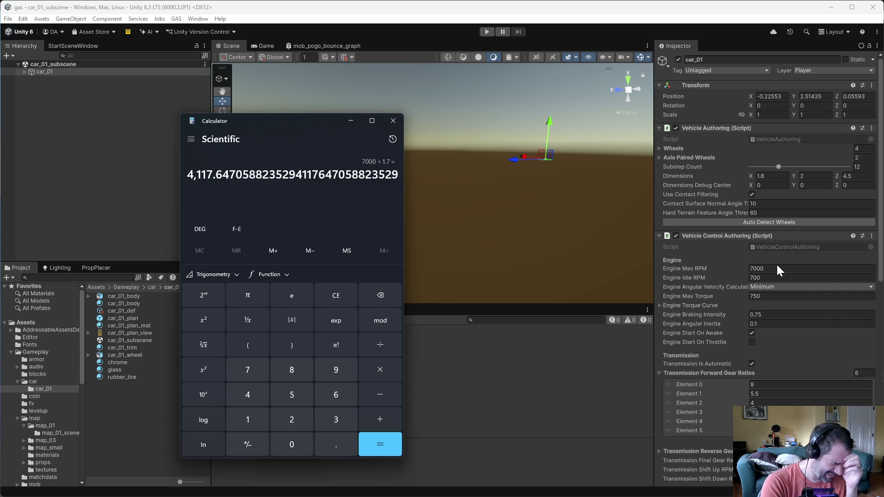
{"action": "type", "text": "/60"}
{"action": "key", "text": "Return"}
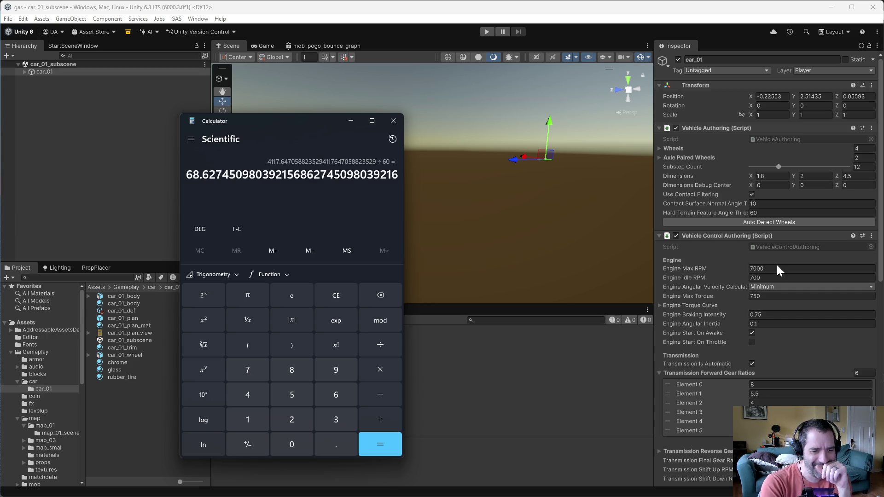
{"action": "scroll", "coordinate": [777, 265], "scroll_direction": "down", "scroll_amount": 5}
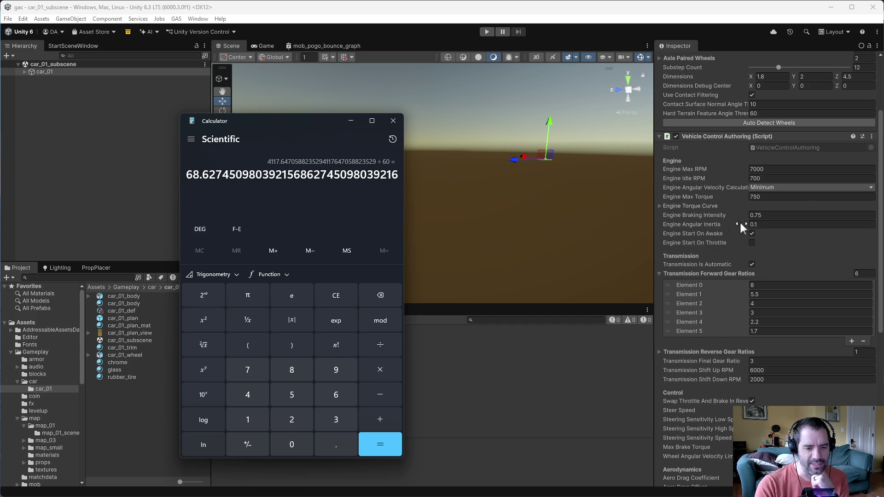
{"action": "scroll", "coordinate": [792, 428], "scroll_direction": "down", "scroll_amount": 3}
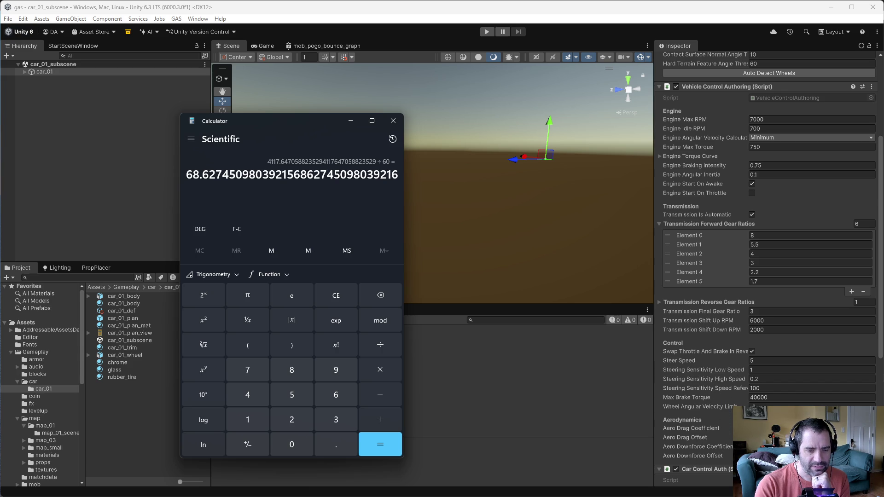
{"action": "scroll", "coordinate": [727, 452], "scroll_direction": "down", "scroll_amount": 1}
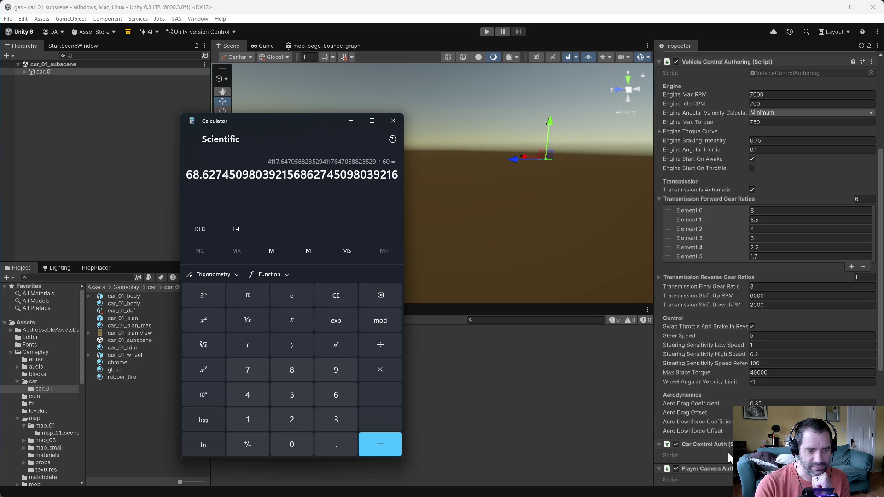
{"action": "scroll", "coordinate": [722, 450], "scroll_direction": "up", "scroll_amount": 3}
{"action": "scroll", "coordinate": [719, 449], "scroll_direction": "down", "scroll_amount": 3}
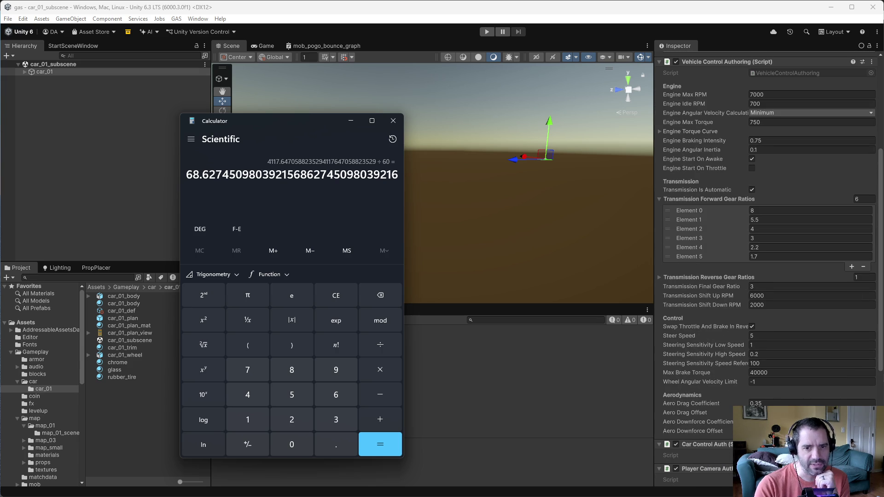
{"action": "scroll", "coordinate": [763, 288], "scroll_direction": "up", "scroll_amount": 3}
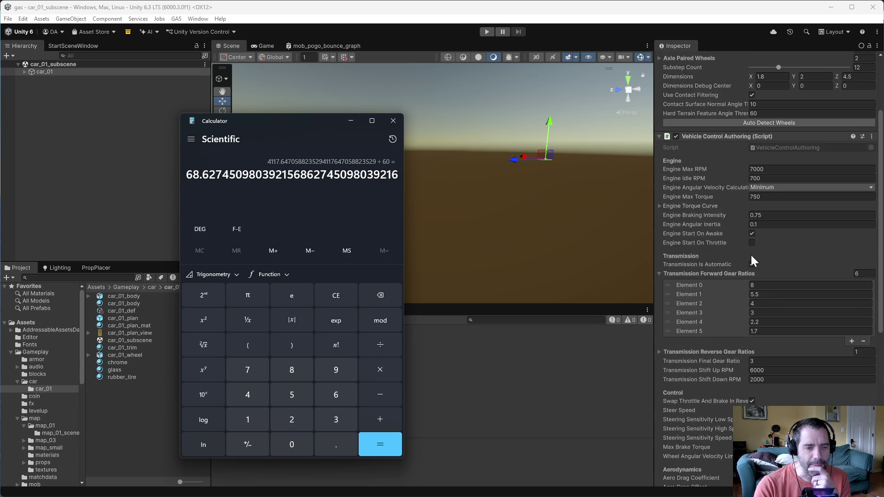
Expand and then collapse car_01's Engine Torque Curve settings in the Inspector
{"action": "left_click", "coordinate": [656, 205]}
{"action": "left_click", "coordinate": [658, 205]}
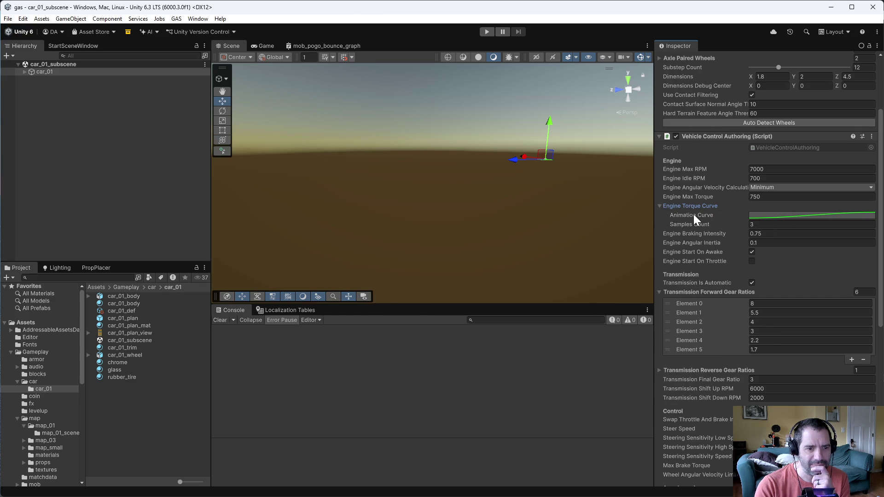
{"action": "mouse_move", "coordinate": [691, 208]}
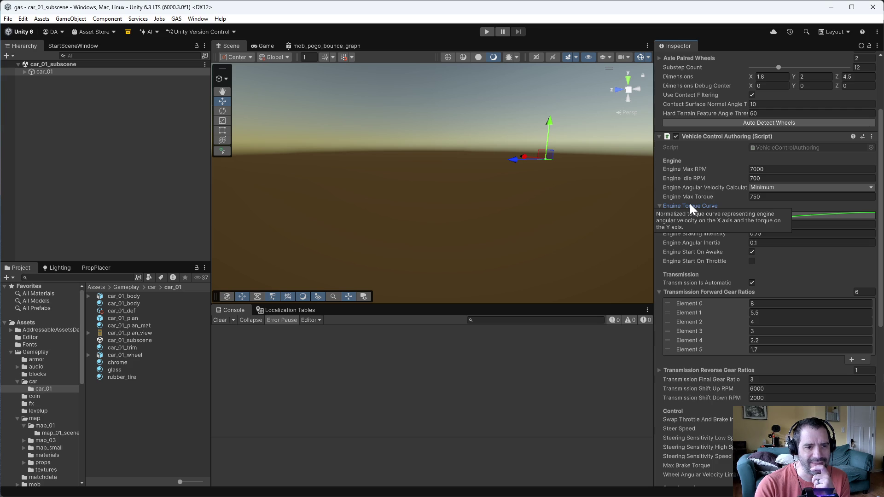
{"action": "left_click", "coordinate": [659, 206]}
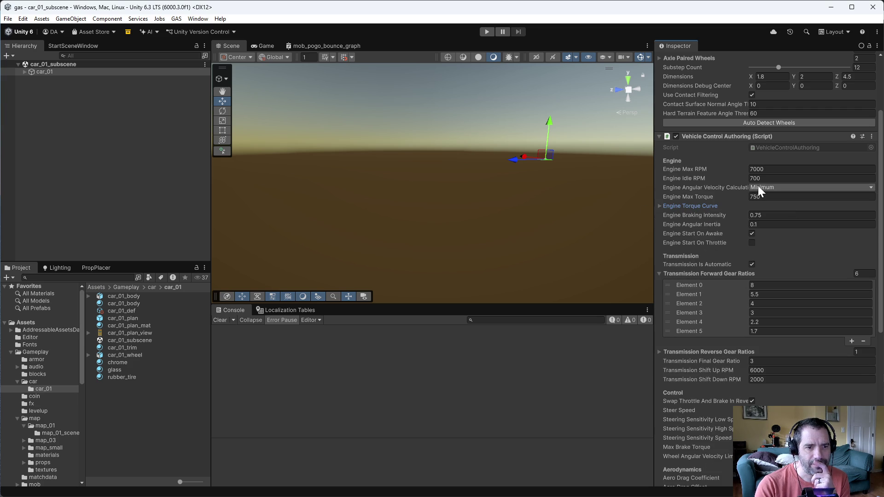
{"action": "mouse_move", "coordinate": [702, 189]}
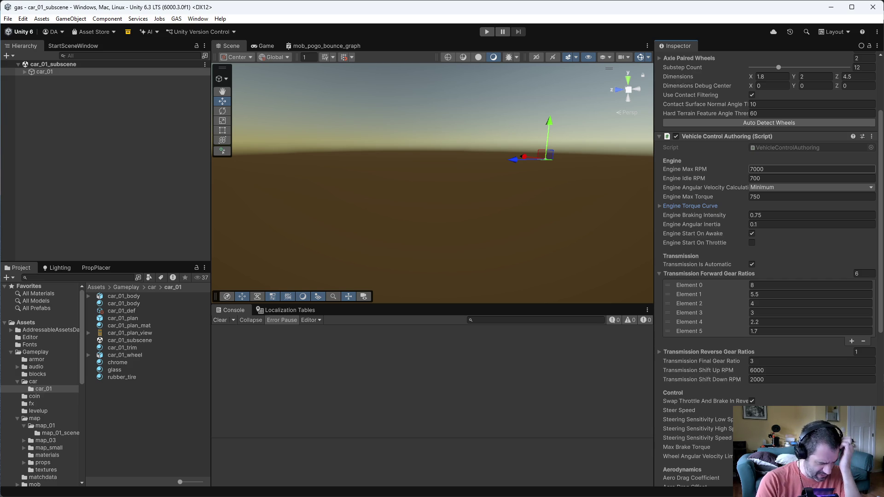
Focus the Engine Idle RPM field, then bring back the calculator showing 68.63
{"action": "left_click", "coordinate": [811, 178]}
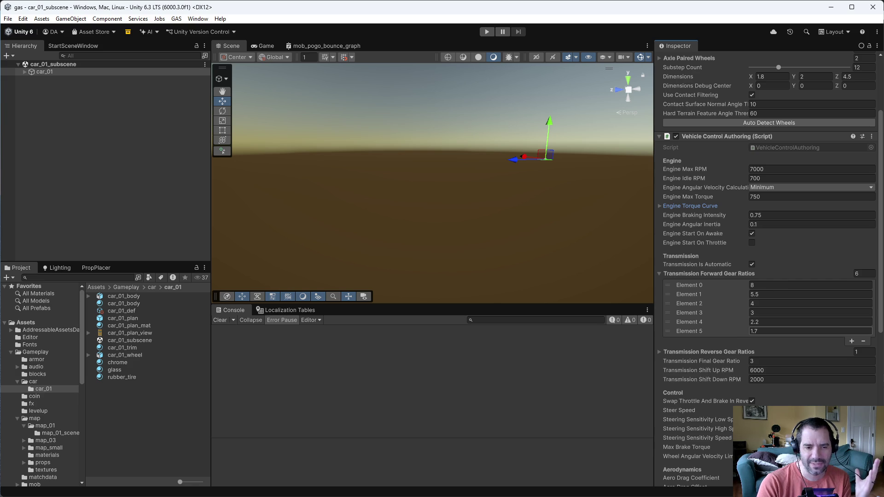
{"action": "key", "text": "alt+Tab"}
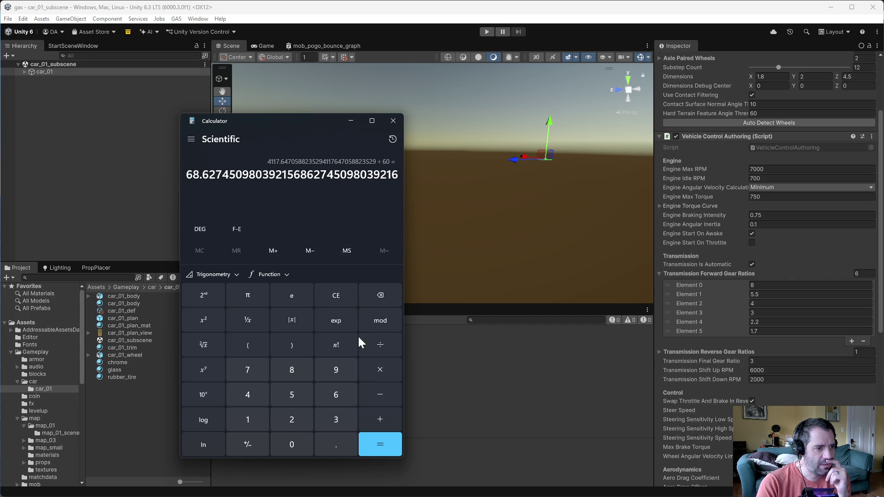
Clear Calculator and recompute 7000 ÷ 1.7 ≈ 4117.65, then bring up Player.cs in Emacs
{"action": "left_click", "coordinate": [389, 295]}
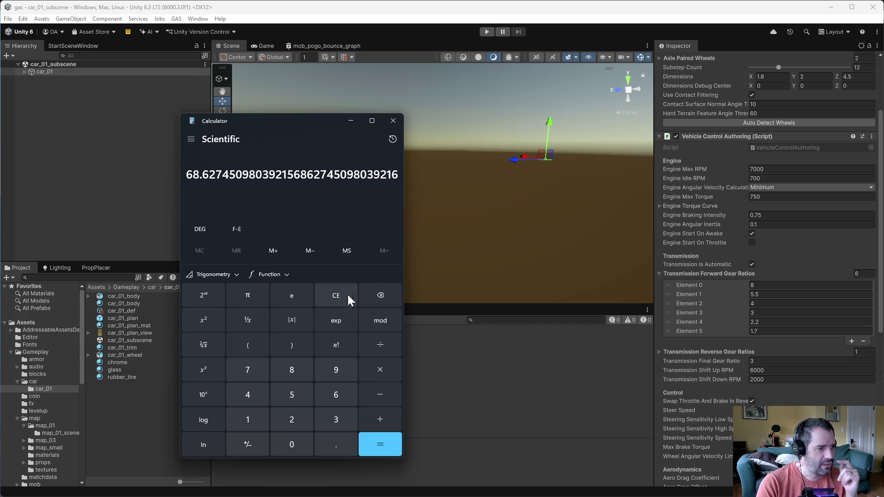
{"action": "left_click", "coordinate": [343, 292]}
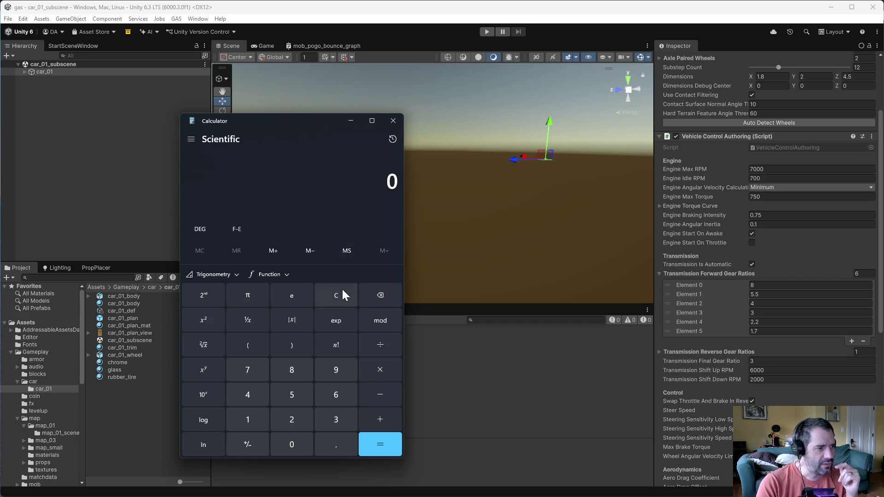
{"action": "left_click", "coordinate": [260, 371]}
{"action": "double_click", "coordinate": [295, 442]}
{"action": "left_click", "coordinate": [298, 445]}
{"action": "left_click", "coordinate": [383, 343]}
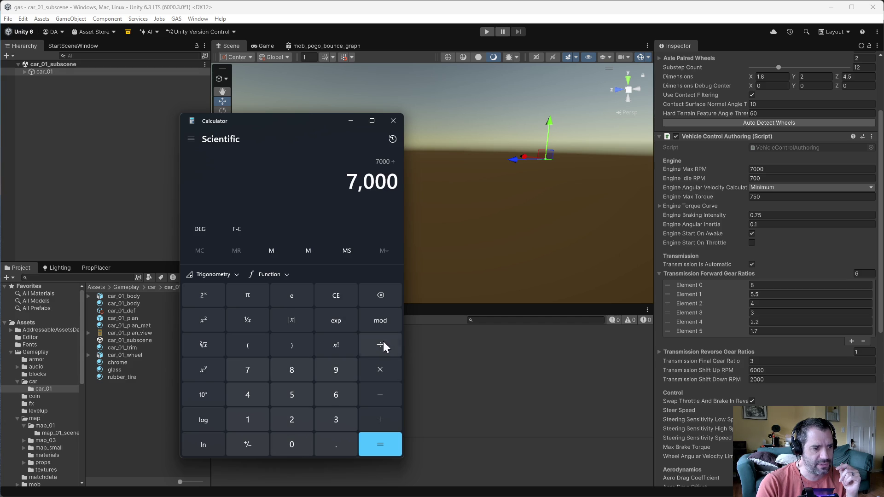
{"action": "left_click", "coordinate": [244, 419]}
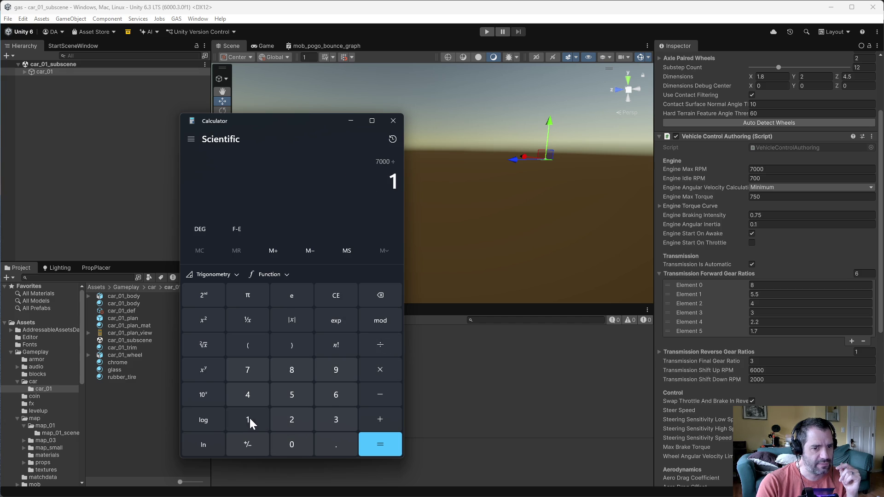
{"action": "left_click", "coordinate": [330, 446]}
{"action": "left_click", "coordinate": [247, 371]}
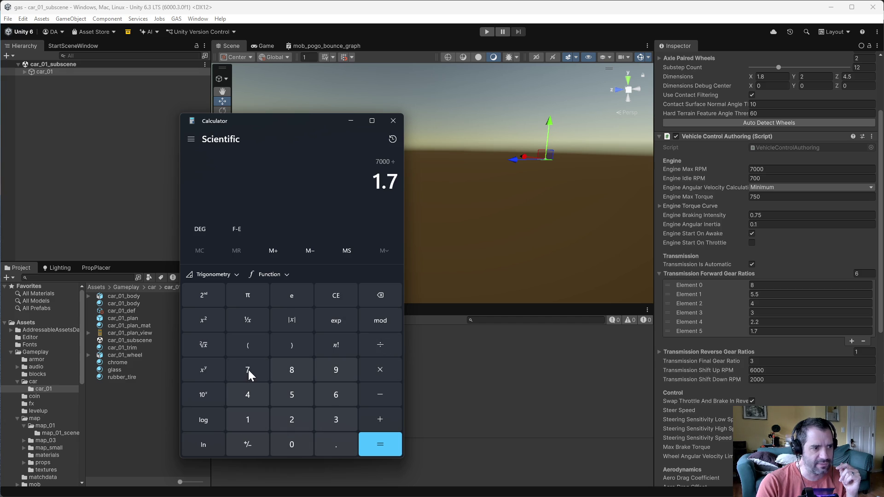
{"action": "left_click", "coordinate": [375, 442]}
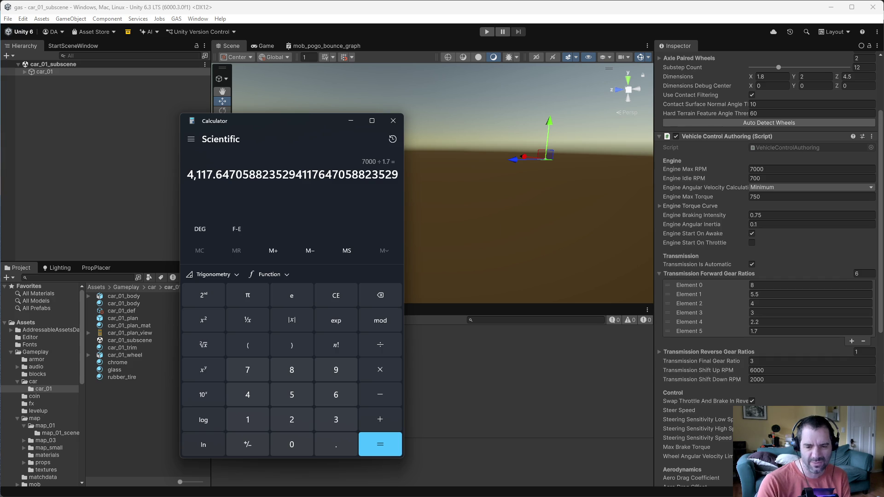
{"action": "key", "text": "alt+Tab"}
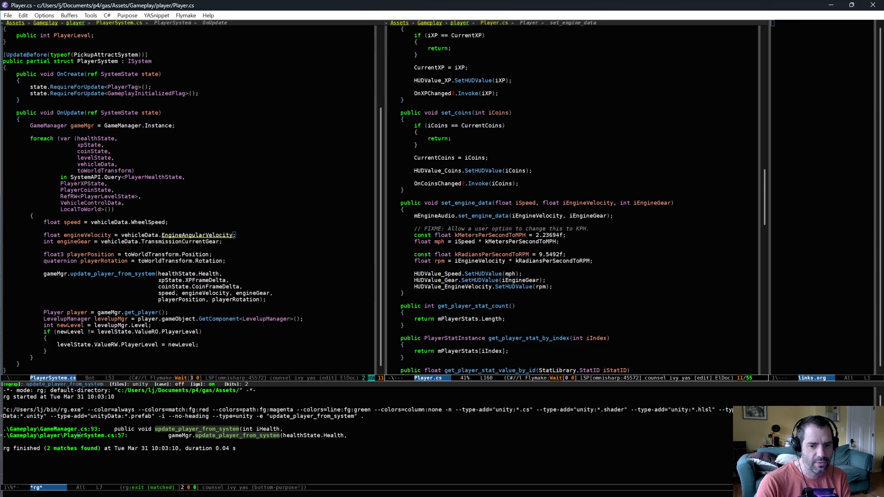
Expand car_01 and show car_01_wheel_FL's wheel settings, radius 0.25, in Unity
{"action": "key", "text": "alt+Tab"}
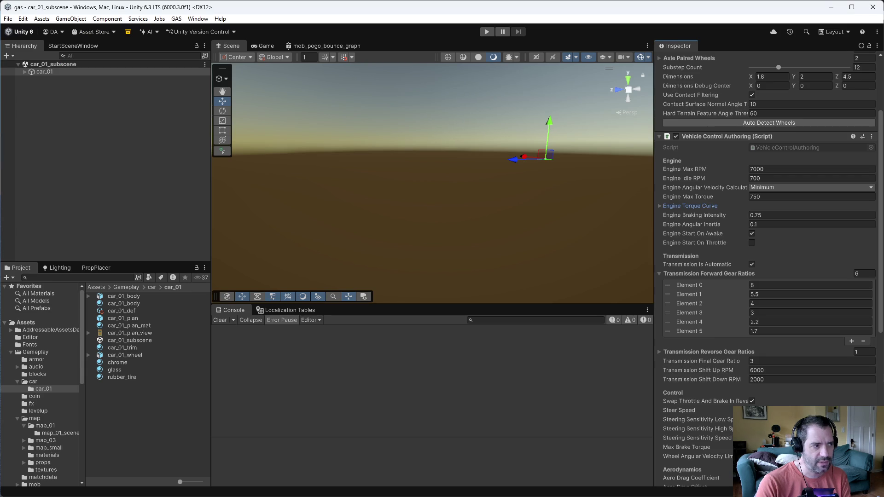
{"action": "left_click", "coordinate": [24, 72]}
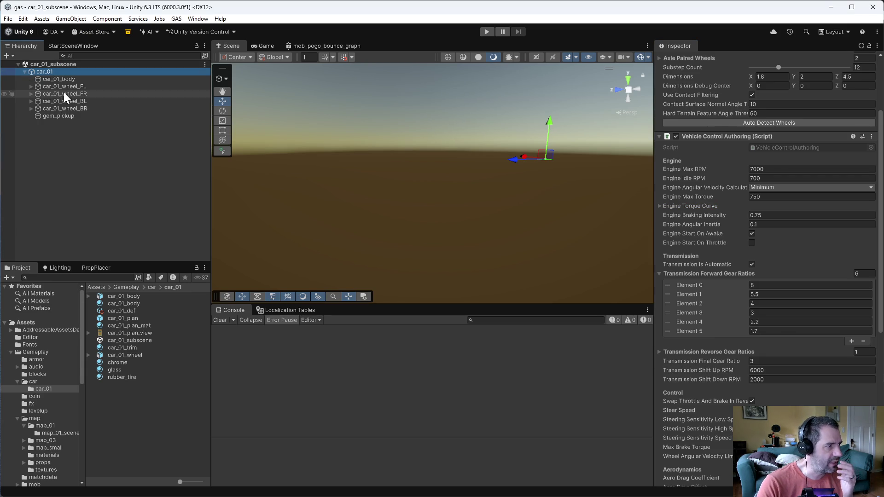
{"action": "left_click", "coordinate": [67, 86]}
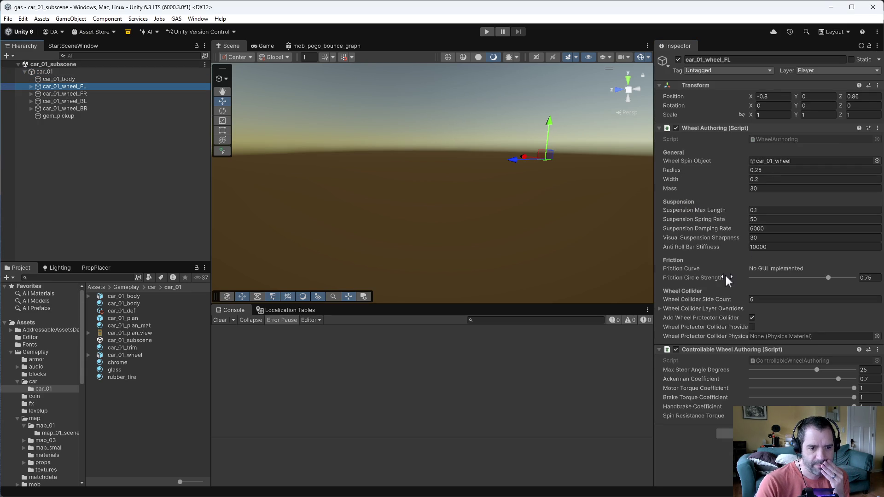
{"action": "mouse_move", "coordinate": [725, 274]}
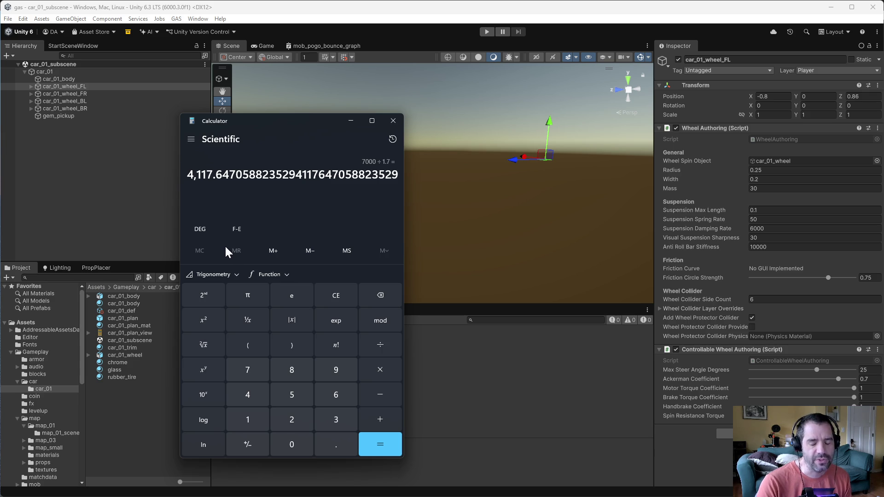
Select car_01_wheel_FL and check its Wheel Authoring Radius of 0.25
{"action": "left_click", "coordinate": [56, 136]}
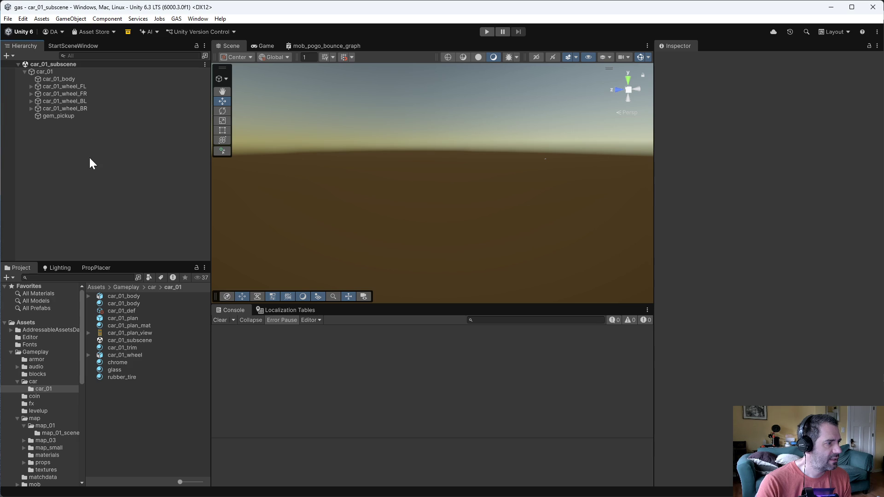
{"action": "left_click", "coordinate": [78, 87]}
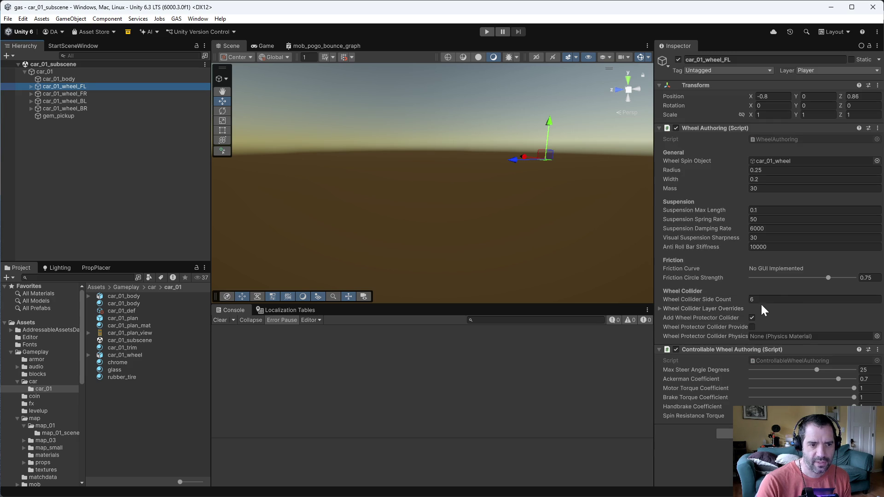
{"action": "left_click", "coordinate": [764, 170]}
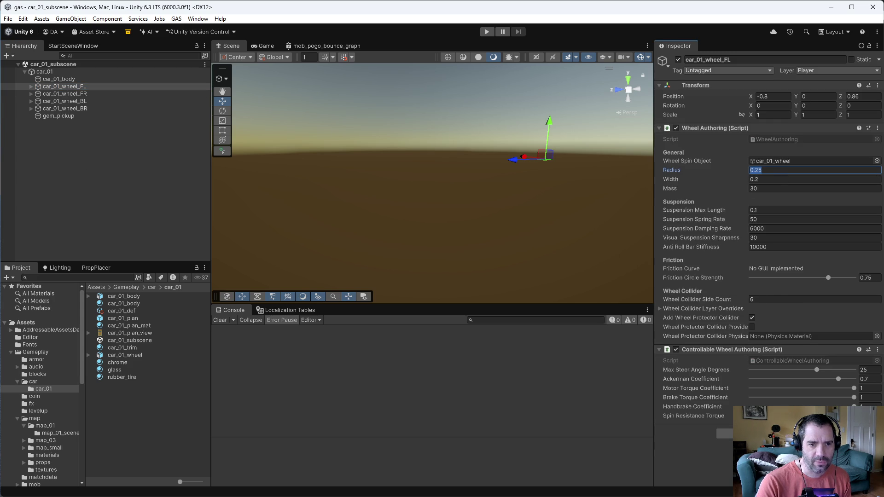
Open gas_notes.org in Emacs, jump to its end and fold it to headings
{"action": "key", "text": "alt+Tab"}
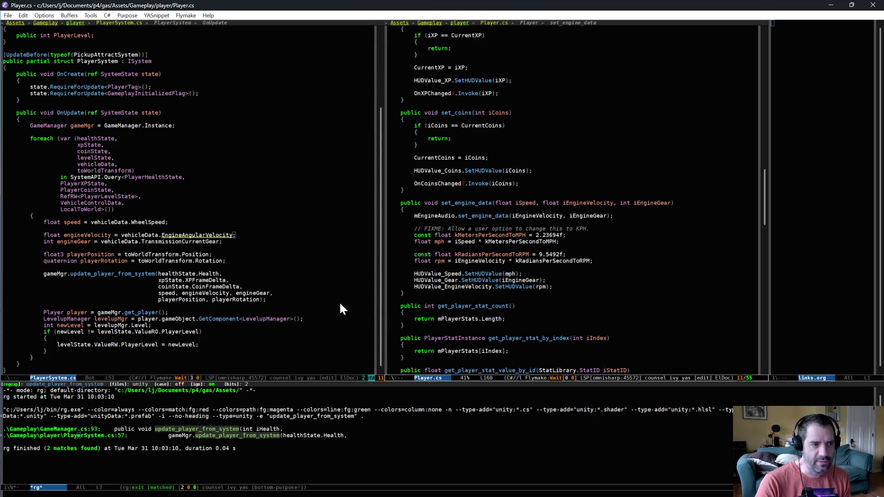
{"action": "key", "text": "ctrl+x"}
{"action": "key", "text": "b"}
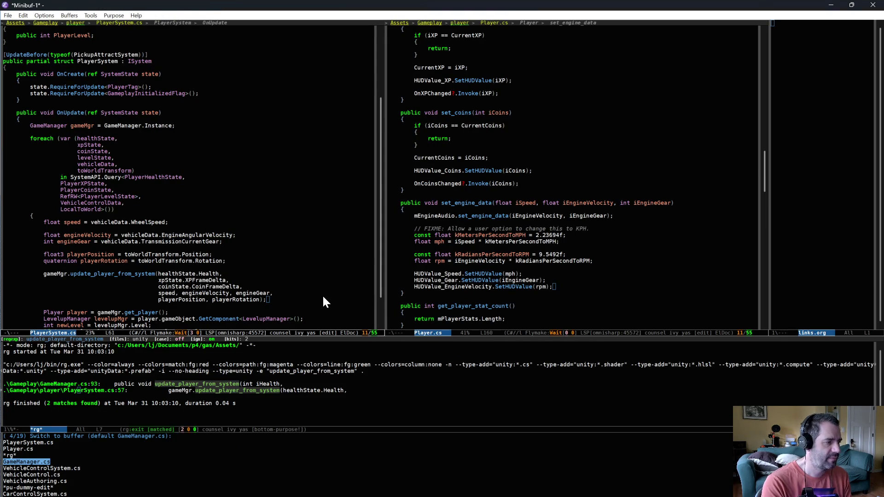
{"action": "key", "text": "ctrl+g"}
{"action": "key", "text": "ctrl+x"}
{"action": "key", "text": "ctrl+f"}
{"action": "key", "text": "BackSpace"}
{"action": "key", "text": "BackSpace"}
{"action": "key", "text": "BackSpace"}
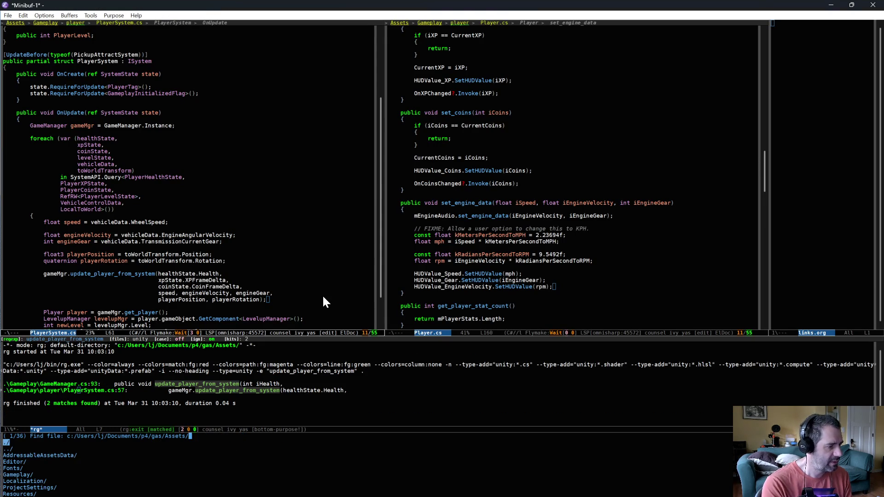
{"action": "type", "text": "no"}
{"action": "type", "text": "t"}
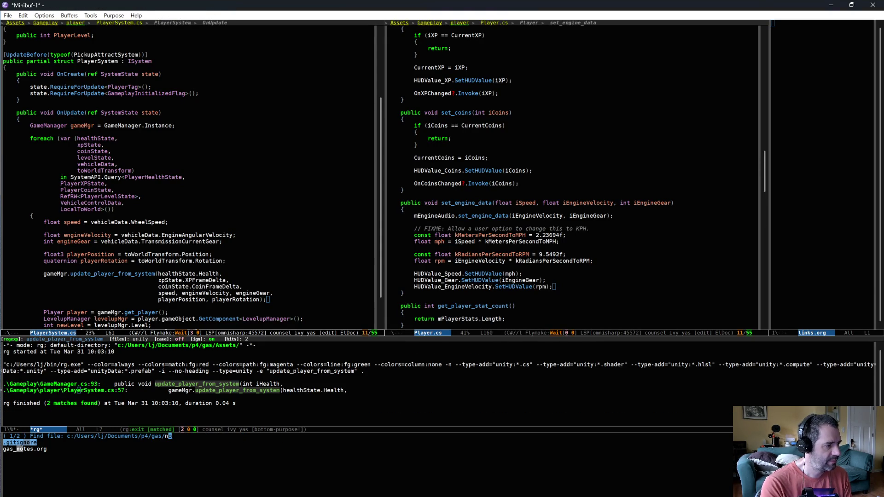
{"action": "key", "text": "Return"}
{"action": "key", "text": "alt+greater"}
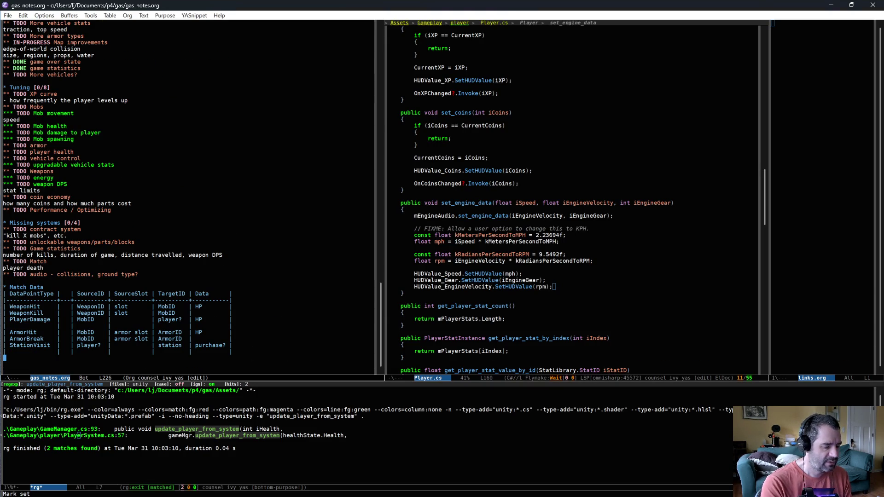
{"action": "key", "text": "shift+Tab"}
Add a '* Wheel Math' heading noting 4117 RPM on wheel at top speed
{"action": "type", "text": "* Wheel"}
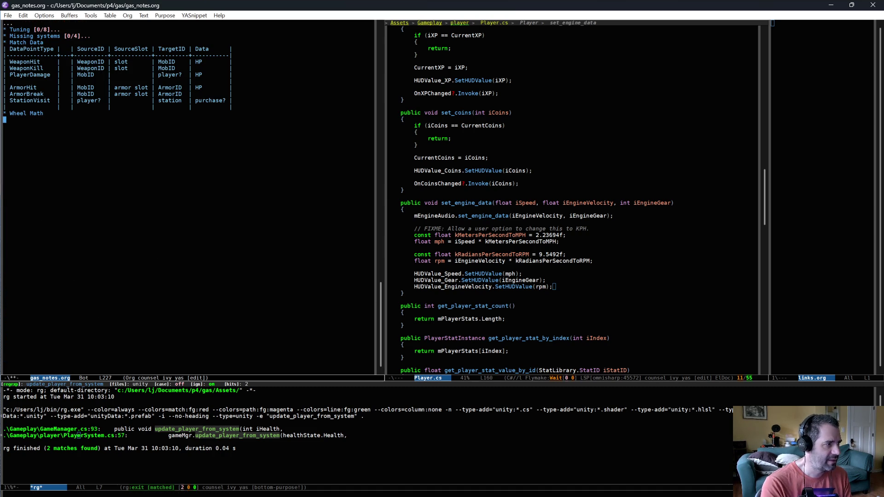
{"action": "key", "text": "alt+Tab"}
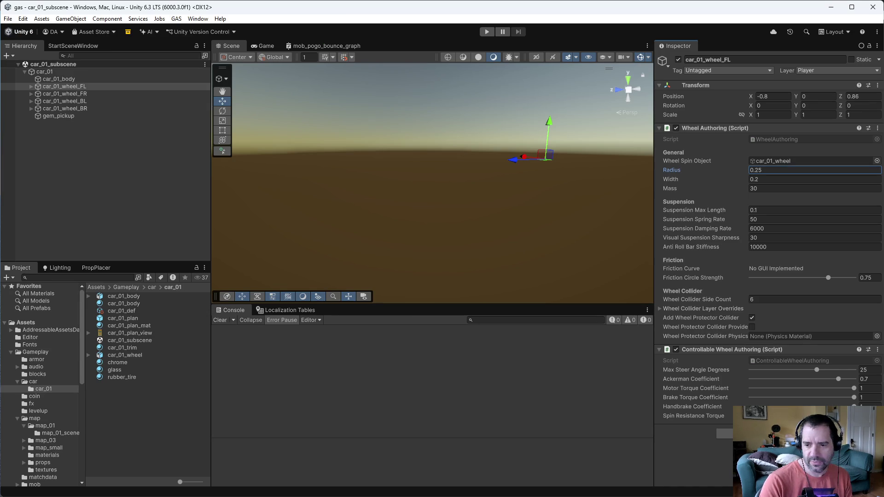
{"action": "key", "text": "alt+Tab"}
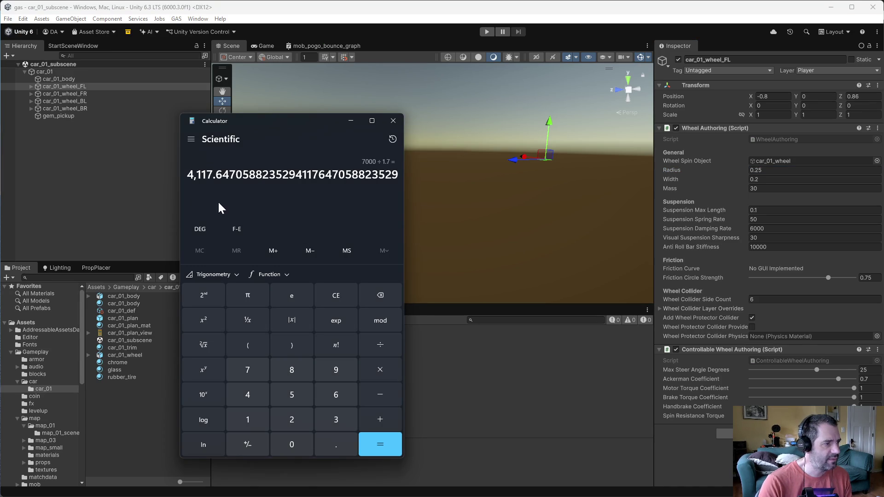
{"action": "key", "text": "alt+Tab"}
{"action": "key", "text": "alt+Tab"}
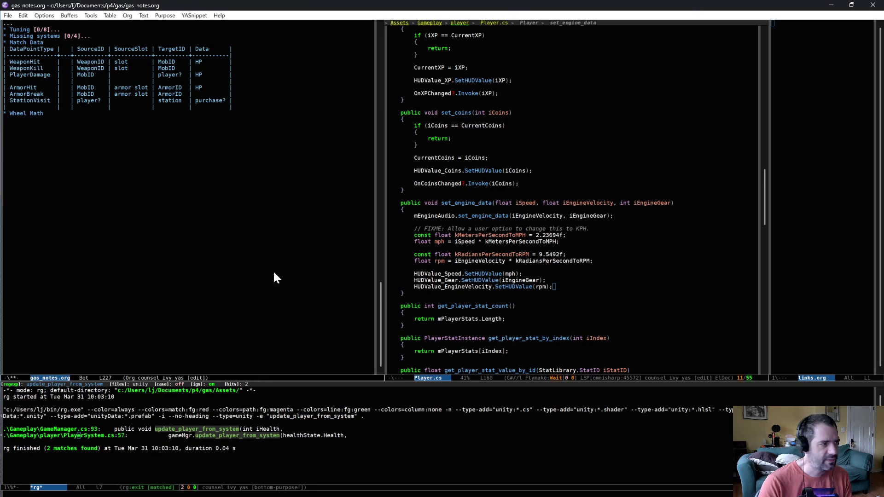
{"action": "type", "text": "4177"}
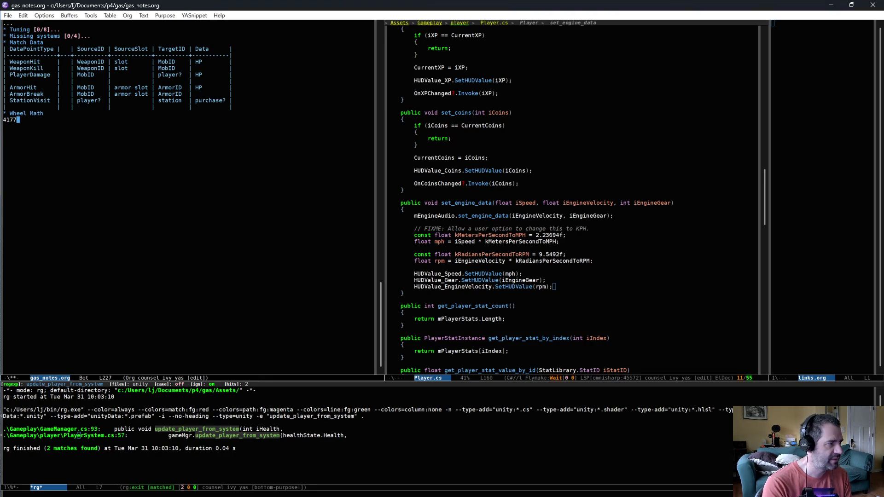
{"action": "key", "text": "alt+Tab"}
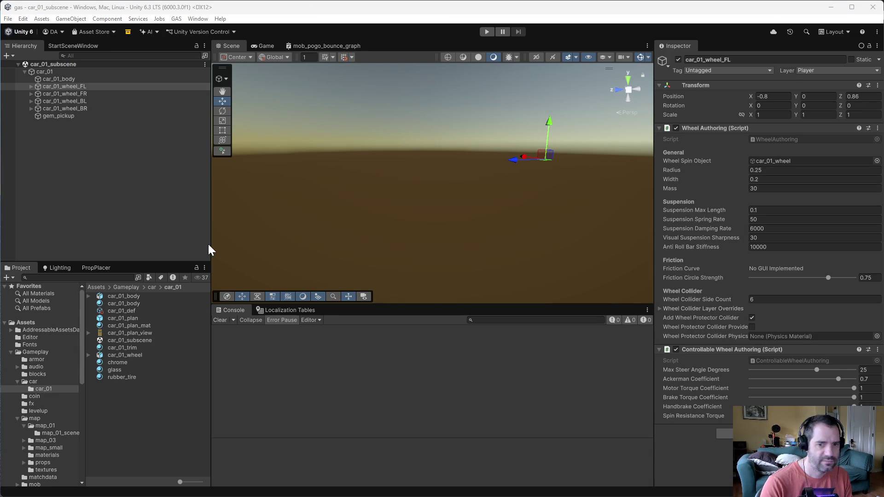
{"action": "key", "text": "alt+Tab"}
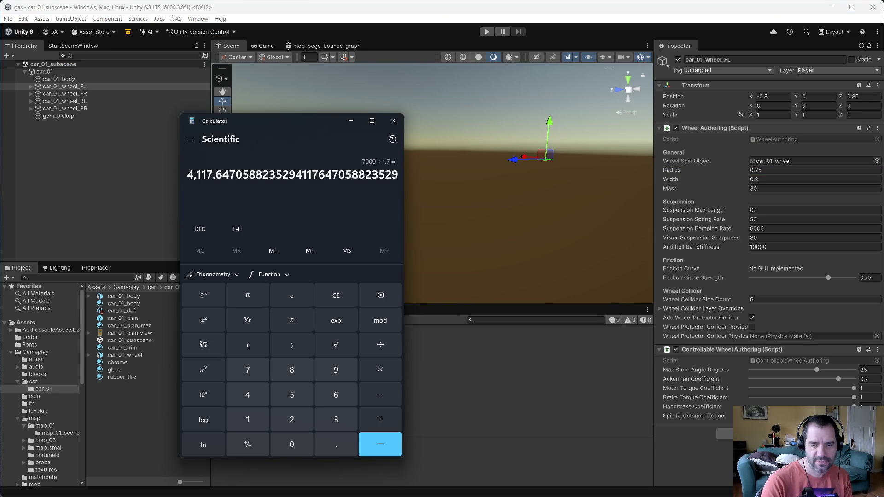
{"action": "key", "text": "alt+Tab"}
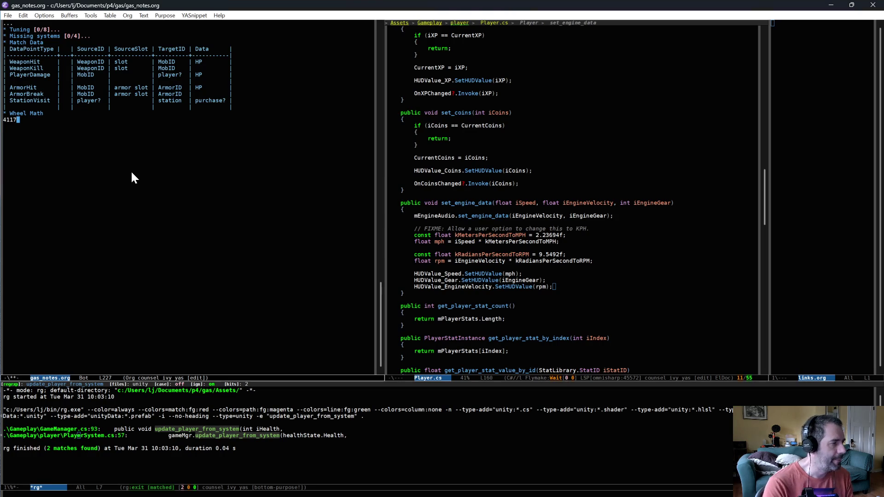
{"action": "type", "text": " RPM "}
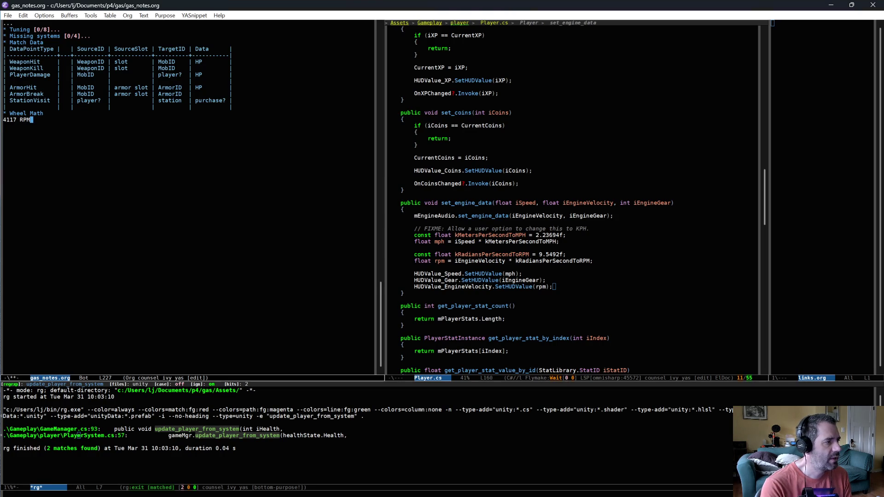
{"action": "type", "text": "on wheel at t"}
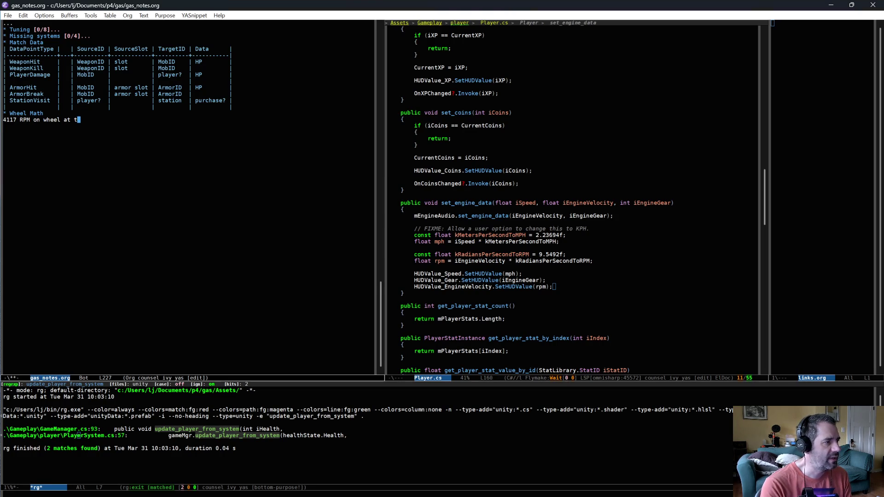
{"action": "type", "text": "op speed"}
{"action": "key", "text": "Return"}
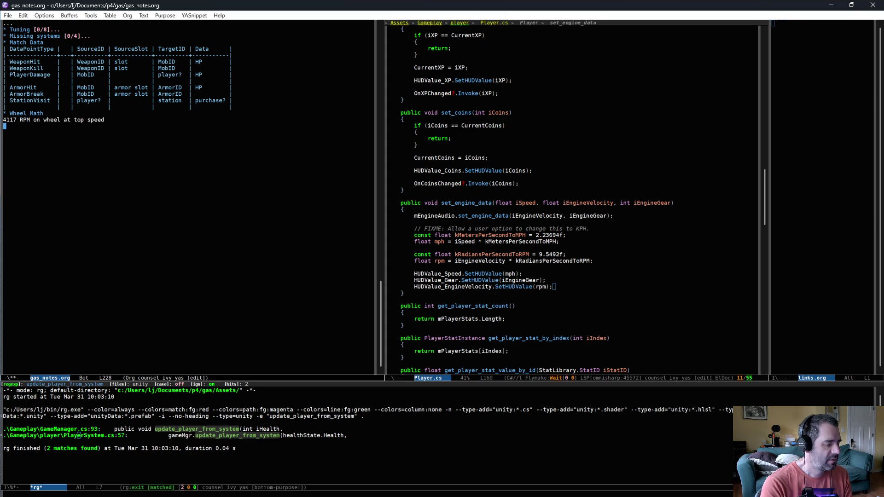
Add the note 'Wheel radius = 0.25m' on the next line
{"action": "type", "text": "Wheel radius"}
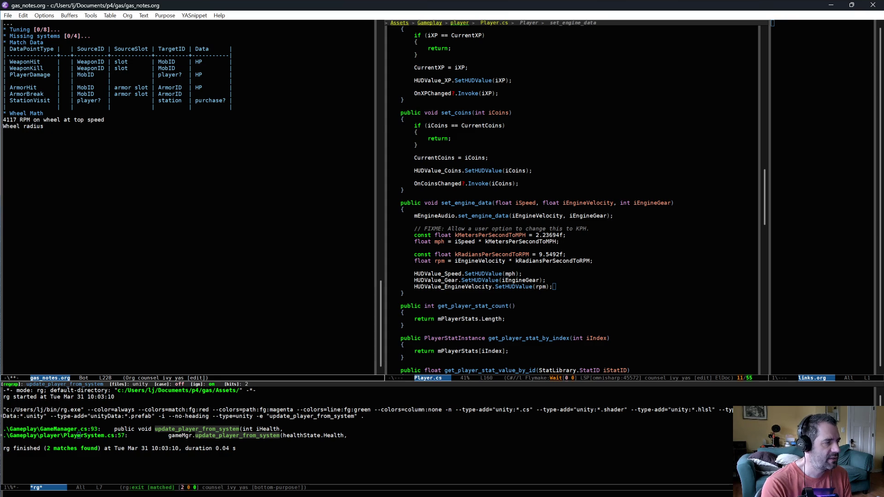
{"action": "type", "text": " = 0.25m"}
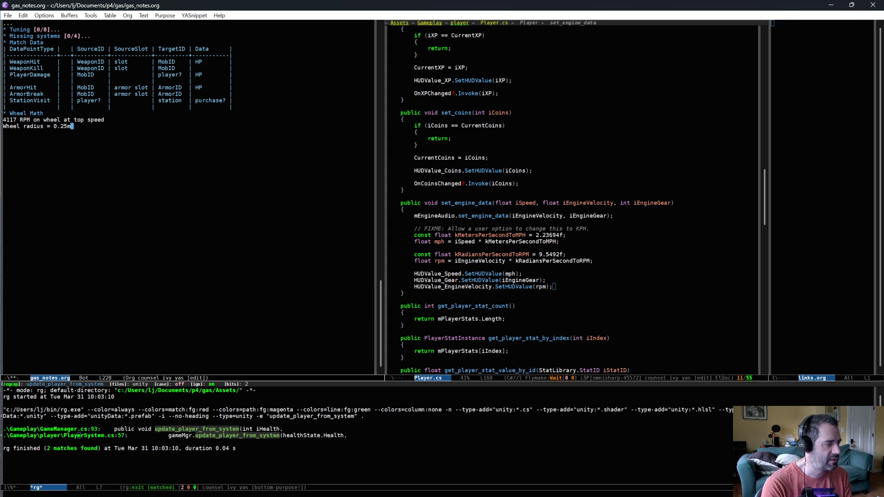
{"action": "key", "text": "Return"}
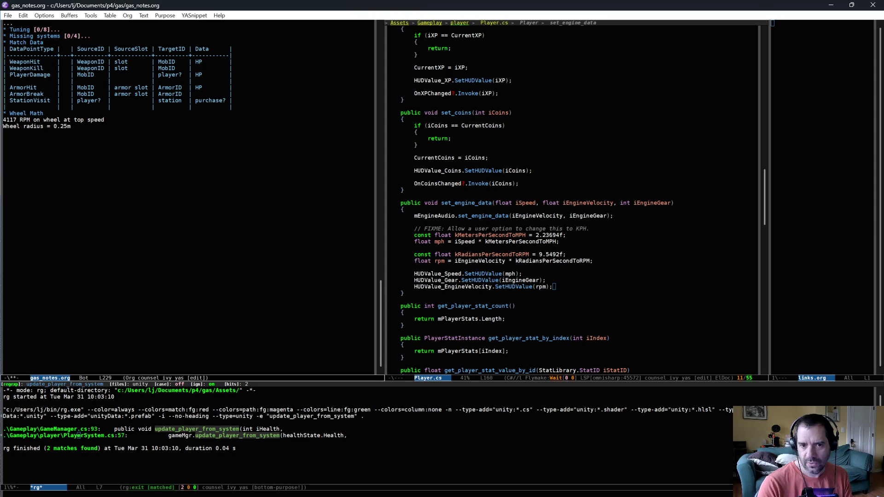
{"action": "key", "text": "alt+Tab"}
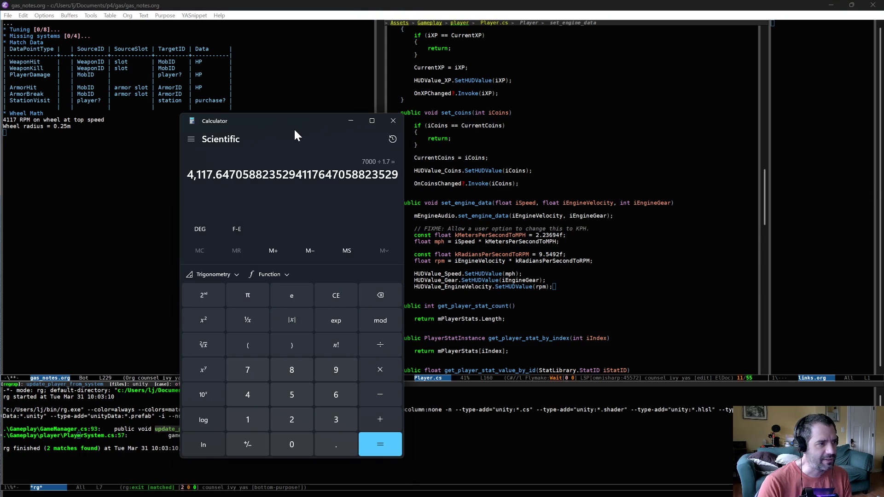
Compute the wheel circumference 2 × π × 0.25 in Calculator
{"action": "mouse_move", "coordinate": [294, 128]}
{"action": "left_mouse_down"}
{"action": "mouse_move", "coordinate": [334, 111]}
{"action": "mouse_move", "coordinate": [336, 118]}
{"action": "left_mouse_up"}
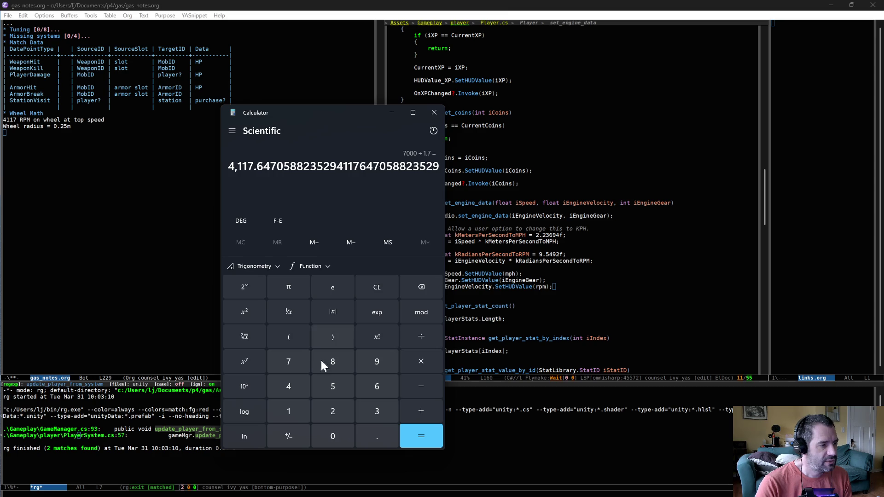
{"action": "left_click", "coordinate": [391, 291]}
{"action": "left_click", "coordinate": [336, 412]}
{"action": "left_click", "coordinate": [432, 361]}
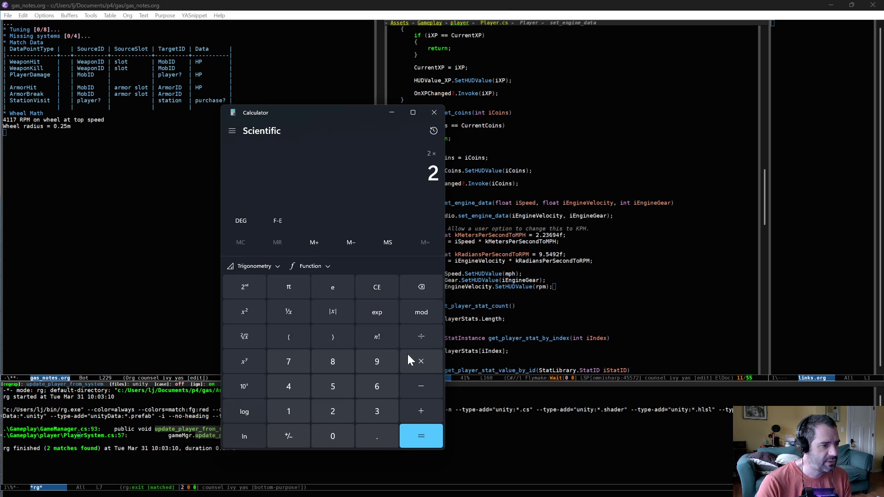
{"action": "left_click", "coordinate": [281, 286]}
{"action": "left_click", "coordinate": [432, 362]}
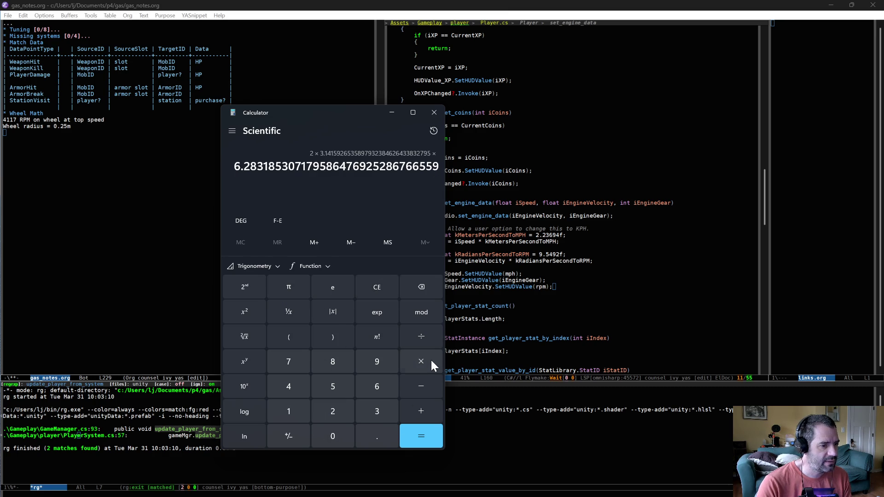
{"action": "left_click", "coordinate": [338, 438]}
{"action": "left_click", "coordinate": [377, 434]}
{"action": "left_click", "coordinate": [334, 411]}
{"action": "left_click", "coordinate": [334, 389]}
{"action": "left_click", "coordinate": [428, 441]}
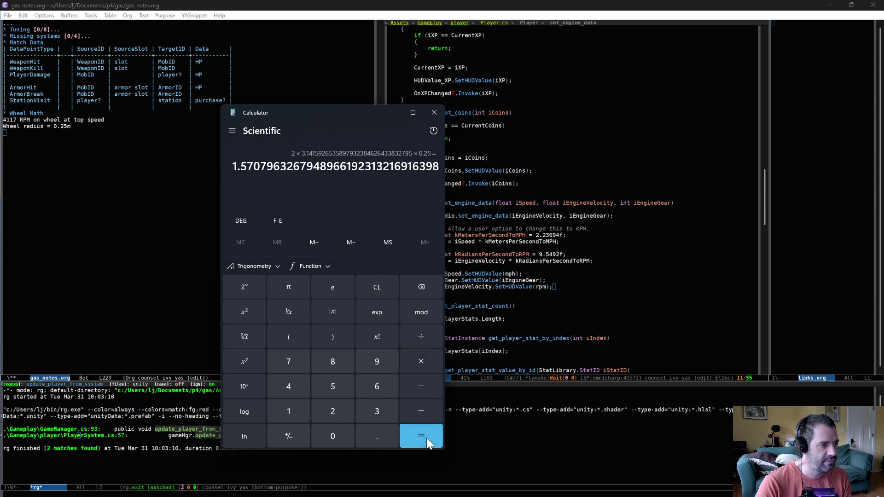
Record '1.57m circum.' in gas_notes.org and start a new line
{"action": "left_click", "coordinate": [99, 161]}
{"action": "type", "text": "1.57 ci"}
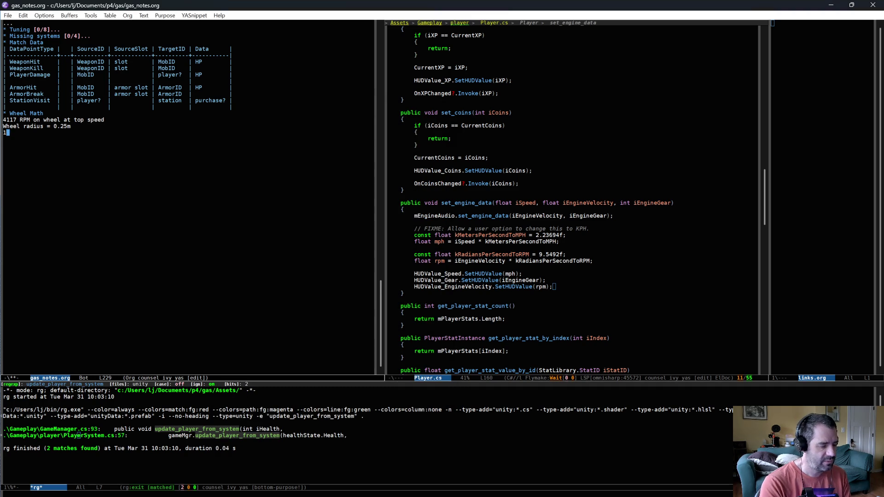
{"action": "key", "text": "BackSpace"}
{"action": "key", "text": "BackSpace"}
{"action": "key", "text": "BackSpace"}
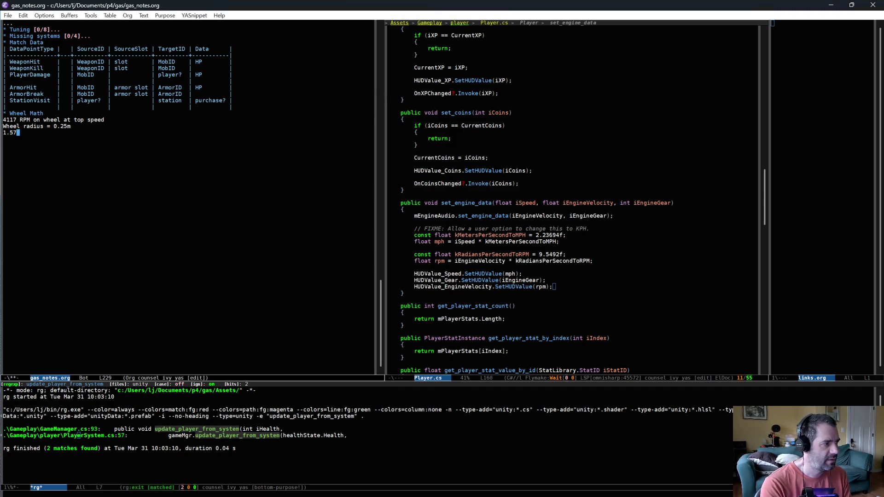
{"action": "type", "text": "m circum."}
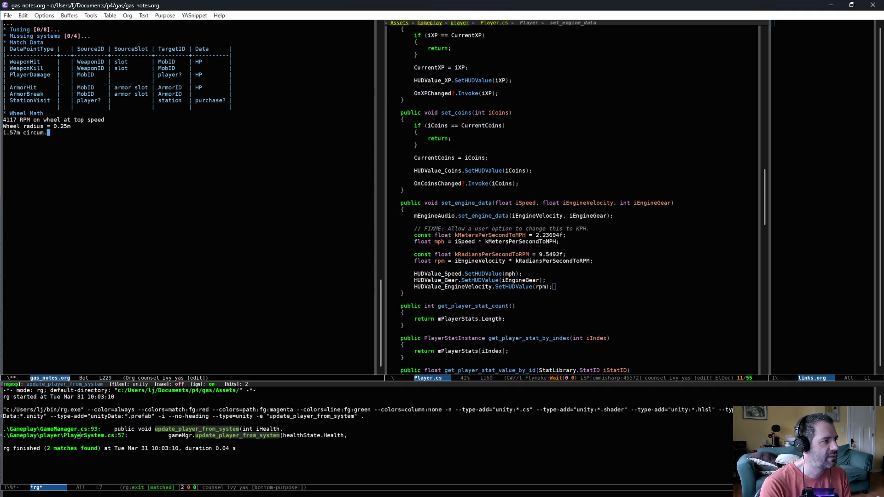
{"action": "key", "text": "Return"}
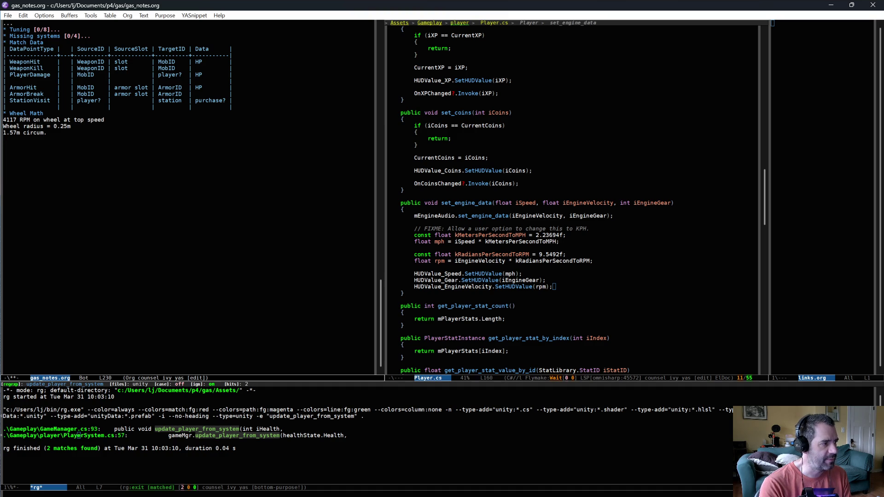
Multiply the circumference by 4117 RPM, giving about 6466.97
{"action": "key", "text": "alt+Tab"}
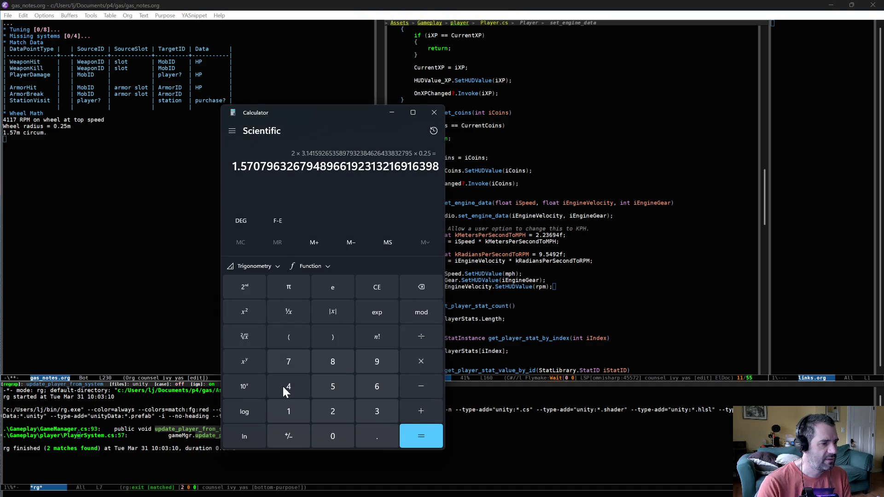
{"action": "left_click", "coordinate": [417, 361]}
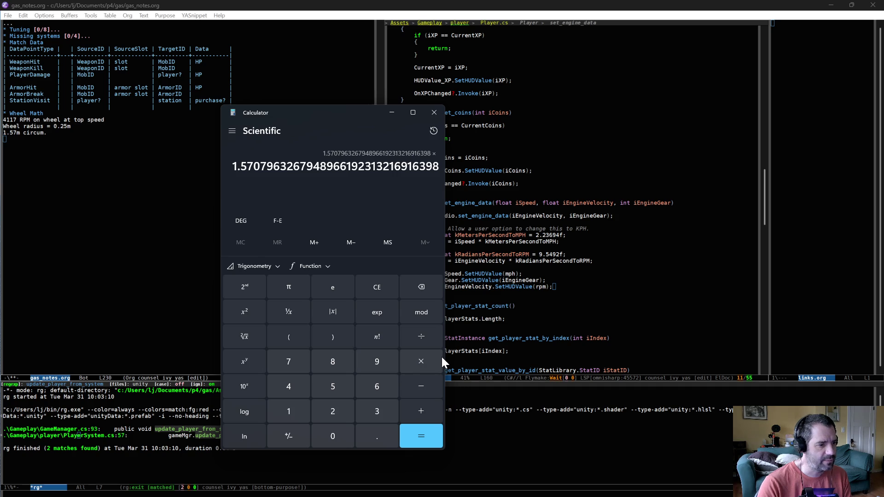
{"action": "left_click", "coordinate": [289, 392]}
{"action": "left_click", "coordinate": [288, 411]}
{"action": "left_click", "coordinate": [289, 411]}
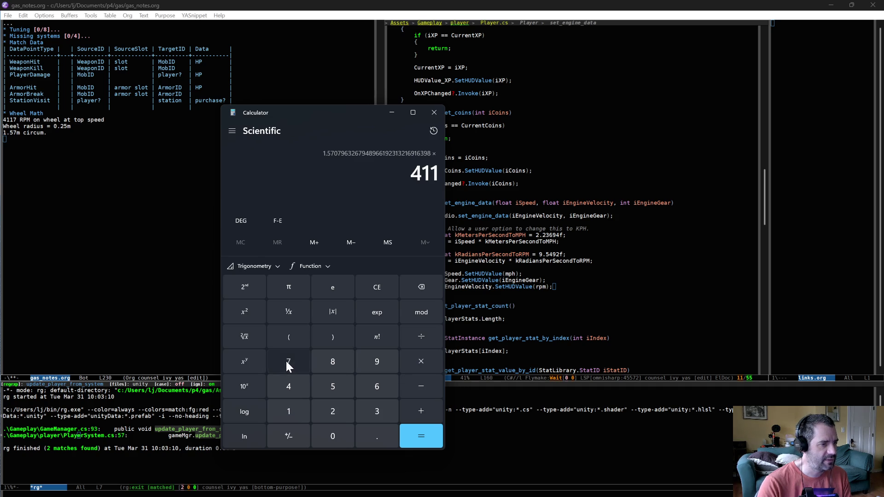
{"action": "left_click", "coordinate": [286, 361]}
{"action": "left_click", "coordinate": [424, 443]}
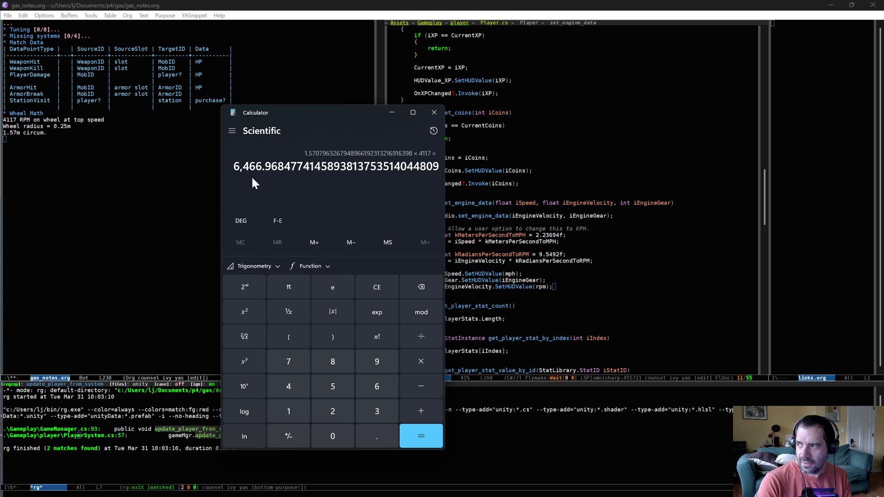
Record the wheel speed as '6466 km/min.' in the notes and start a new line
{"action": "left_click", "coordinate": [79, 197]}
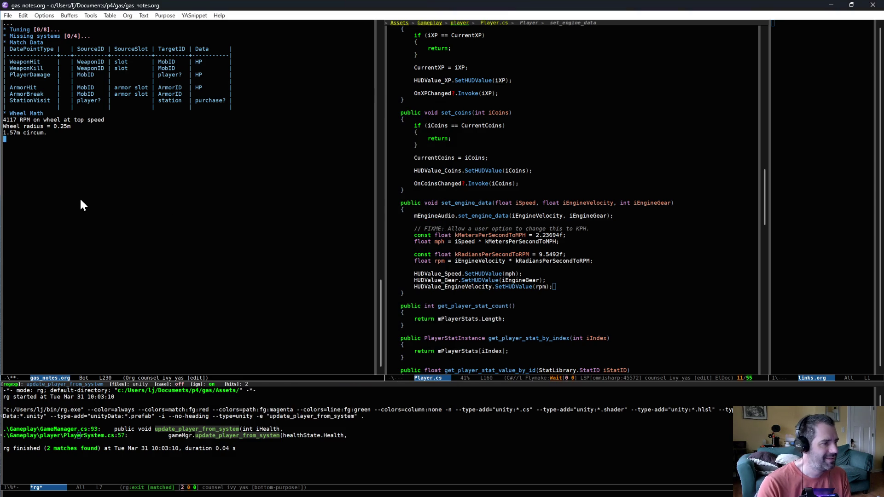
{"action": "type", "text": "6466 k"}
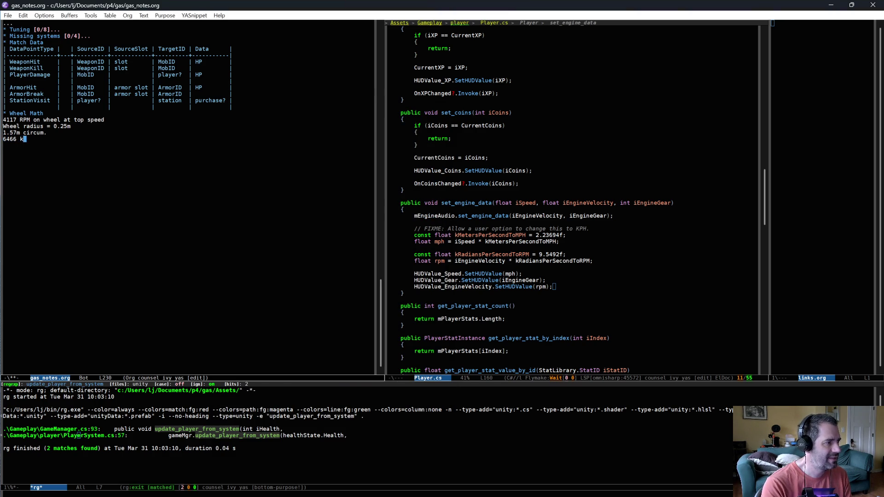
{"action": "type", "text": "m / min."}
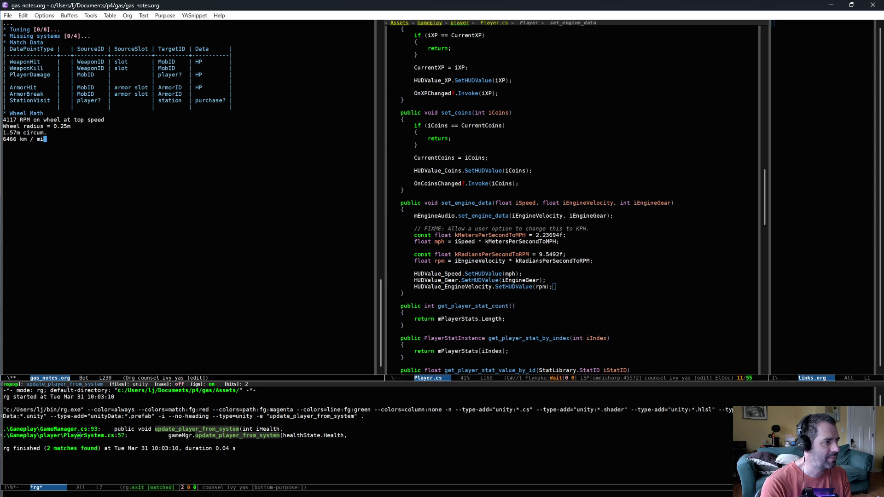
{"action": "key", "text": "alt+b"}
{"action": "key", "text": "BackSpace"}
{"action": "key", "text": "Left"}
{"action": "key", "text": "BackSpace"}
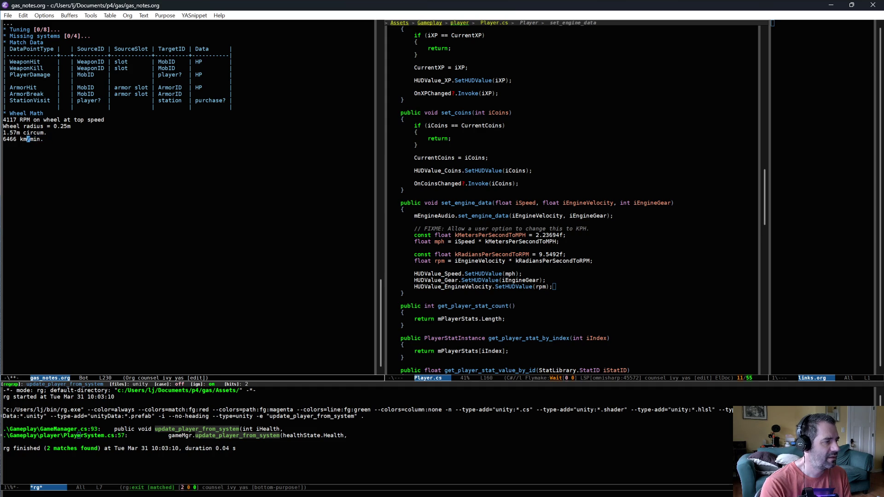
{"action": "key", "text": "ctrl+e"}
{"action": "key", "text": "Return"}
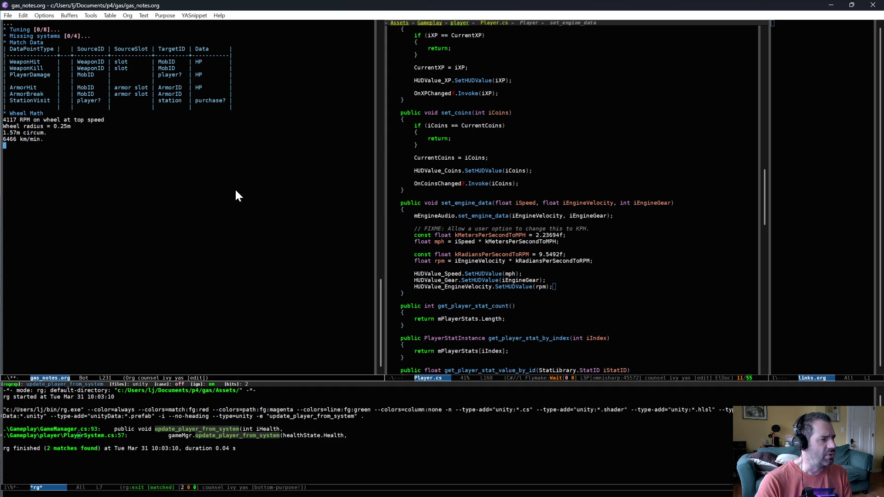
Multiply 6466.97 by 60 in Calculator, about 388,018.11, then return to Unity
{"action": "key", "text": "alt+Tab"}
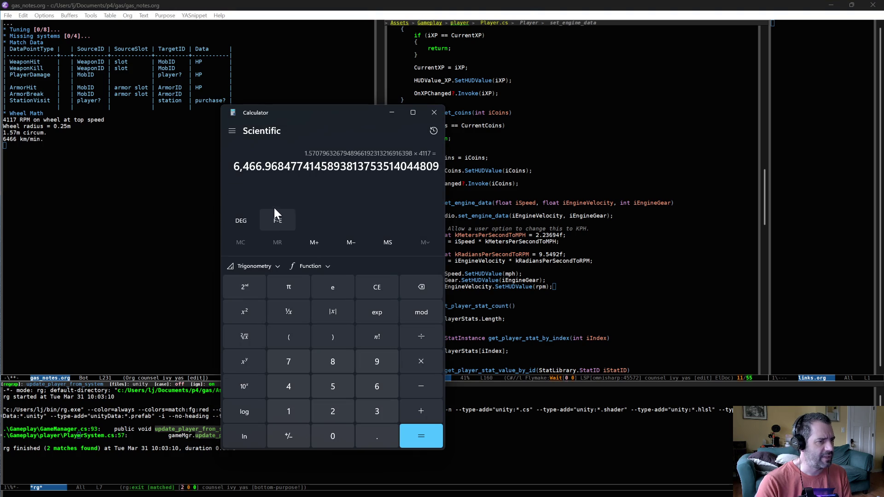
{"action": "left_click", "coordinate": [412, 361]}
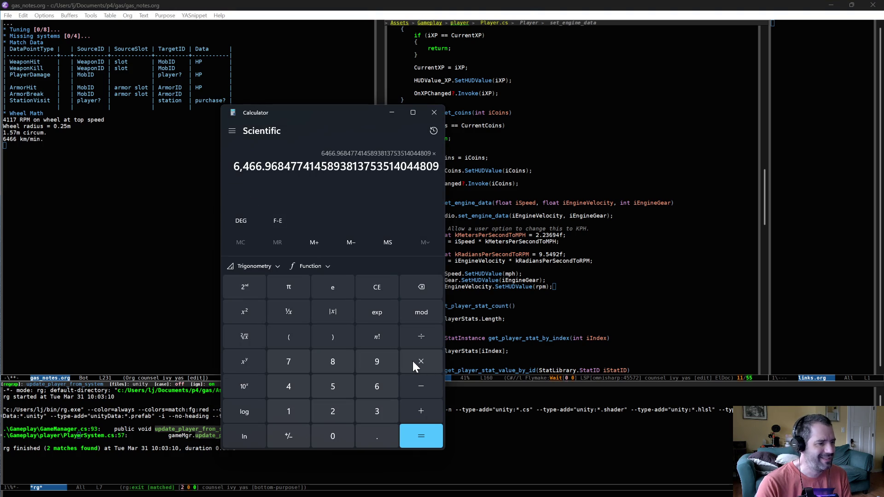
{"action": "left_click", "coordinate": [375, 386]}
{"action": "left_click", "coordinate": [336, 436]}
{"action": "left_click", "coordinate": [425, 437]}
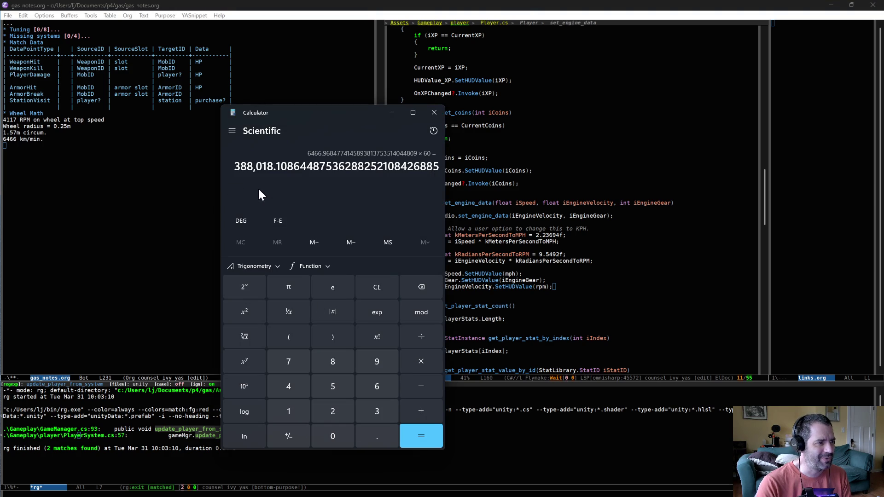
{"action": "left_click_drag", "start_coordinate": [336, 112], "coordinate": [364, 126]}
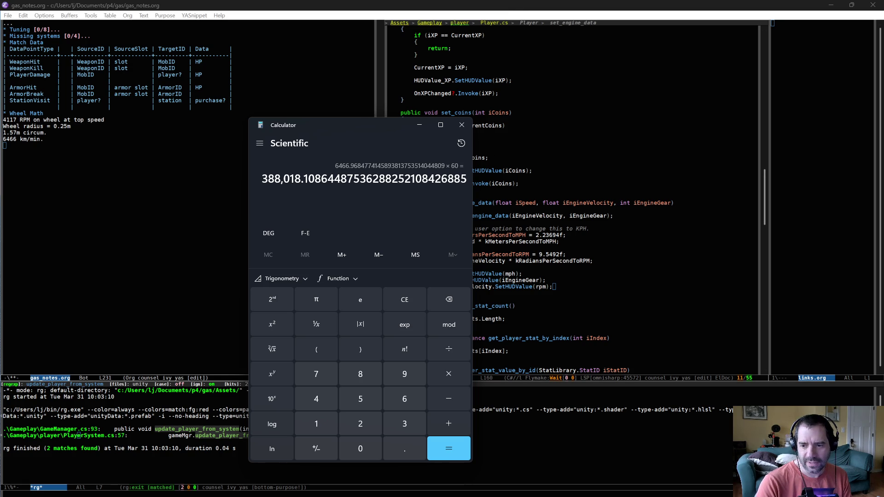
{"action": "key", "text": "alt+Tab"}
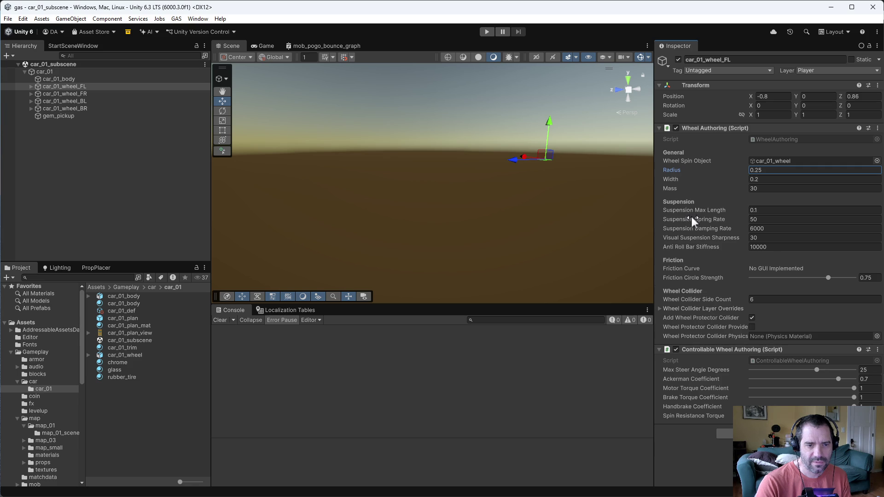
Select car_01 to view its engine settings, clear Calculator to 0, and go back to gas_notes.org
{"action": "left_click", "coordinate": [54, 73]}
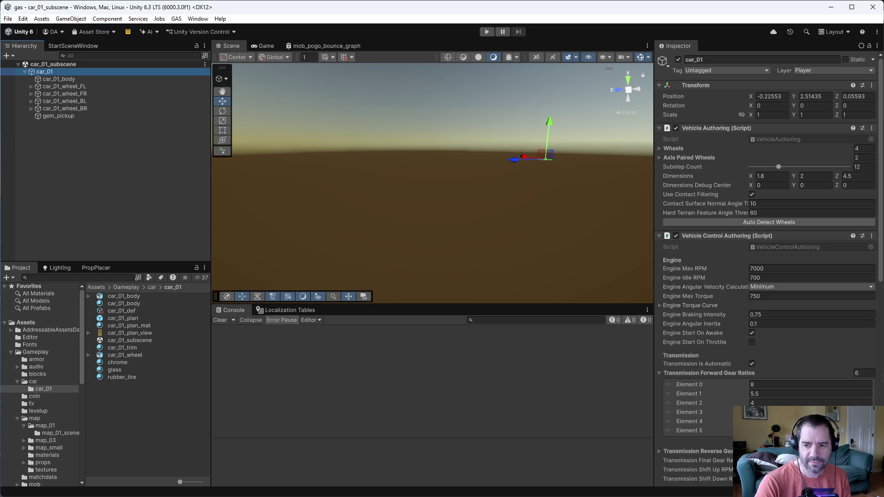
{"action": "key", "text": "alt+Tab"}
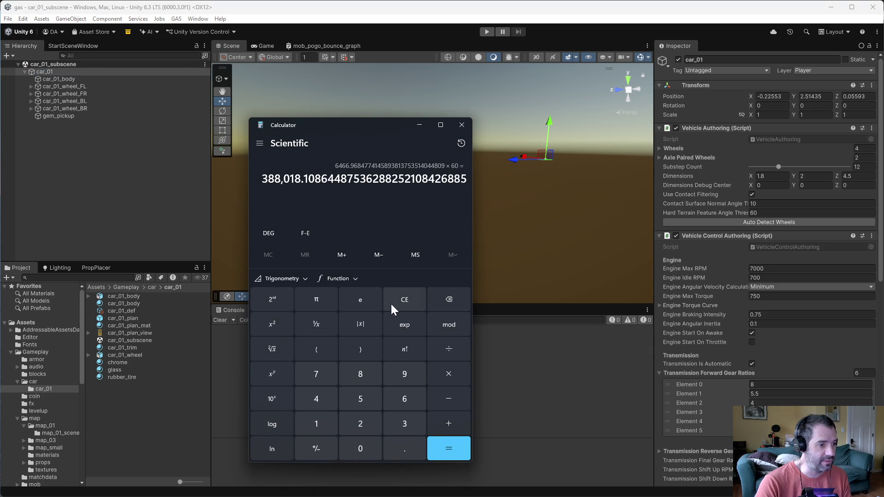
{"action": "left_click", "coordinate": [399, 299]}
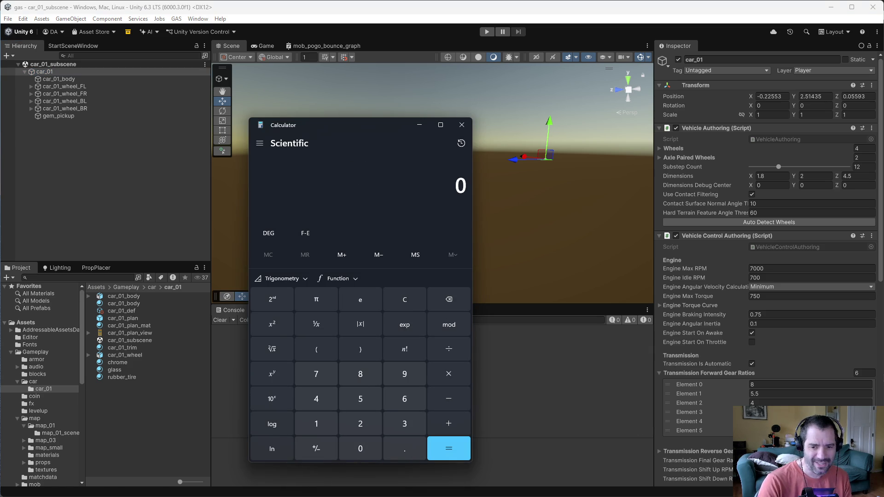
{"action": "key", "text": "alt+Tab"}
{"action": "key", "text": "alt+Tab"}
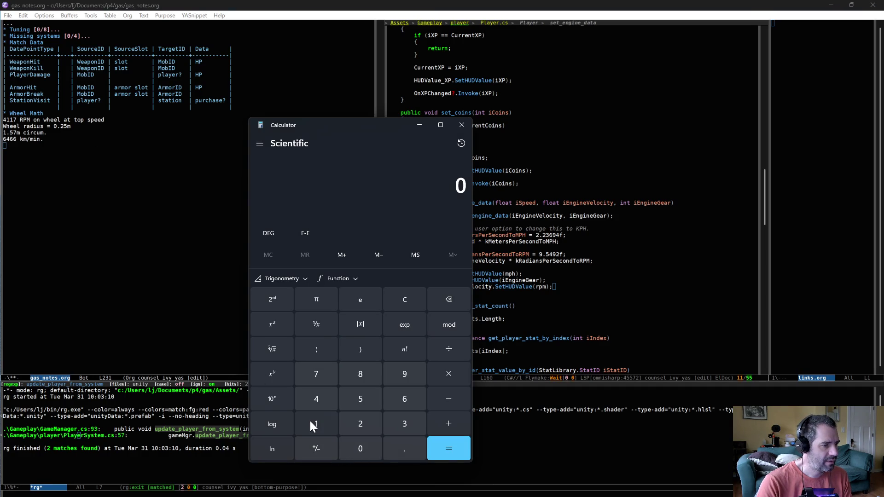
Convert 1.57 Meters to Miles in the Length converter, giving 0.000976 miles
{"action": "left_click", "coordinate": [259, 144]}
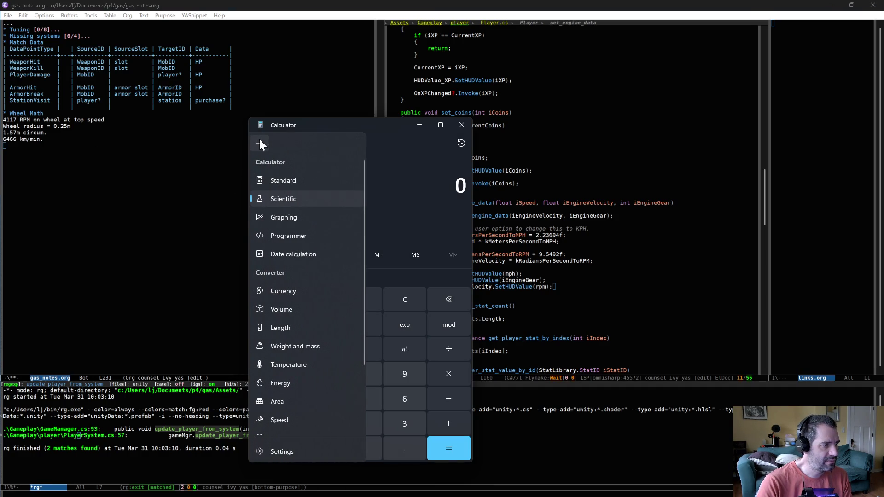
{"action": "left_click", "coordinate": [303, 330]}
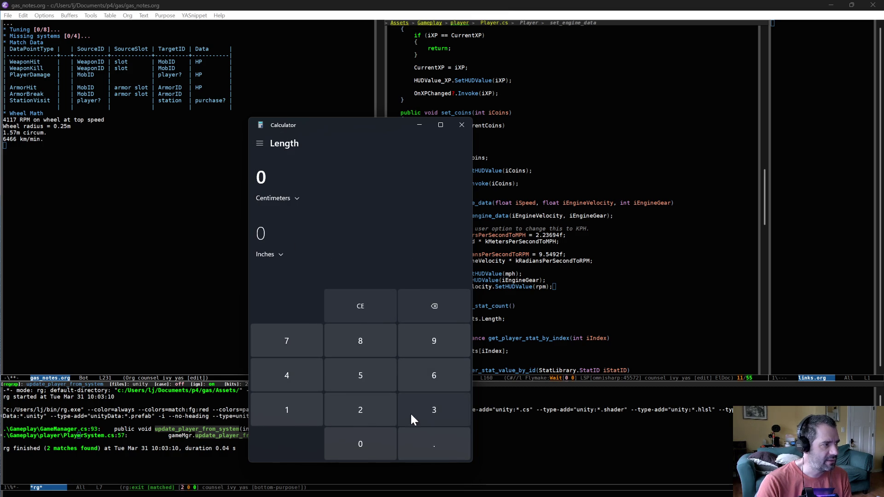
{"action": "left_click", "coordinate": [305, 410]}
{"action": "left_click", "coordinate": [434, 442]}
{"action": "left_click", "coordinate": [360, 375]}
{"action": "left_click", "coordinate": [298, 341]}
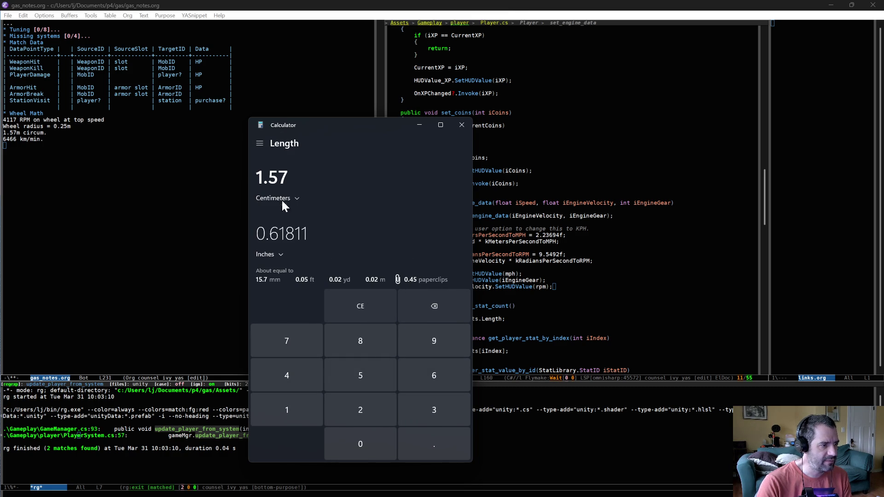
{"action": "left_click", "coordinate": [282, 195]}
{"action": "left_click", "coordinate": [283, 198]}
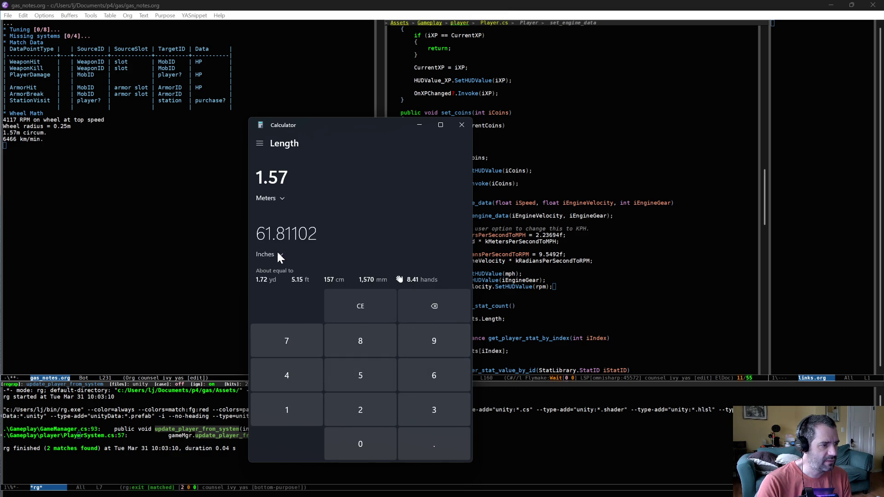
{"action": "left_click", "coordinate": [277, 251]}
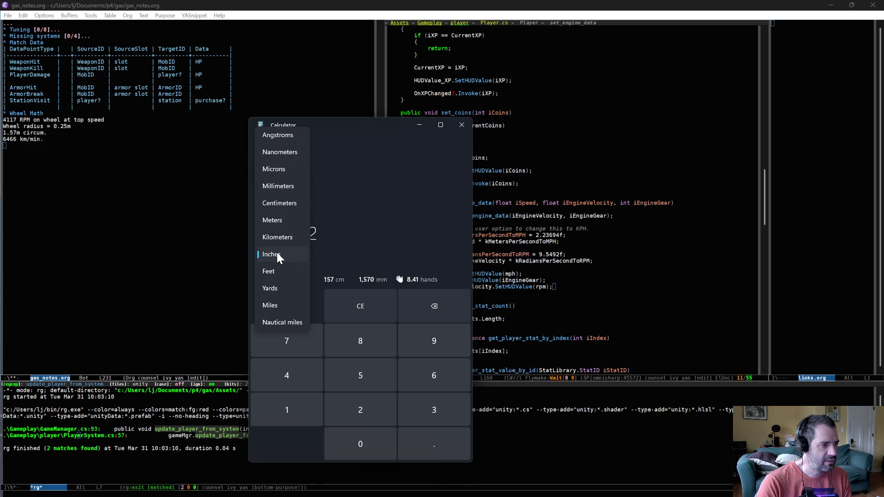
{"action": "left_click", "coordinate": [287, 305]}
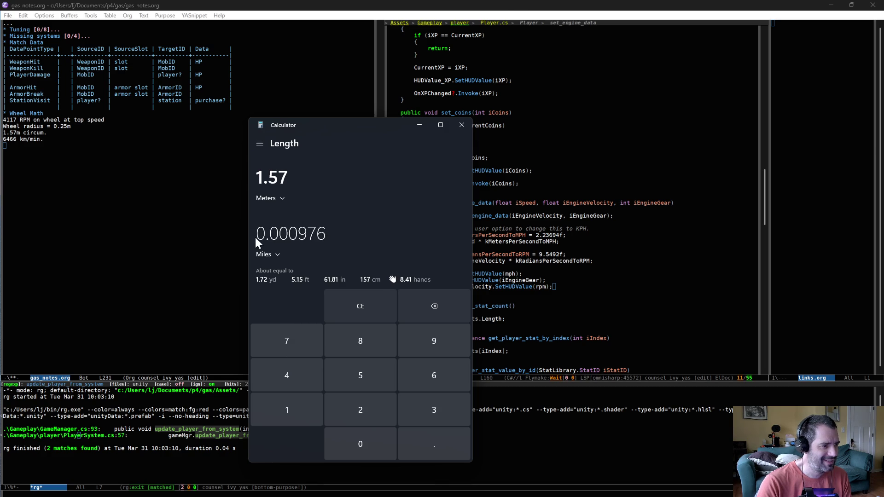
Note '0.000976 mile circum.' in gas_notes.org and start a new line
{"action": "left_click", "coordinate": [139, 205]}
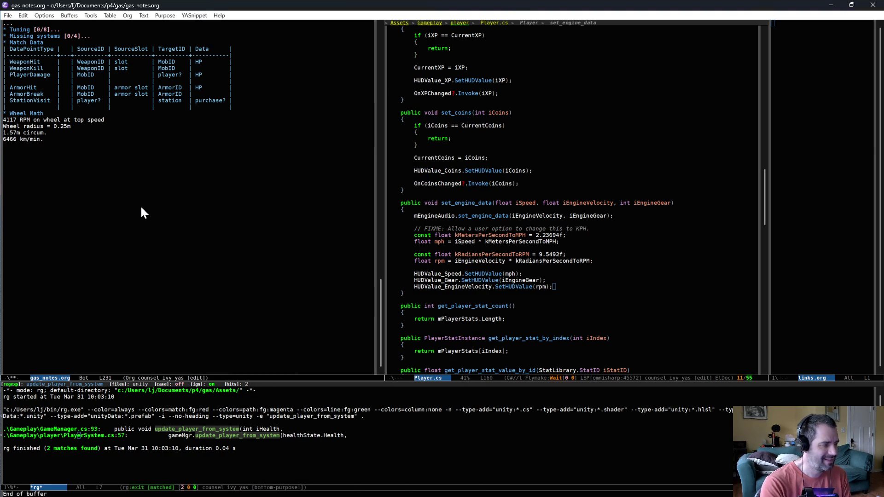
{"action": "key", "text": "ctrl+slash"}
{"action": "key", "text": "alt+Tab"}
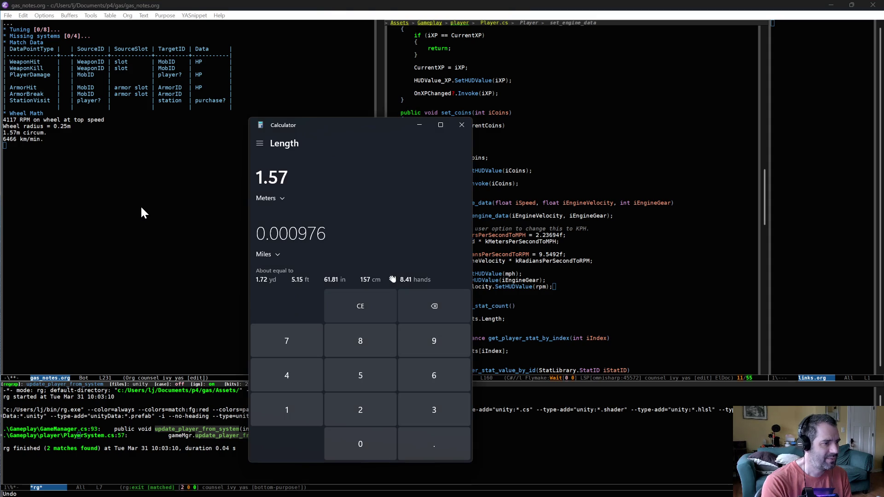
{"action": "key", "text": "alt+Tab"}
{"action": "type", "text": "0.0009"}
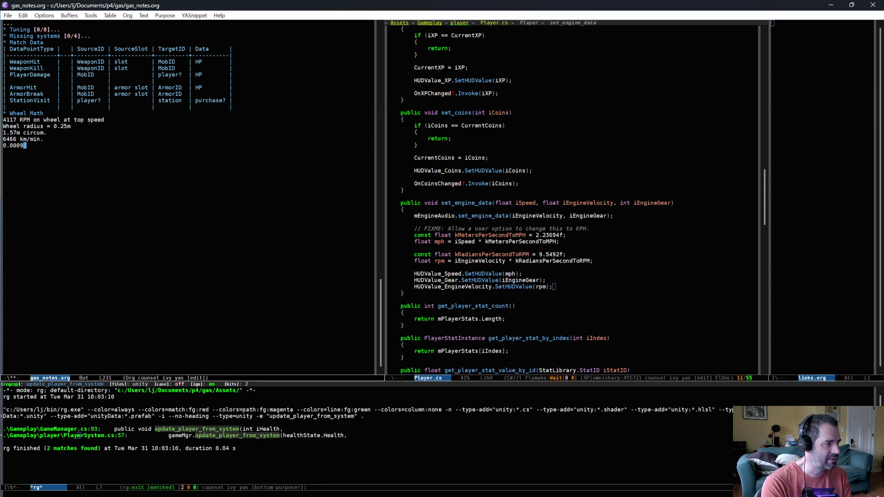
{"action": "type", "text": "76 mi"}
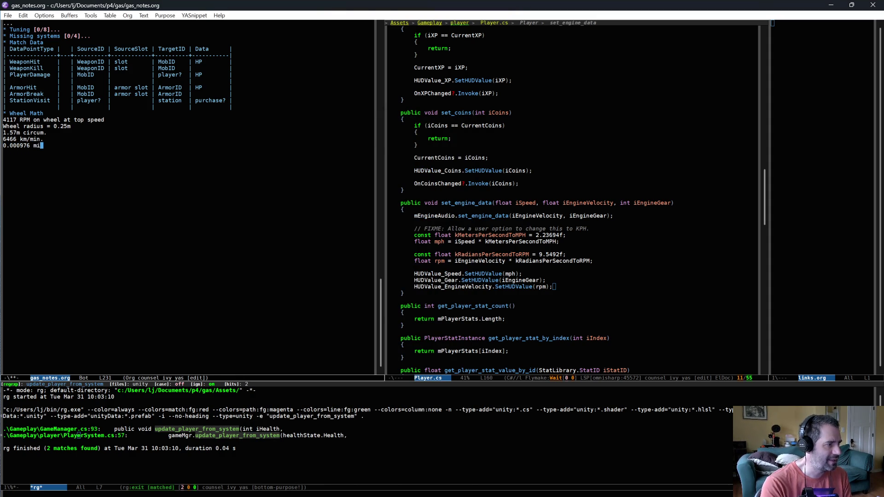
{"action": "type", "text": "le cir"}
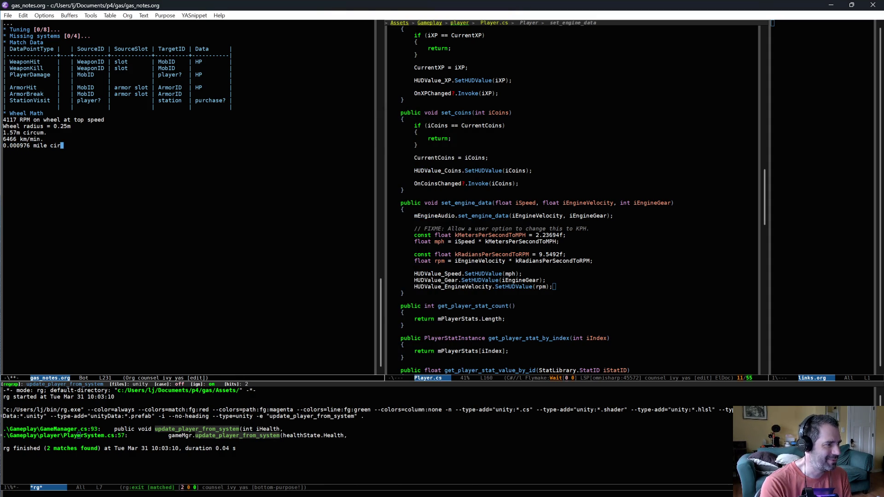
{"action": "type", "text": "cum"}
{"action": "key", "text": "alt+Tab"}
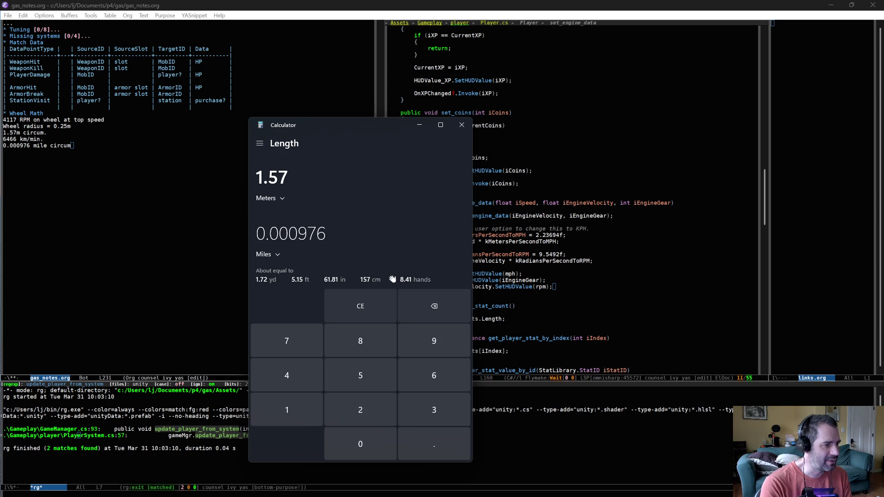
{"action": "key", "text": "alt+Tab"}
{"action": "type", "text": "."}
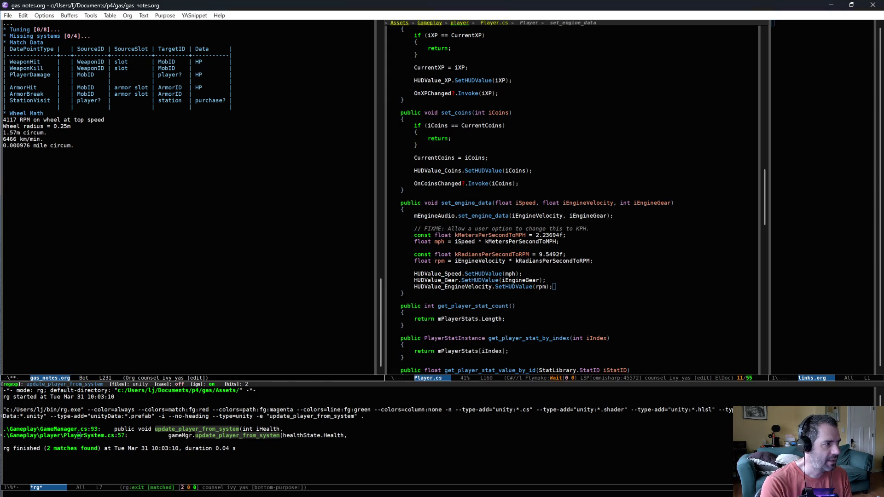
{"action": "key", "text": "Return"}
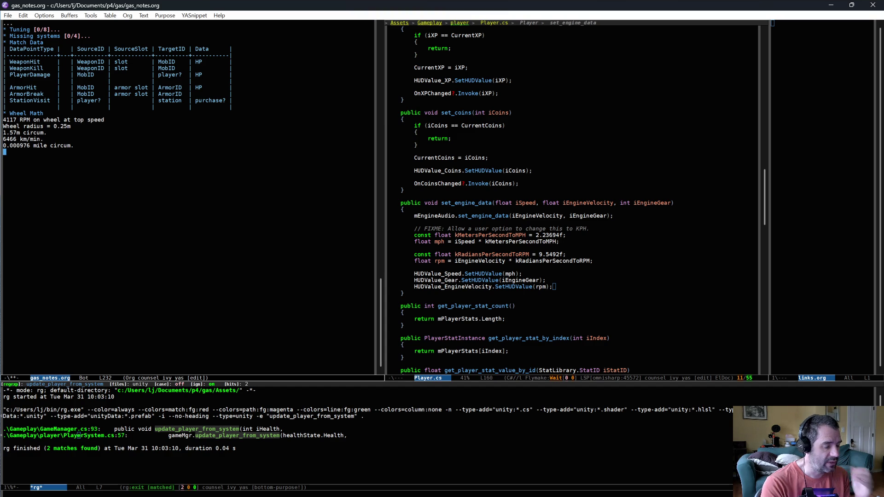
Compute 80 ÷ 0.000976 in the Scientific calculator, giving about 81,967.21
{"action": "key", "text": "alt+Tab"}
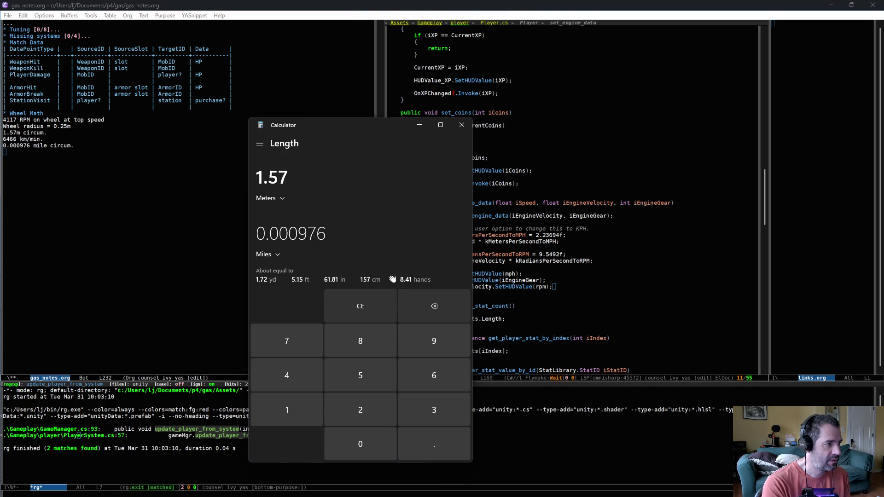
{"action": "type", "text": "80"}
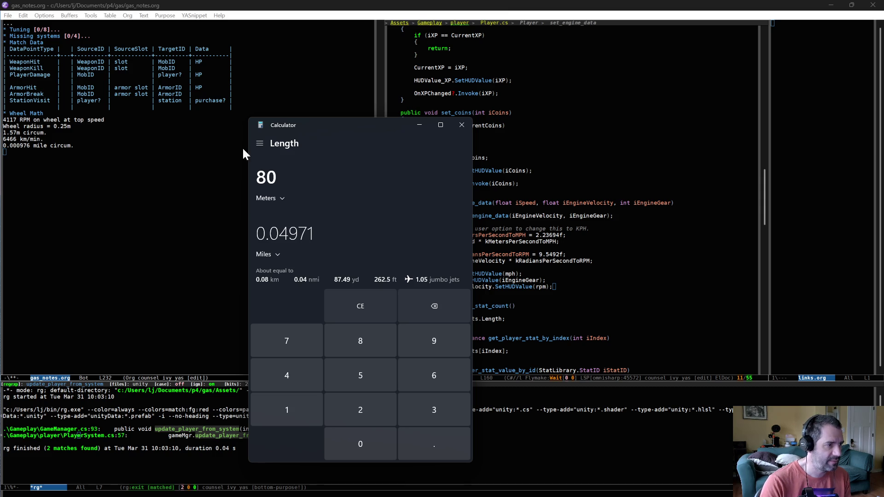
{"action": "left_click", "coordinate": [259, 143]}
{"action": "left_click", "coordinate": [287, 199]}
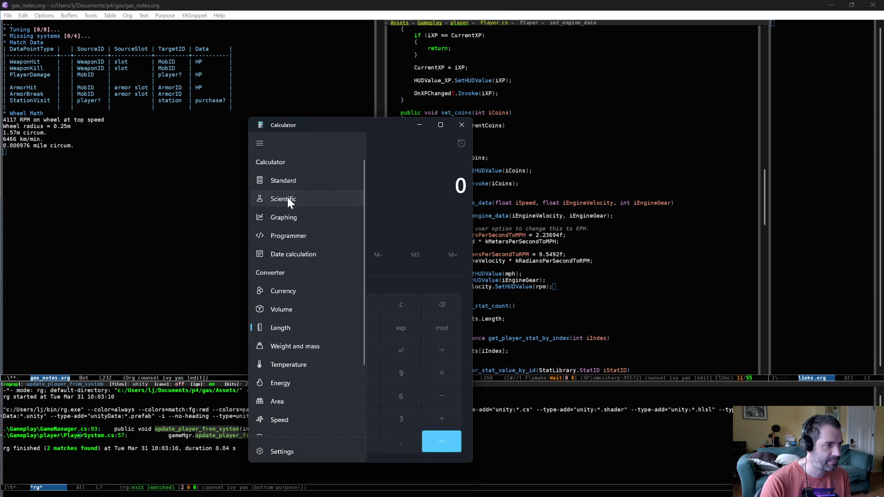
{"action": "type", "text": "80/0.0009"}
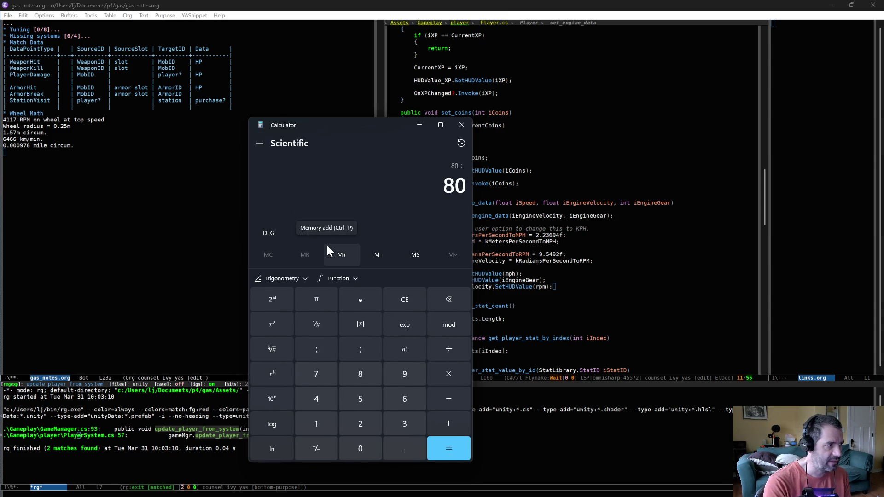
{"action": "type", "text": "76"}
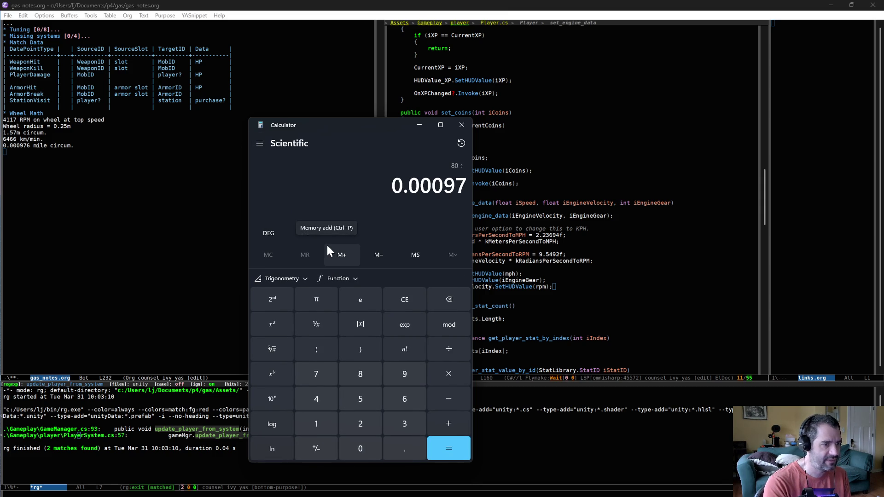
{"action": "key", "text": "Return"}
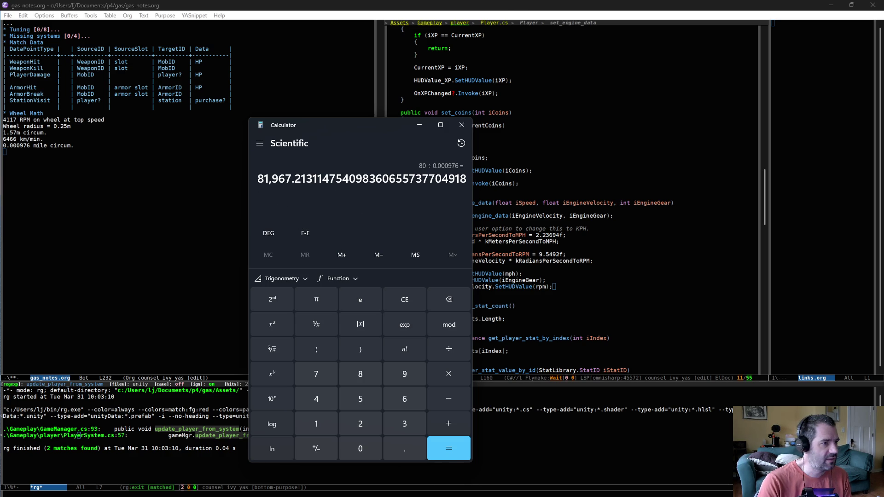
Record '81,967 rev to go 80 miles' in gas_notes.org
{"action": "left_click_drag", "start_coordinate": [293, 179], "coordinate": [257, 179]}
{"action": "left_click", "coordinate": [142, 191]}
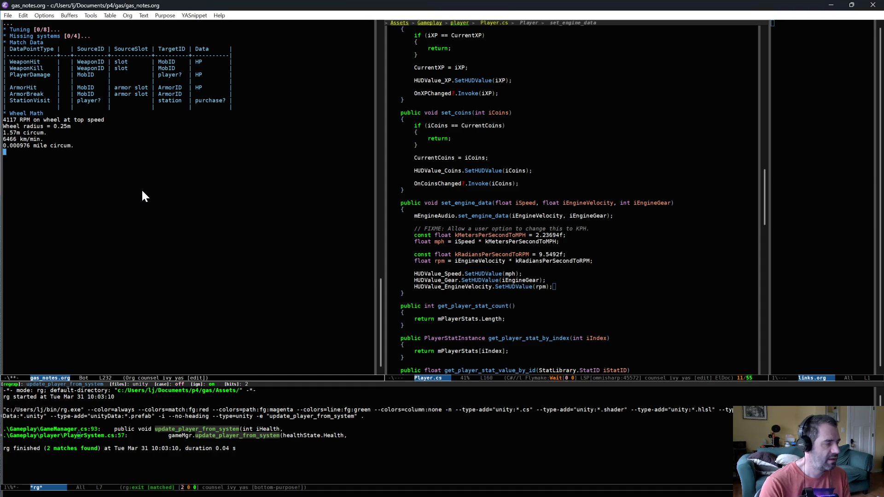
{"action": "key", "text": "ctrl+y"}
{"action": "type", "text": "81,967 rev"}
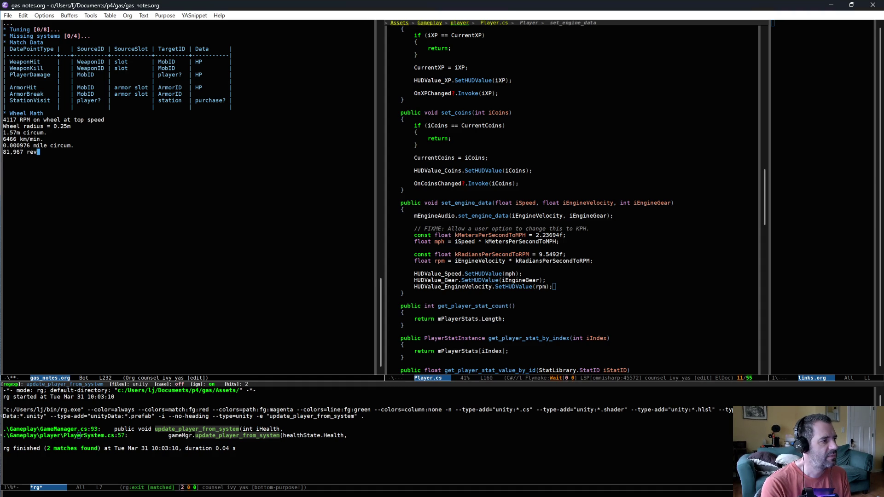
{"action": "type", "text": " to go"}
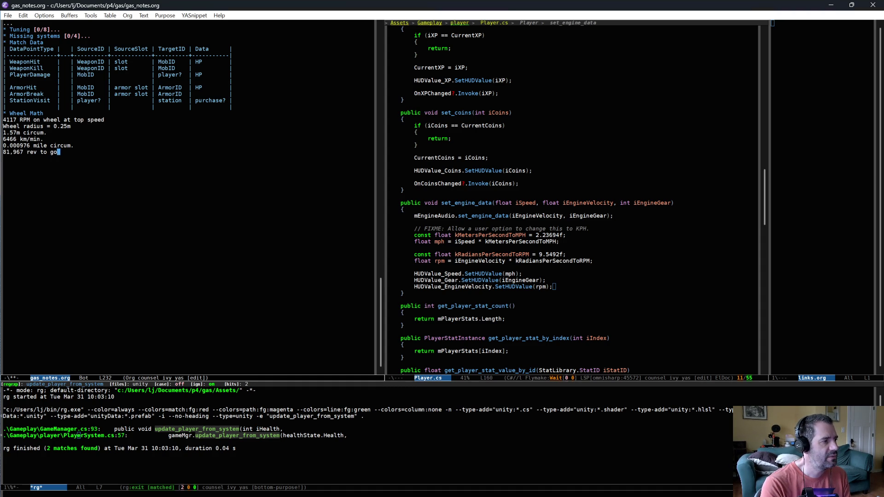
{"action": "type", "text": " 80 m"}
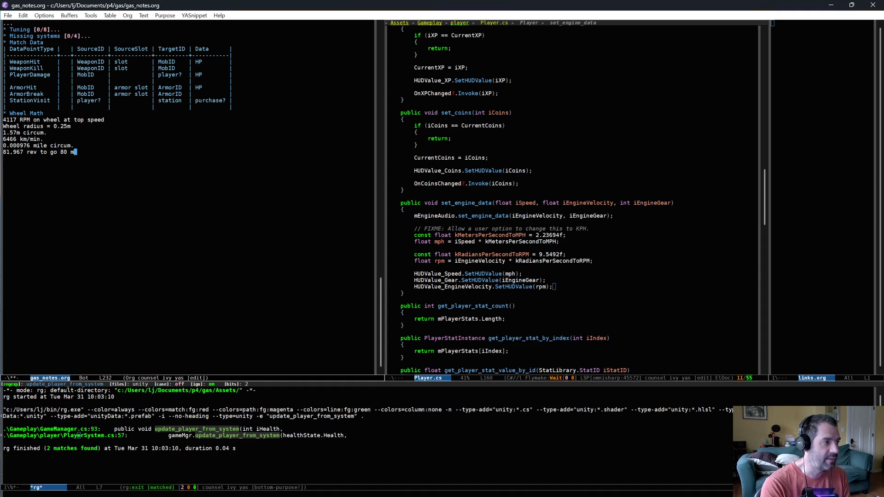
{"action": "type", "text": "iles"}
{"action": "key", "text": "Return"}
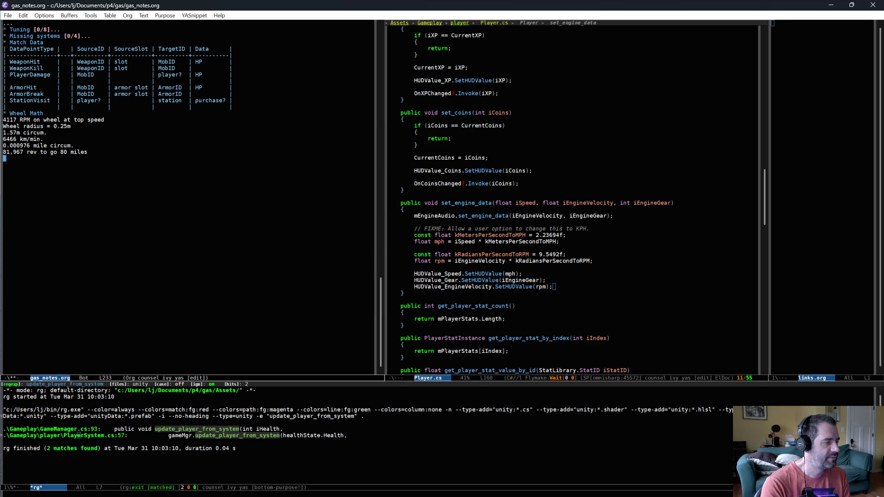
{"action": "key", "text": "alt+Tab"}
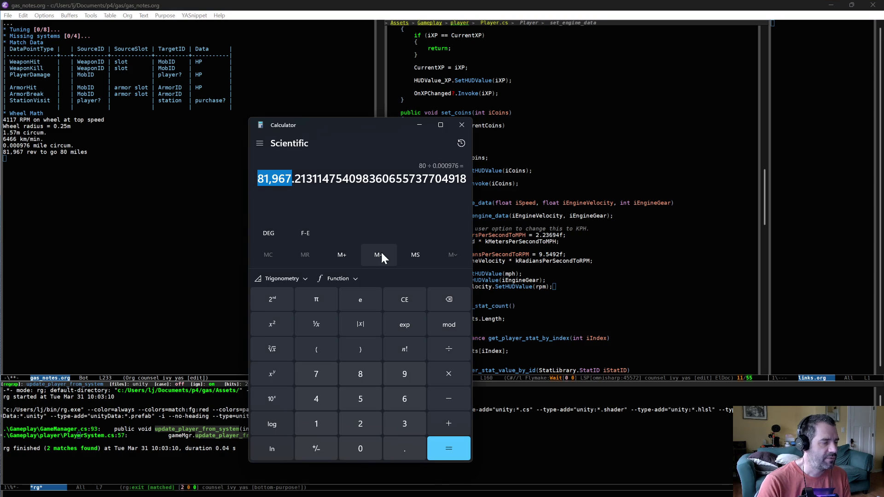
Divide the 81,967.21 revolutions by 60 to get about 1,366.12, then enter ÷ 6
{"action": "left_click", "coordinate": [457, 351]}
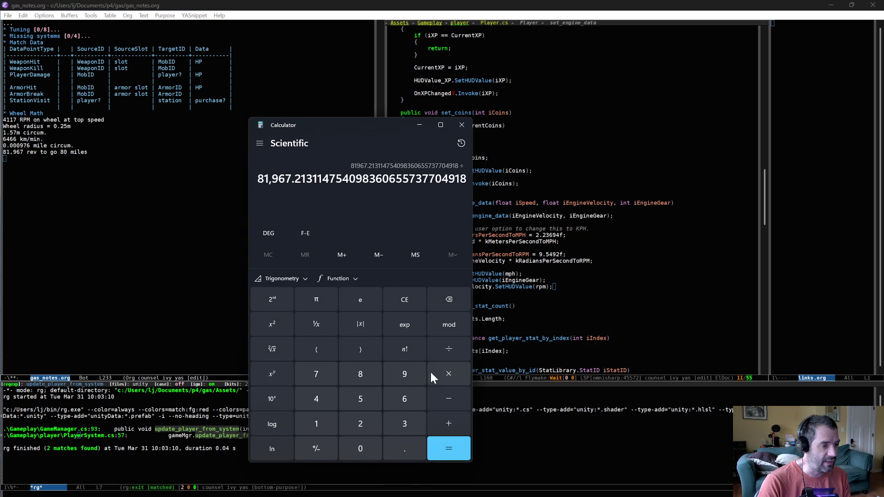
{"action": "left_click", "coordinate": [407, 398]}
{"action": "left_click", "coordinate": [375, 441]}
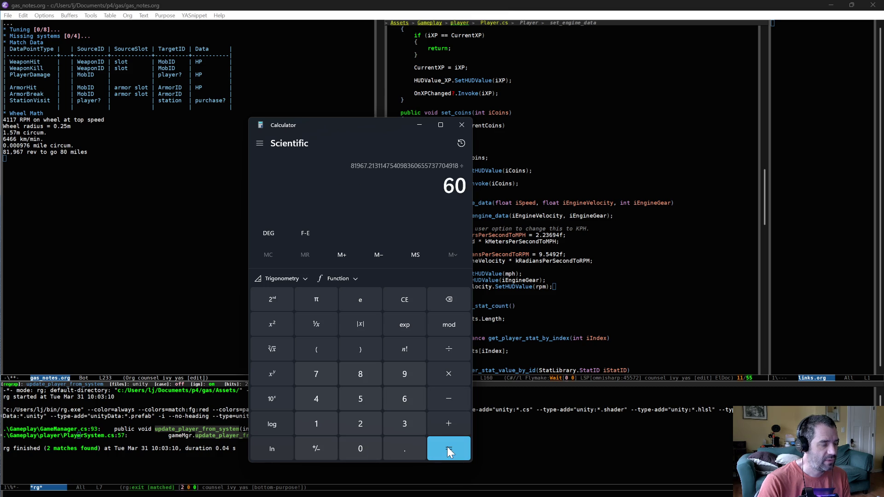
{"action": "left_click", "coordinate": [448, 449]}
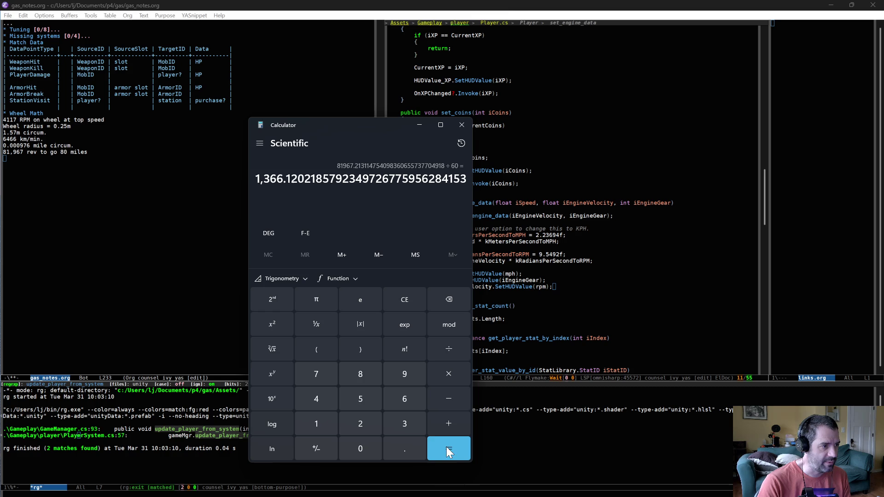
{"action": "left_click", "coordinate": [449, 349]}
{"action": "left_click", "coordinate": [403, 400]}
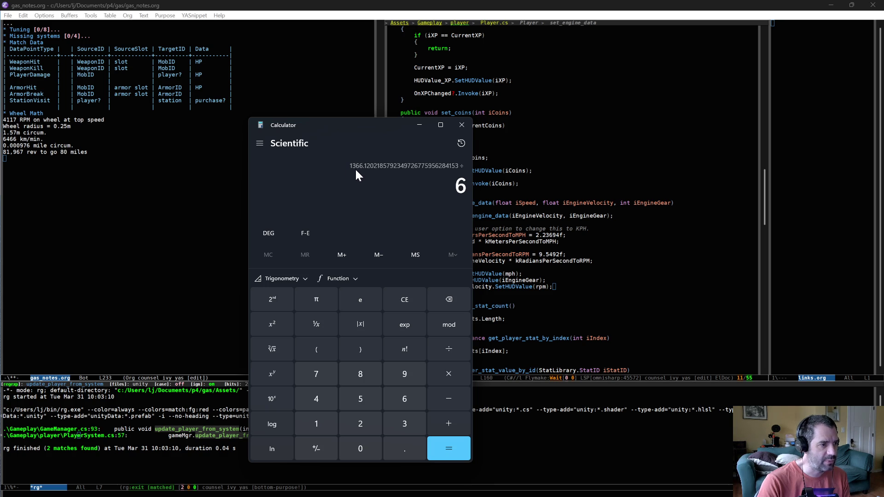
Add the line '1366 rpm of the wheel = 80mph' under Wheel Math in gas_notes.org
{"action": "left_click", "coordinate": [121, 217]}
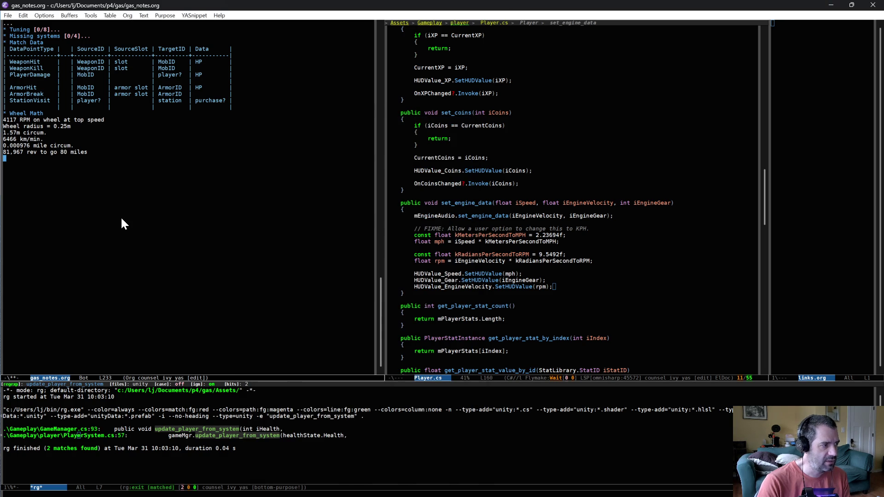
{"action": "type", "text": "1377"}
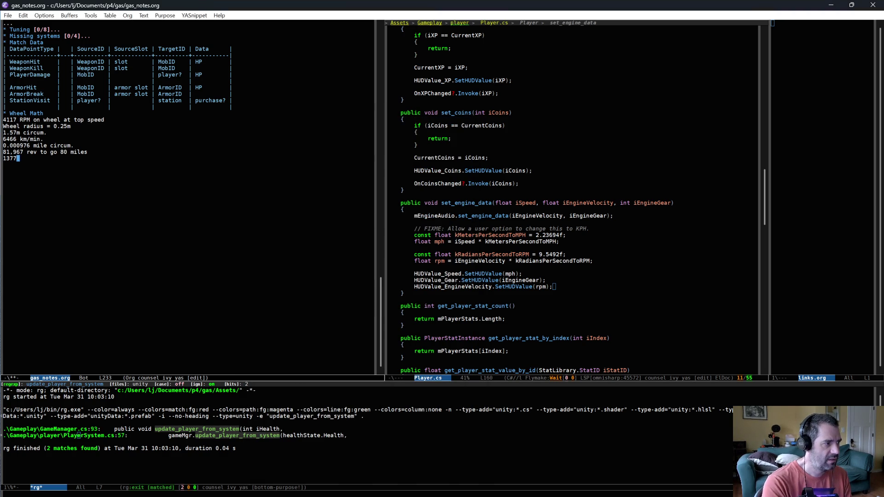
{"action": "type", "text": "6 rpm"}
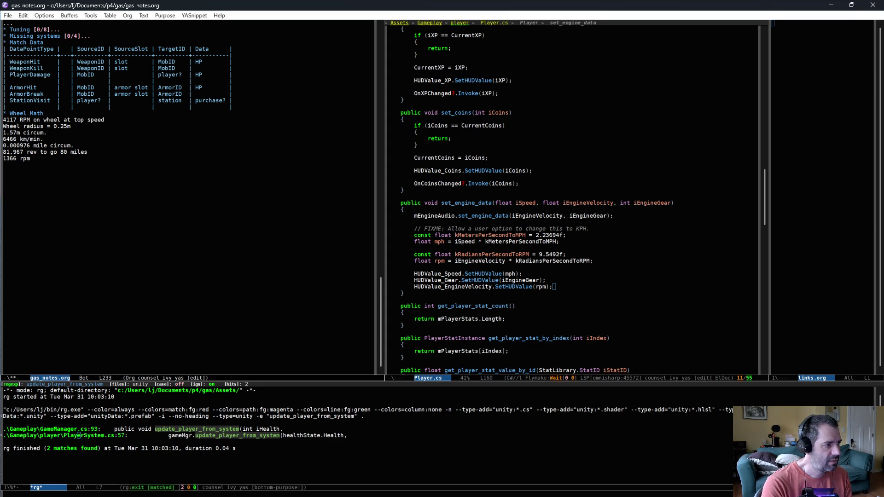
{"action": "type", "text": " ="}
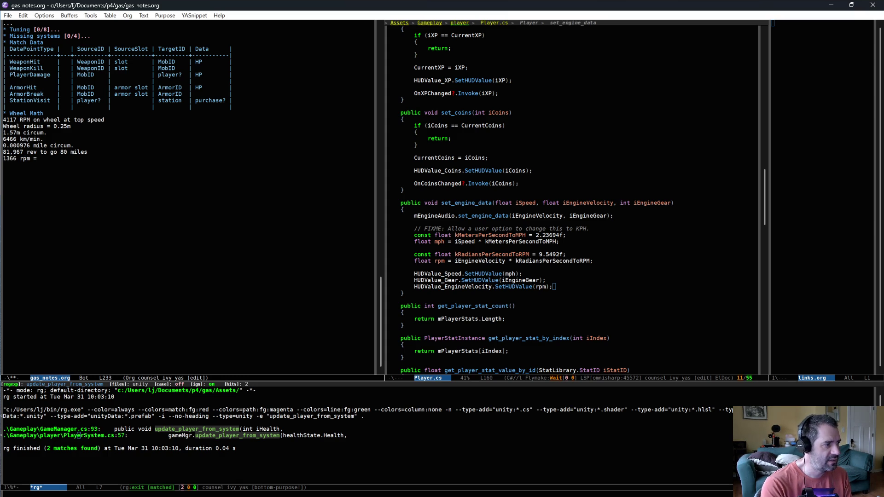
{"action": "type", "text": " 80mph"}
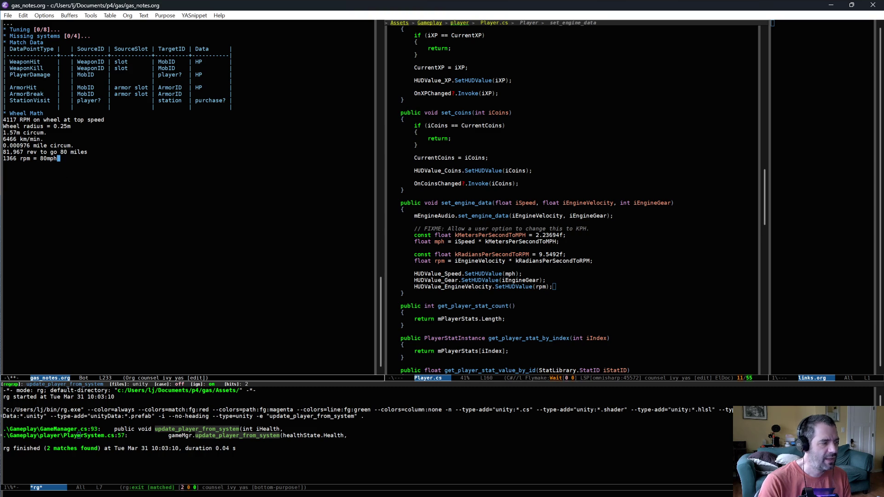
{"action": "key", "text": "Left"}
{"action": "key", "text": "Left"}
{"action": "key", "text": "Left"}
{"action": "key", "text": "BackSpace"}
{"action": "type", "text": "of the wh"}
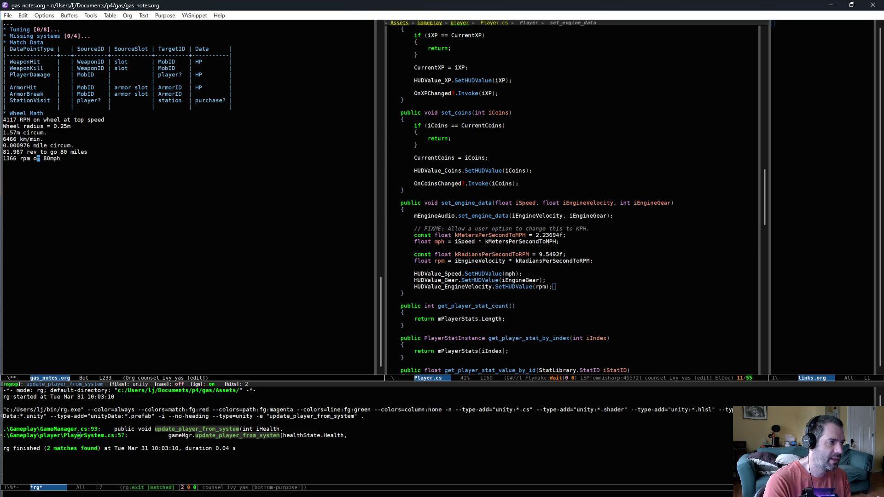
{"action": "type", "text": "eel ="}
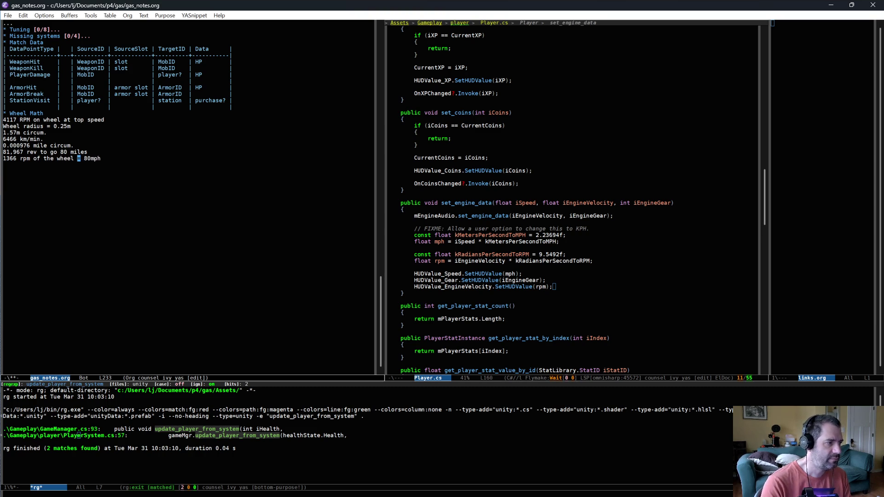
{"action": "left_click", "coordinate": [119, 222]}
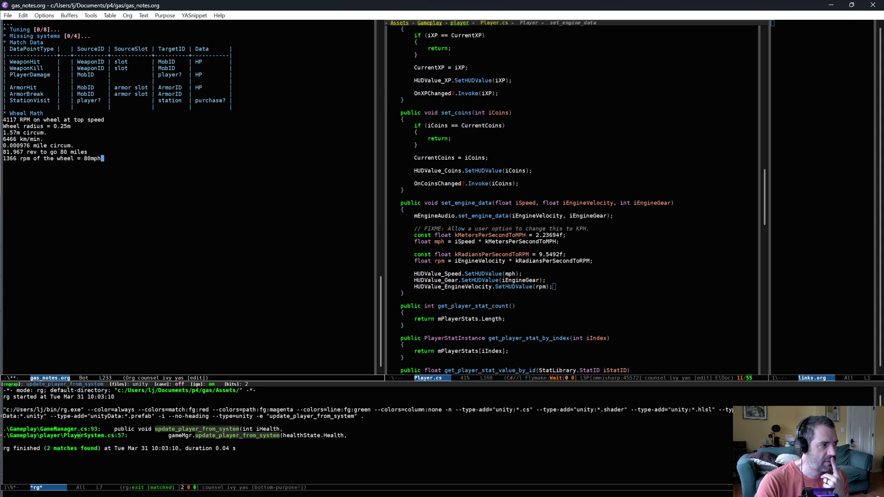
Select the 4117 RPM top-speed figure in the notes before returning to Unity
{"action": "key", "text": "ctrl+Up"}
{"action": "key", "text": "ctrl+space"}
{"action": "key", "text": "alt+f"}
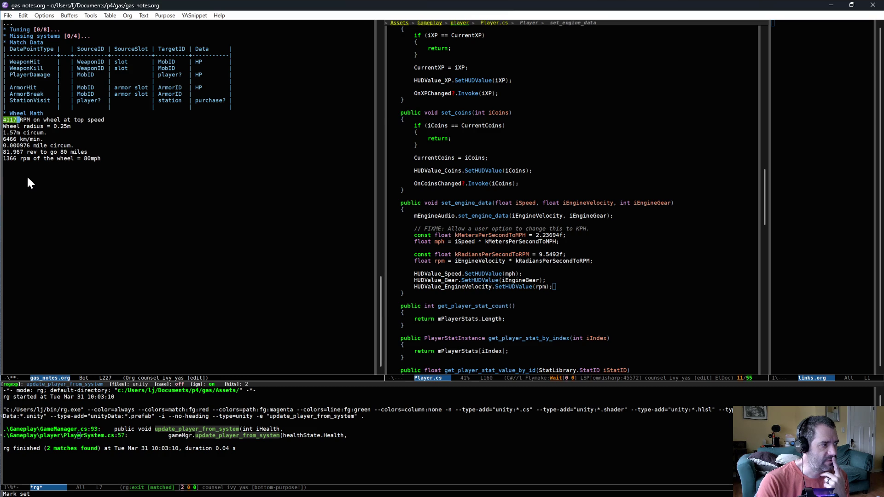
{"action": "key", "text": "alt+Tab"}
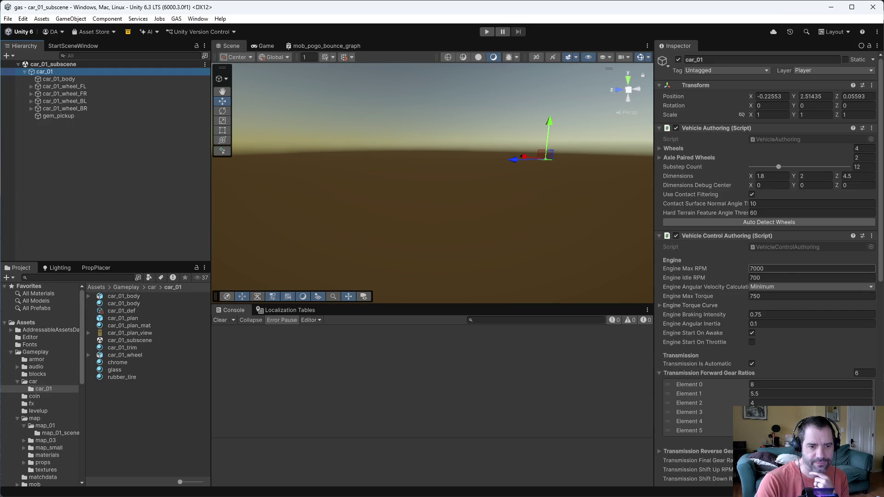
Set car_01's Engine Max RPM to 3500 and save the scene
{"action": "left_click", "coordinate": [786, 269]}
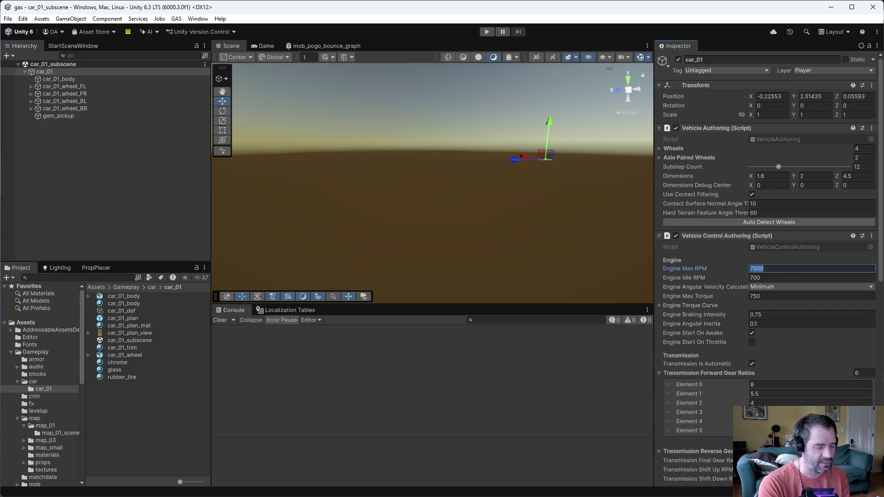
{"action": "type", "text": "350"}
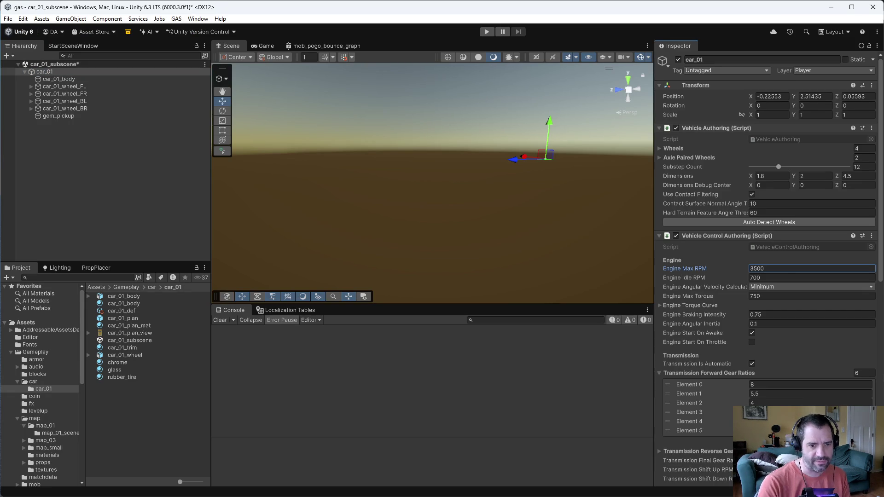
{"action": "key", "text": "ctrl+s"}
Test-drive the car in play mode, reaching 40 mph, then stop play mode
{"action": "left_click", "coordinate": [487, 31]}
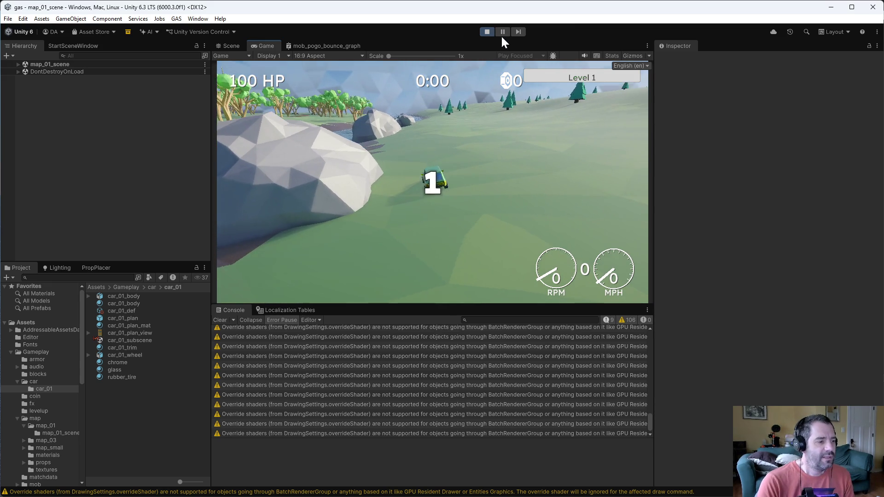
{"action": "key", "text": "w"}
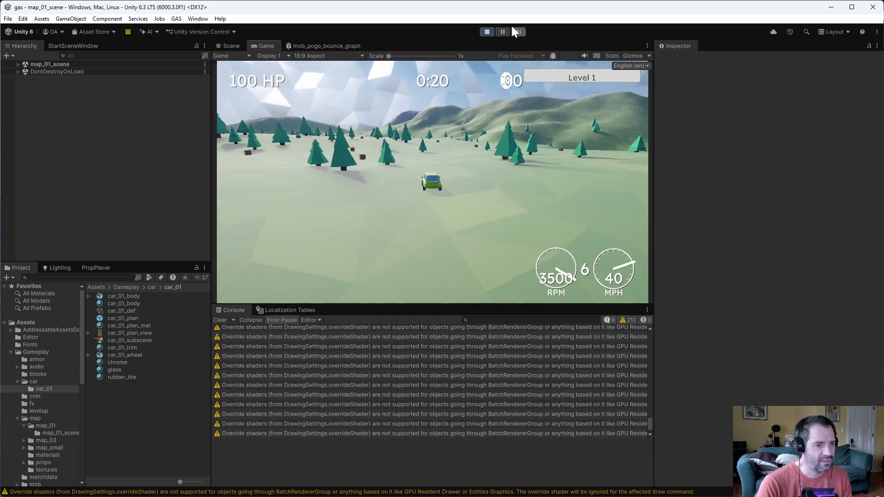
{"action": "left_click", "coordinate": [487, 32]}
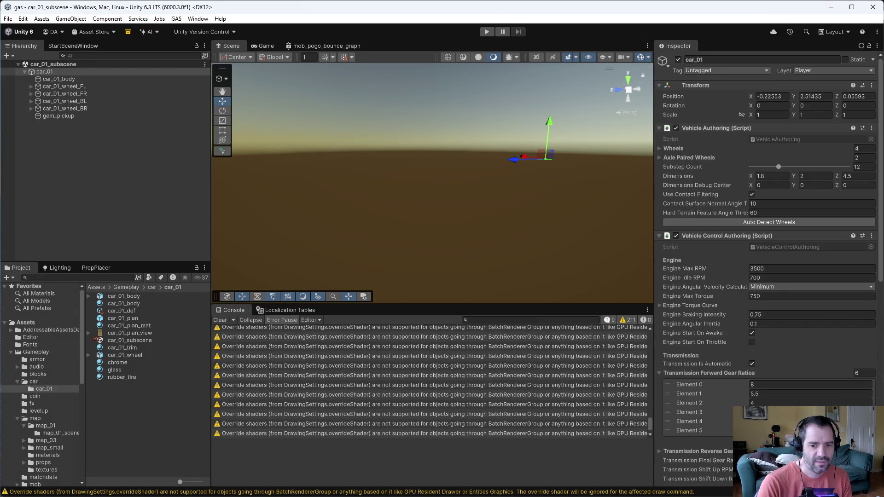
Save gas_notes.org with the 80mph wheel-math notes
{"action": "key", "text": "alt+Tab"}
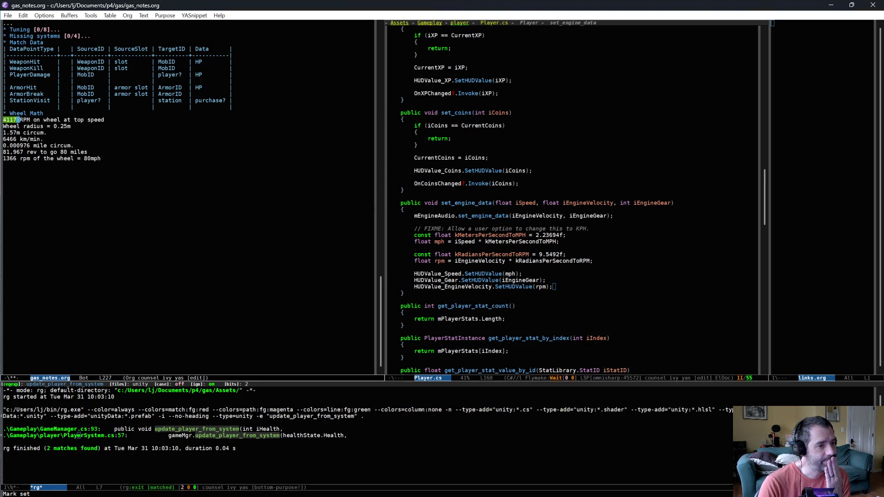
{"action": "left_click", "coordinate": [118, 267]}
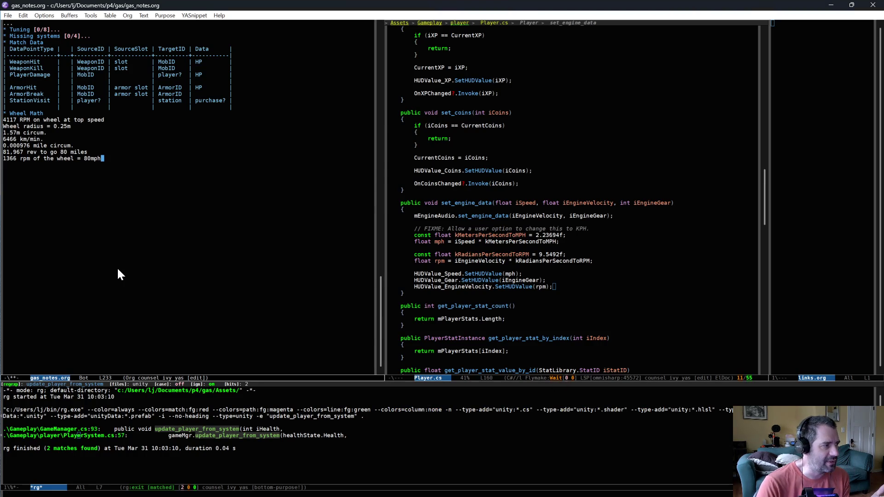
{"action": "key", "text": "ctrl+x"}
{"action": "key", "text": "ctrl+s"}
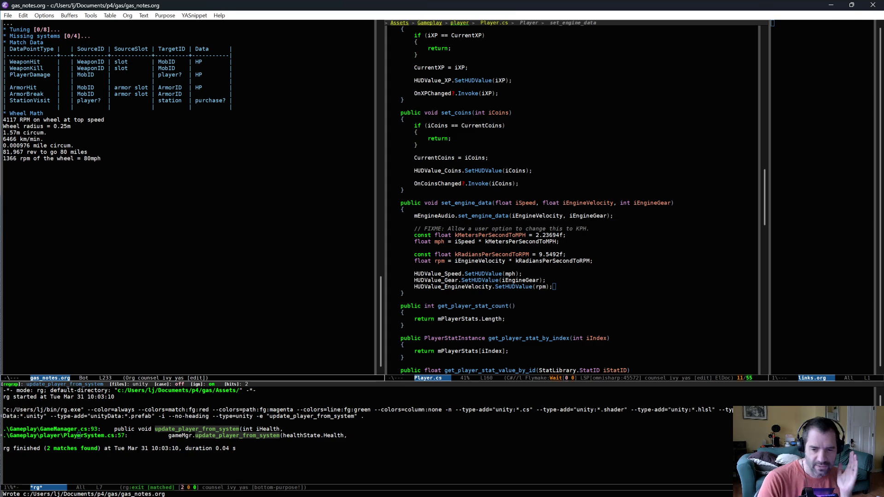
{"action": "key", "text": "alt+Tab"}
Reconcile offline work on the workspace root, adding gas_notes.org and Player.cs to the default changelist
{"action": "right_click", "coordinate": [145, 126]}
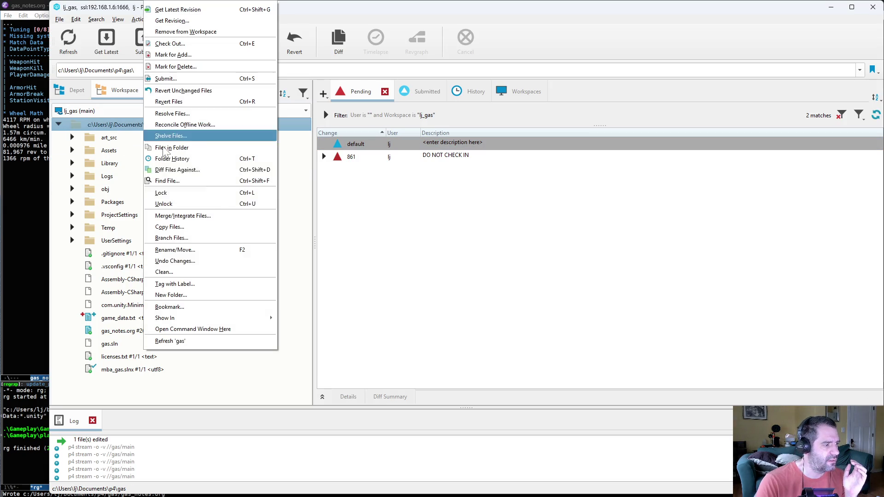
{"action": "left_click", "coordinate": [219, 130]}
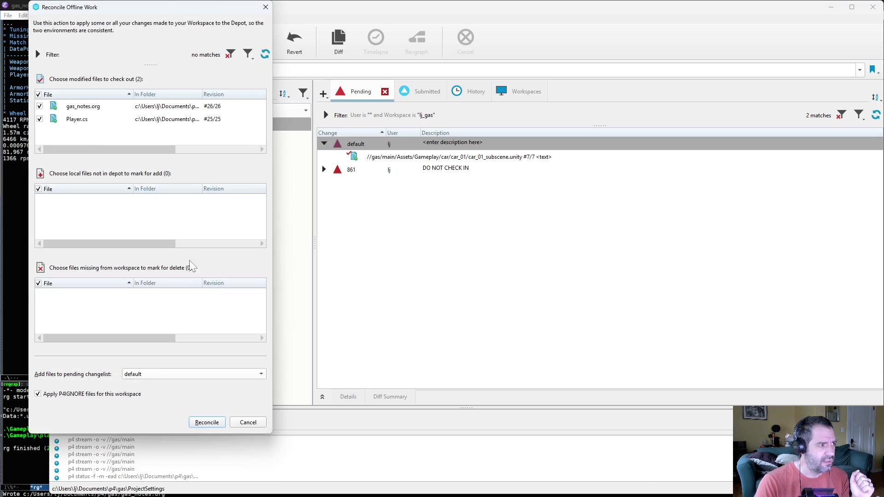
{"action": "left_click", "coordinate": [213, 426]}
Review the Player.cs differences against its depot revision in P4Merge
{"action": "left_click", "coordinate": [443, 169]}
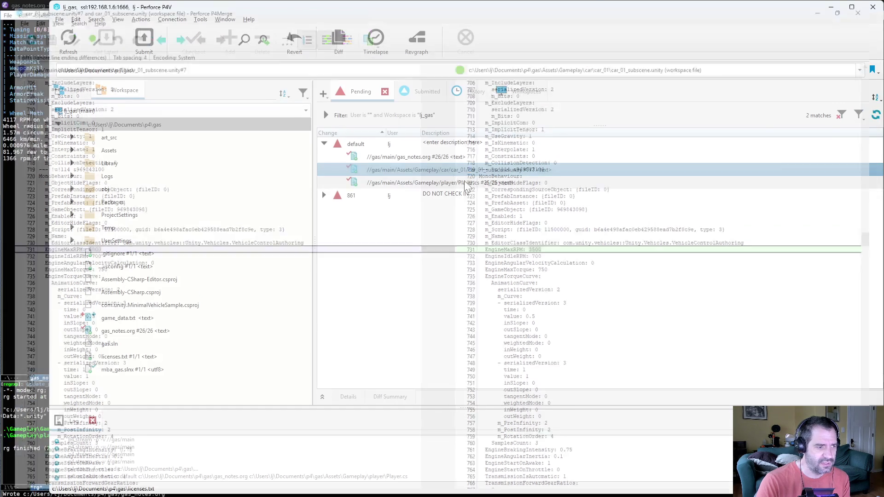
{"action": "left_click", "coordinate": [428, 183]}
{"action": "right_click", "coordinate": [428, 182]}
{"action": "left_click", "coordinate": [390, 186]}
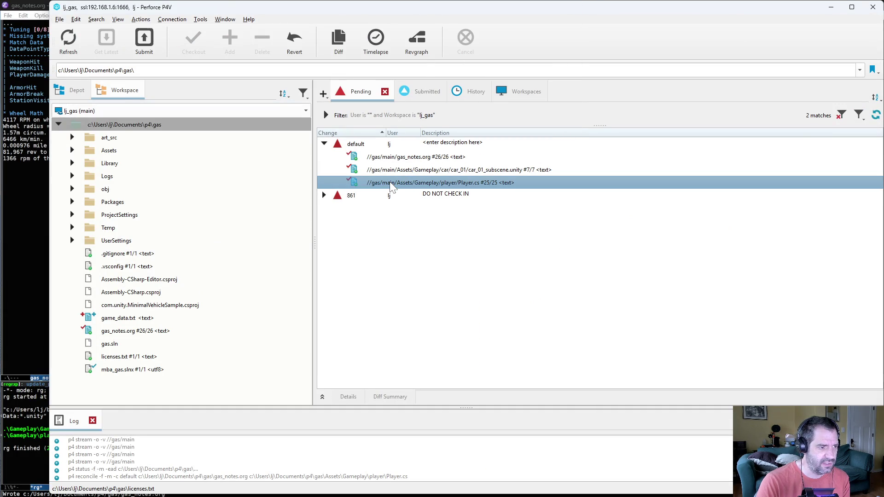
{"action": "key", "text": "ctrl+d"}
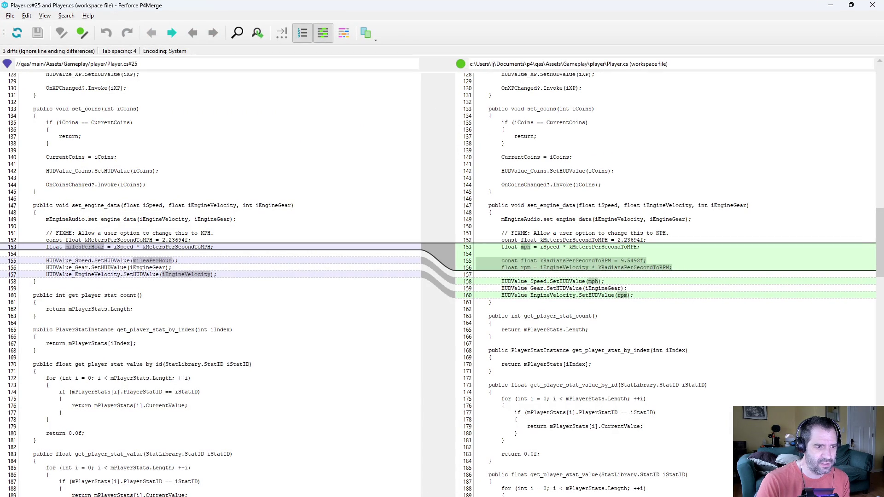
{"action": "key", "text": "ctrl+2"}
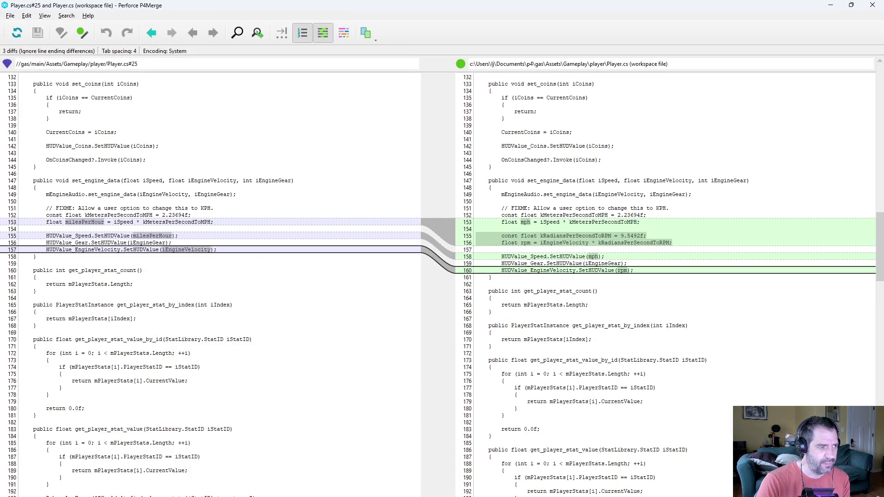
{"action": "key", "text": "ctrl+q"}
{"action": "right_click", "coordinate": [428, 184]}
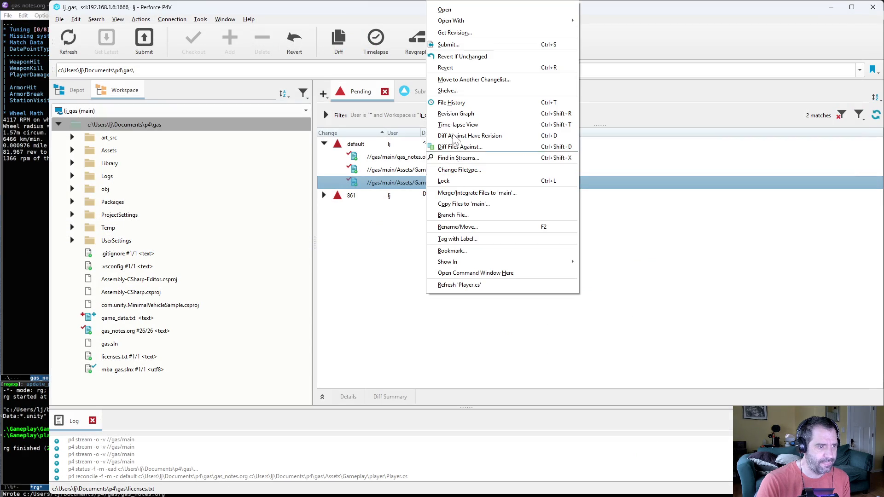
Submit Player.cs alone as change 1195, described 'actually show RPM instead engine velocity'
{"action": "left_click", "coordinate": [449, 45]}
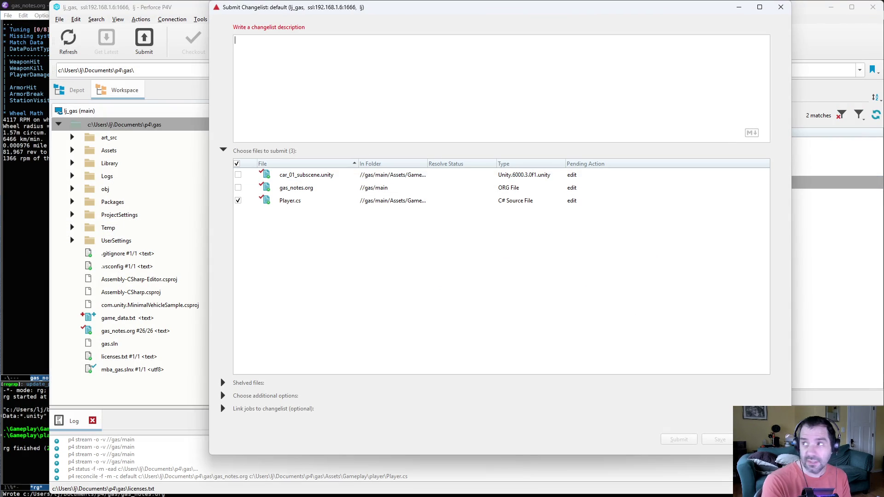
{"action": "type", "text": "actually show RPM instead \"engine velocity"}
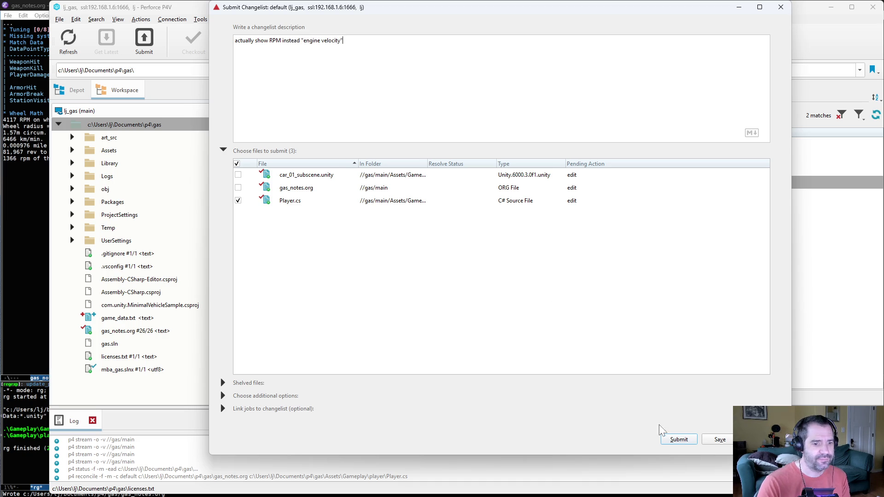
{"action": "left_click", "coordinate": [679, 440]}
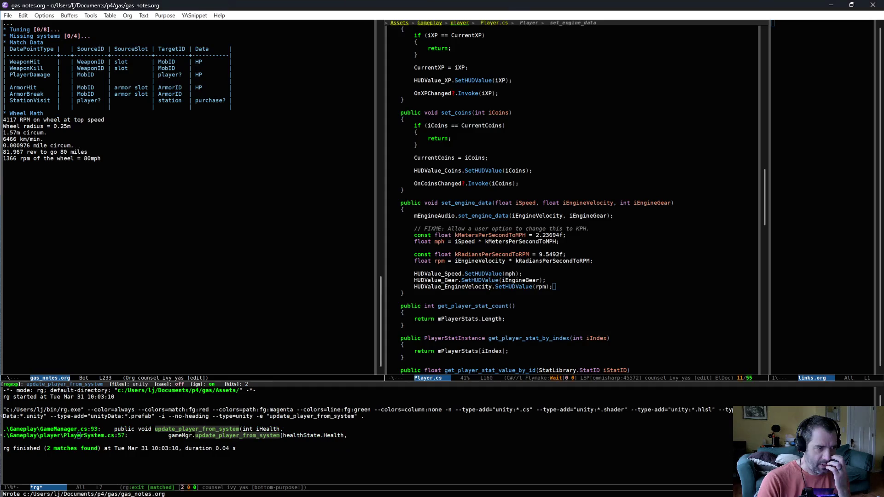
{"action": "key", "text": "alt+Tab"}
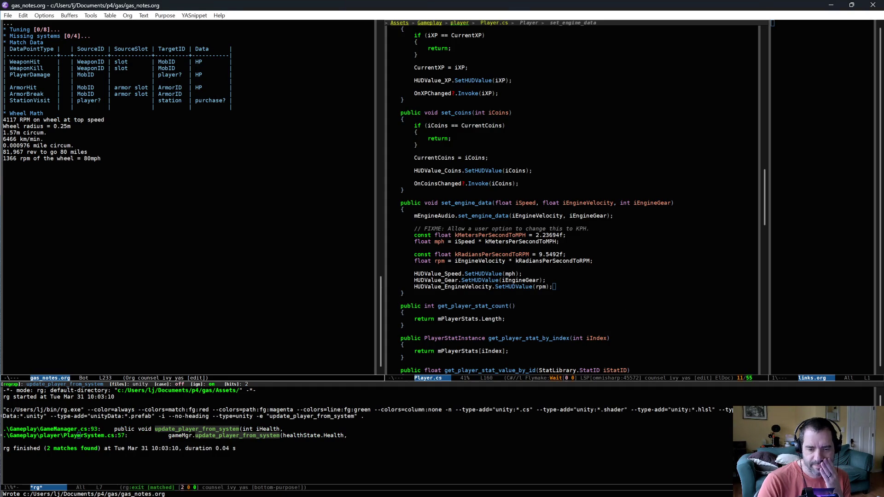
{"action": "key", "text": "alt+Tab"}
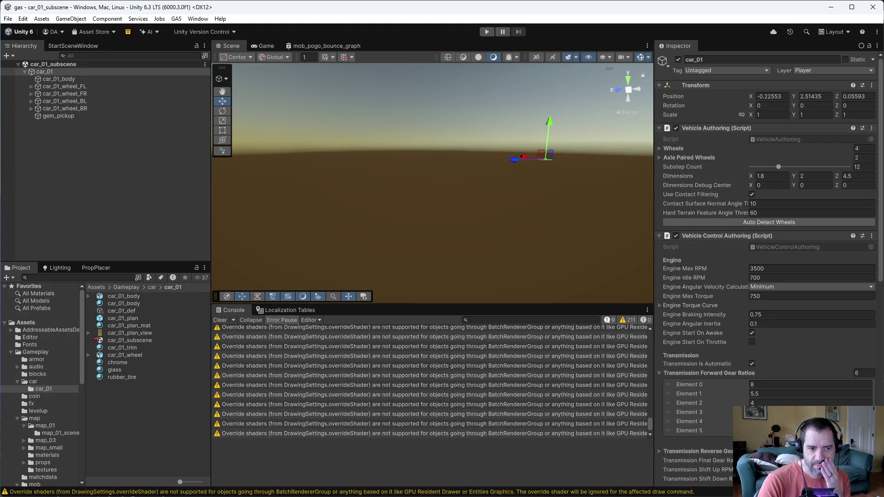
Raise car_01's Engine Max RPM to 14000 and enter play mode
{"action": "left_click", "coordinate": [784, 270]}
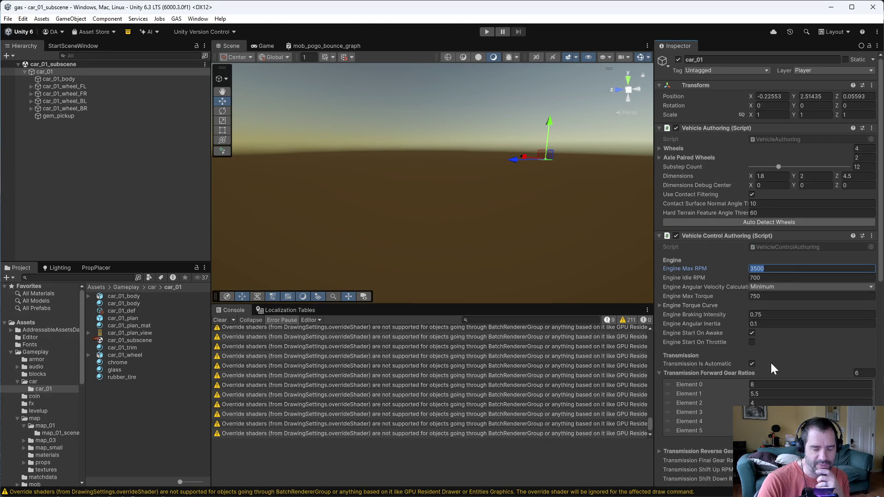
{"action": "type", "text": "14000"}
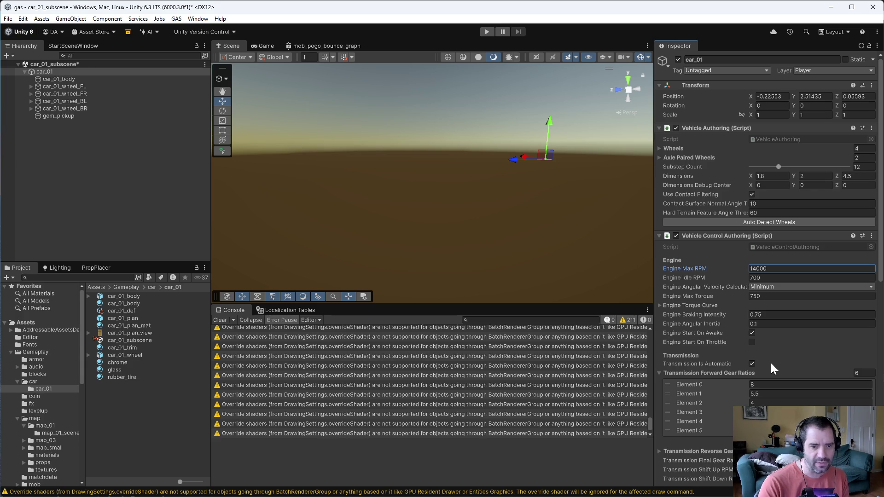
{"action": "left_click", "coordinate": [486, 31]}
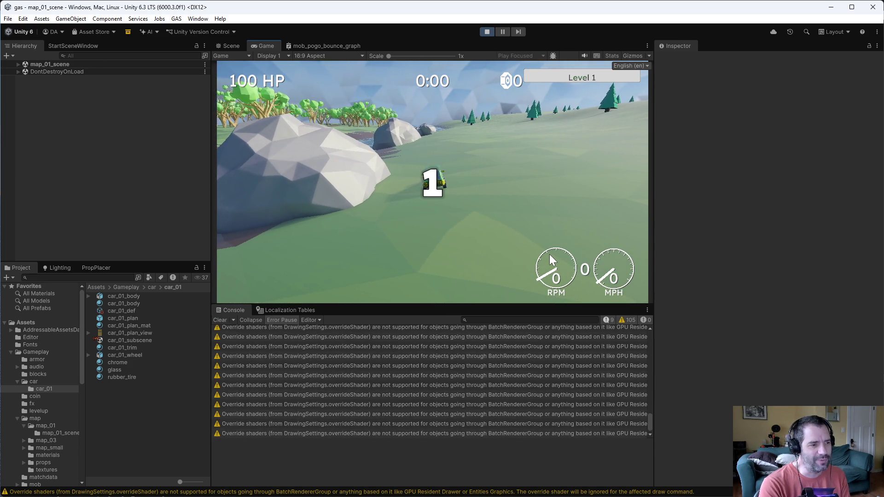
Drive the car at 14000 max RPM, reaching 110 mph, then stop play mode
{"action": "key", "text": "w"}
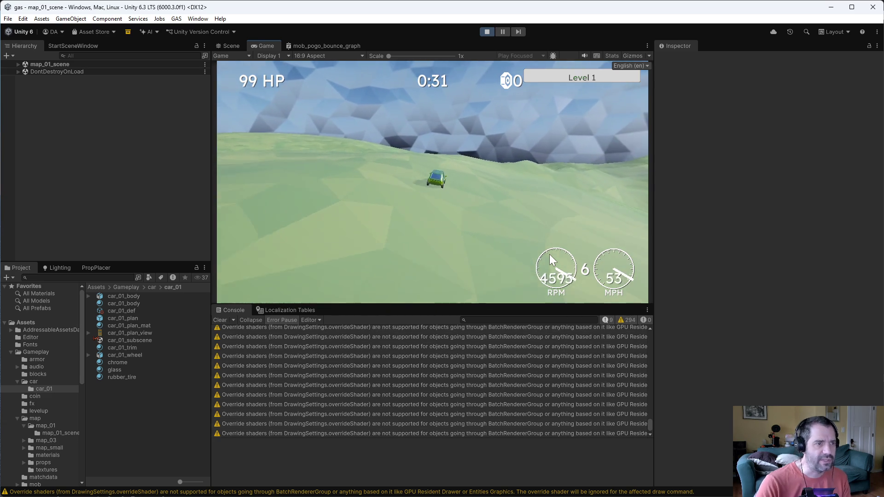
{"action": "left_click", "coordinate": [486, 31]}
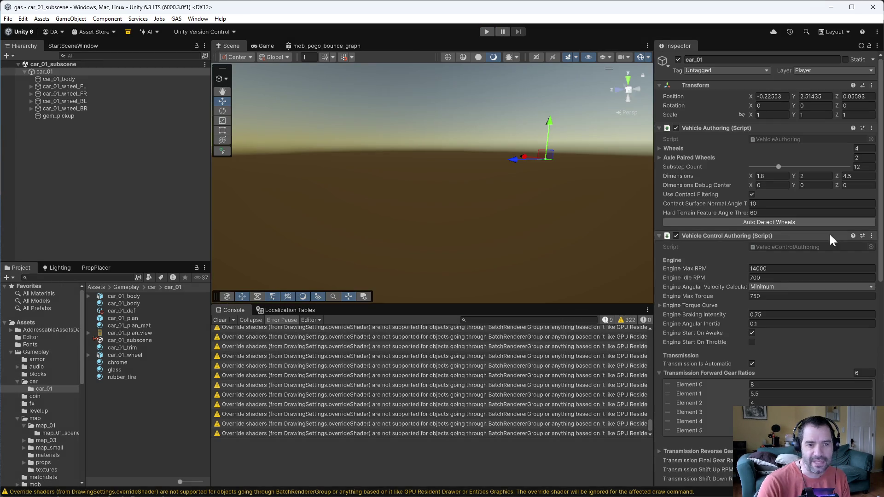
Set car_01's Engine Max RPM to 7000 and select car_01_wheel_FL in the Hierarchy
{"action": "left_click", "coordinate": [782, 269]}
{"action": "type", "text": "70"}
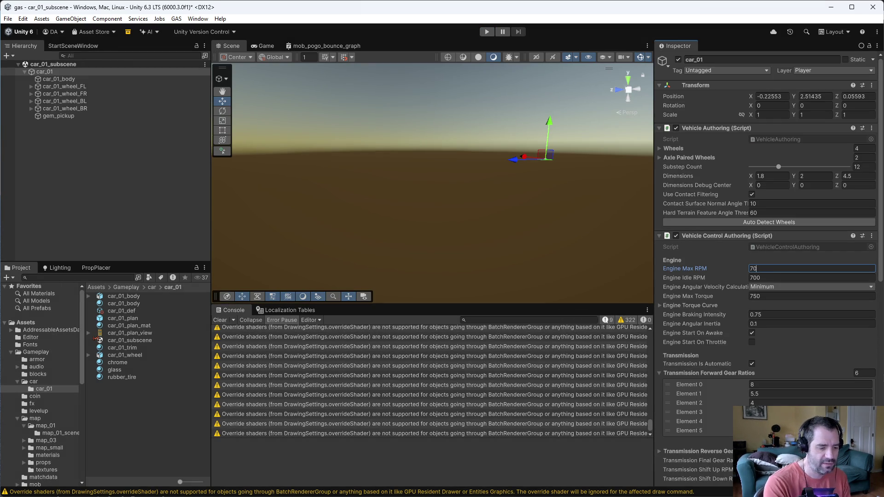
{"action": "type", "text": "00"}
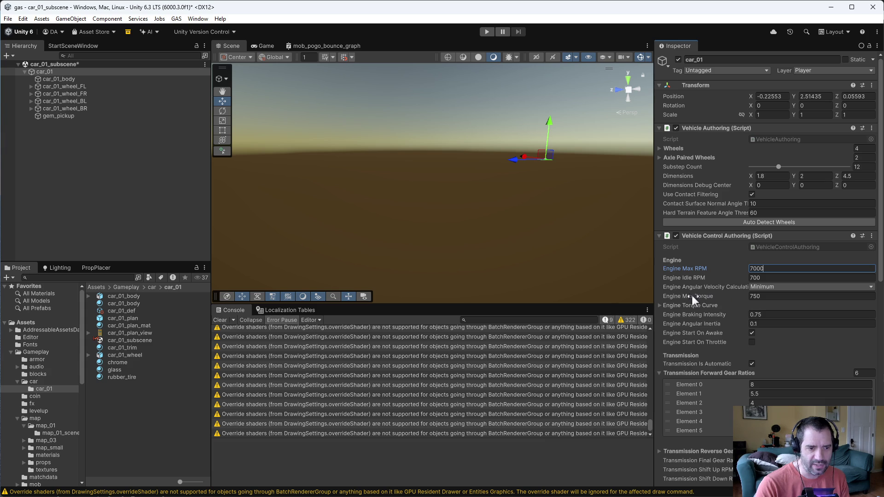
{"action": "left_click", "coordinate": [693, 297]}
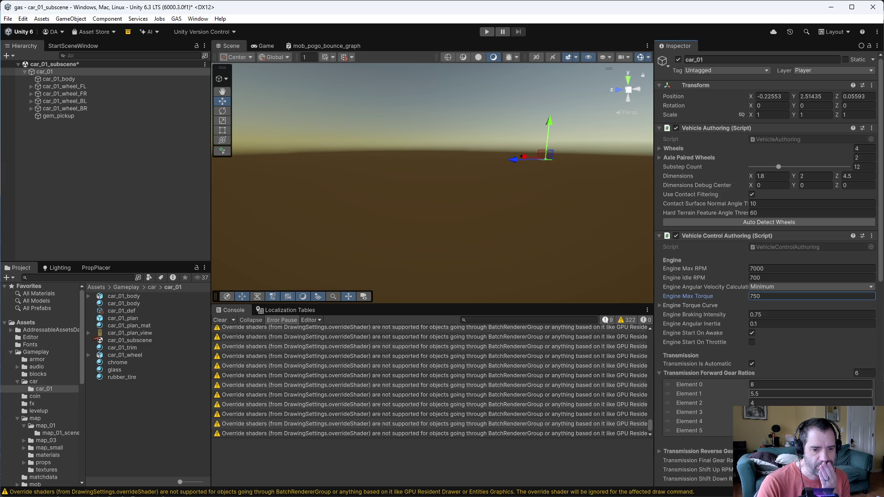
{"action": "mouse_move", "coordinate": [713, 372]}
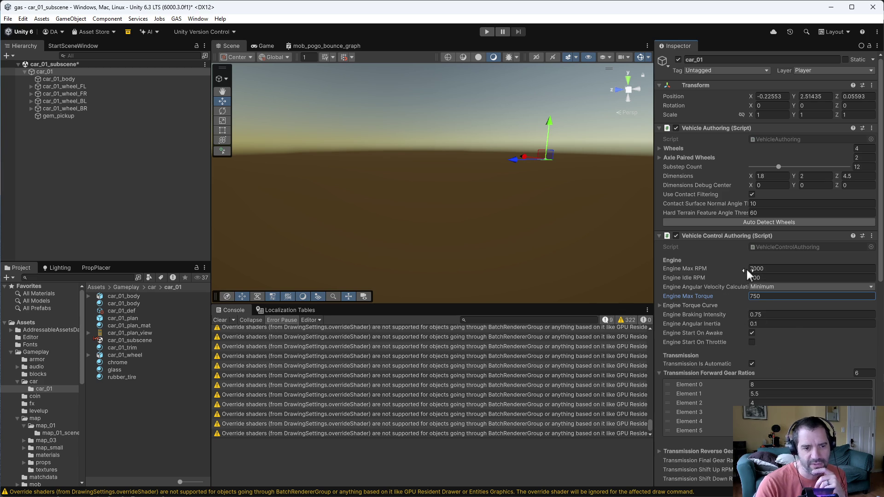
{"action": "left_click", "coordinate": [764, 269]}
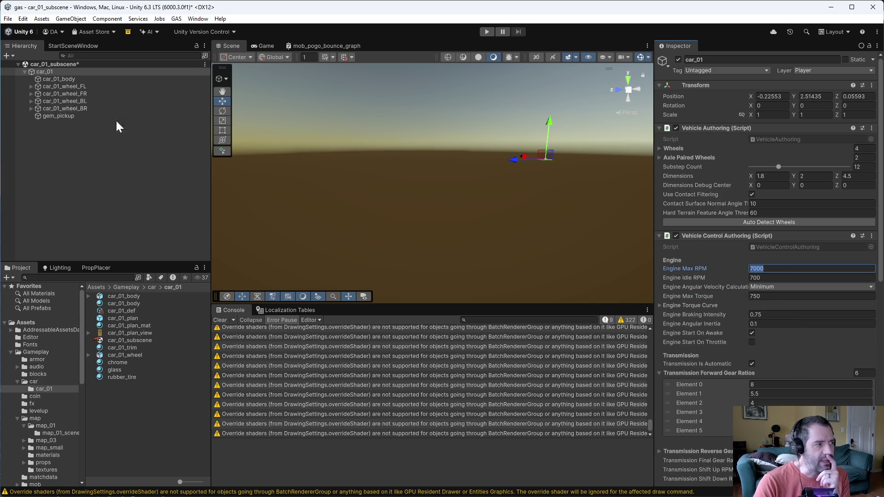
{"action": "left_click", "coordinate": [88, 86]}
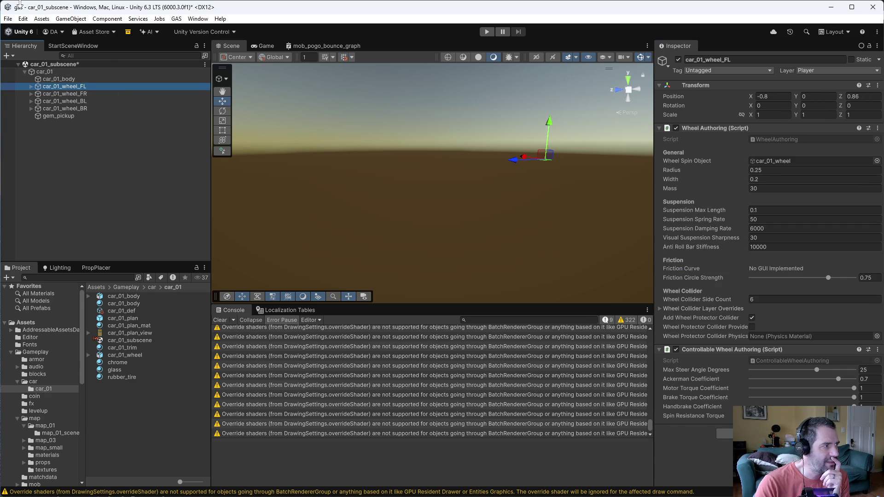
Check out the Editor project settings and uncheck Use IMGUI Default Inspector
{"action": "left_click", "coordinate": [23, 18]}
{"action": "left_click", "coordinate": [99, 298]}
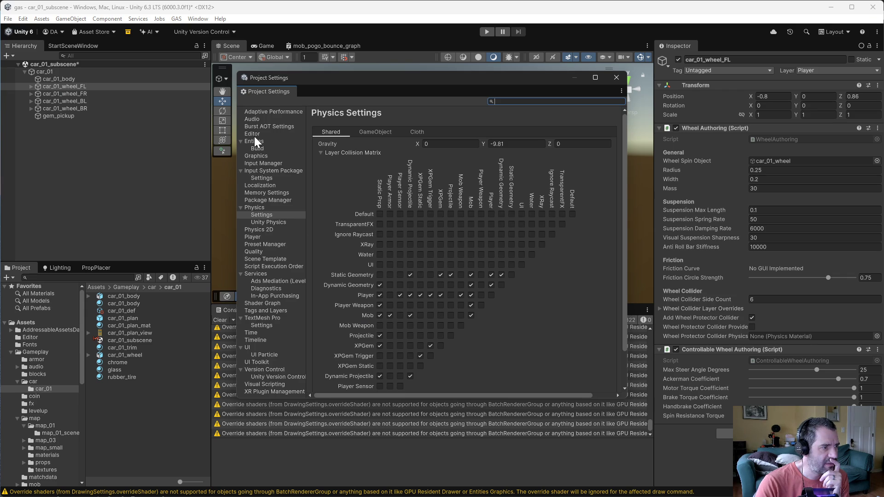
{"action": "left_click", "coordinate": [253, 134]}
{"action": "scroll", "coordinate": [422, 353], "scroll_direction": "down", "scroll_amount": 8}
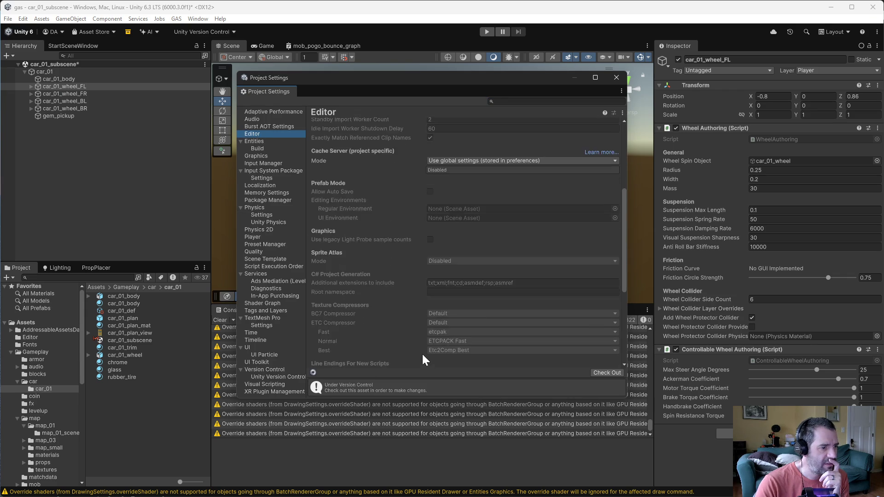
{"action": "left_click", "coordinate": [607, 373]}
{"action": "scroll", "coordinate": [449, 327], "scroll_direction": "down", "scroll_amount": 2}
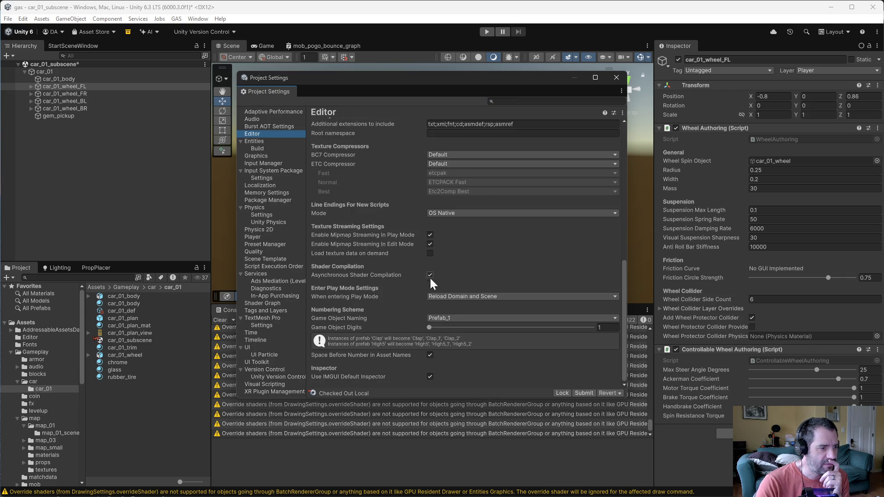
{"action": "left_click", "coordinate": [431, 376]}
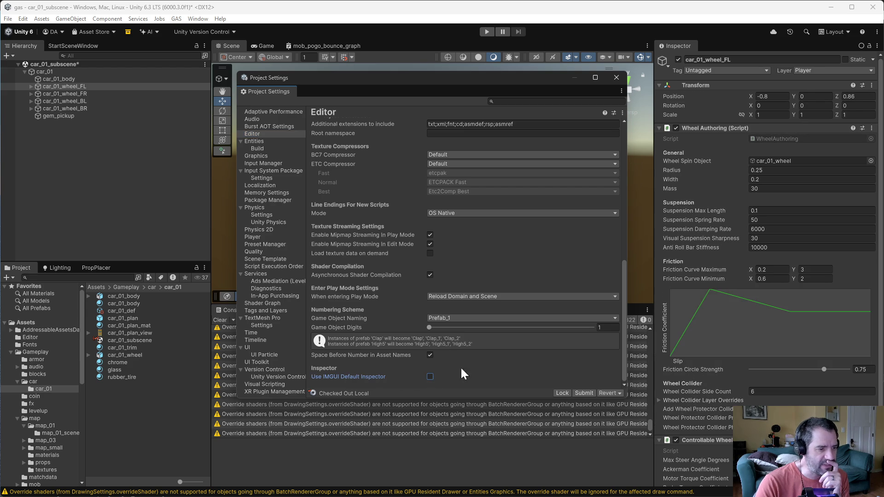
{"action": "left_click", "coordinate": [616, 77]}
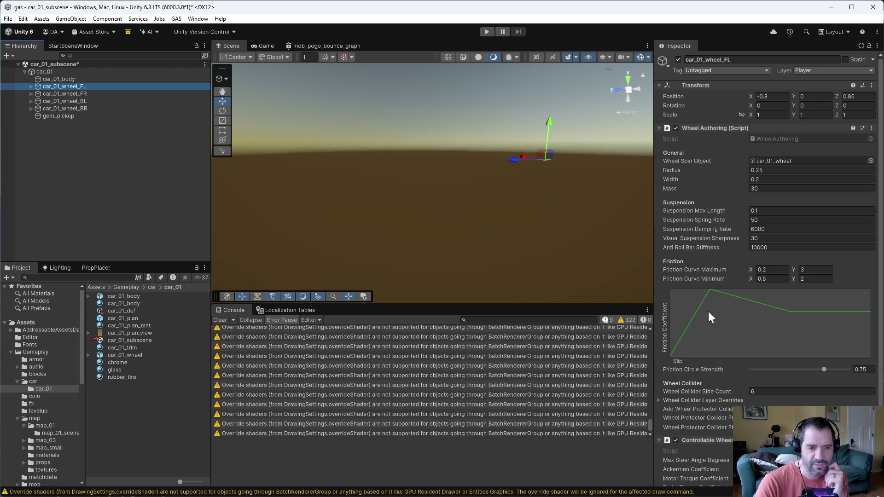
Try a lower Friction Curve maximum slip on the wheel, undo it, and show the car folder
{"action": "scroll", "coordinate": [754, 351], "scroll_direction": "down", "scroll_amount": 2}
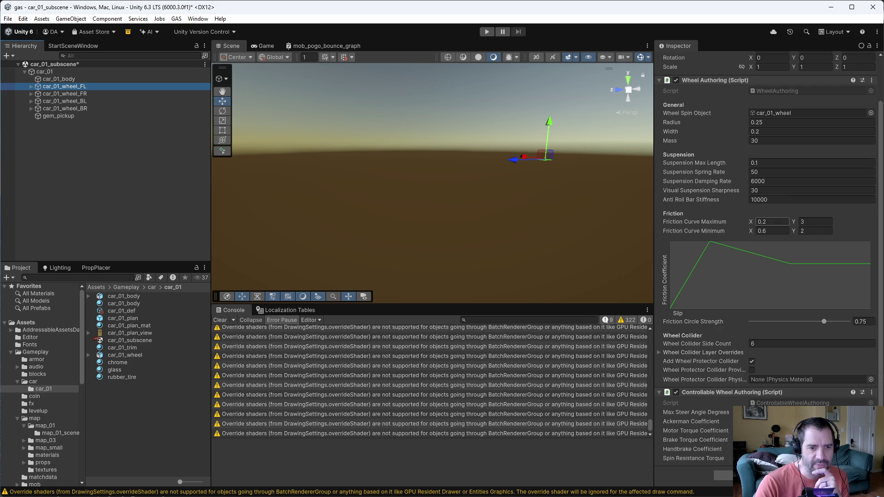
{"action": "left_click_drag", "start_coordinate": [750, 218], "coordinate": [751, 219]}
{"action": "key", "text": "ctrl+z"}
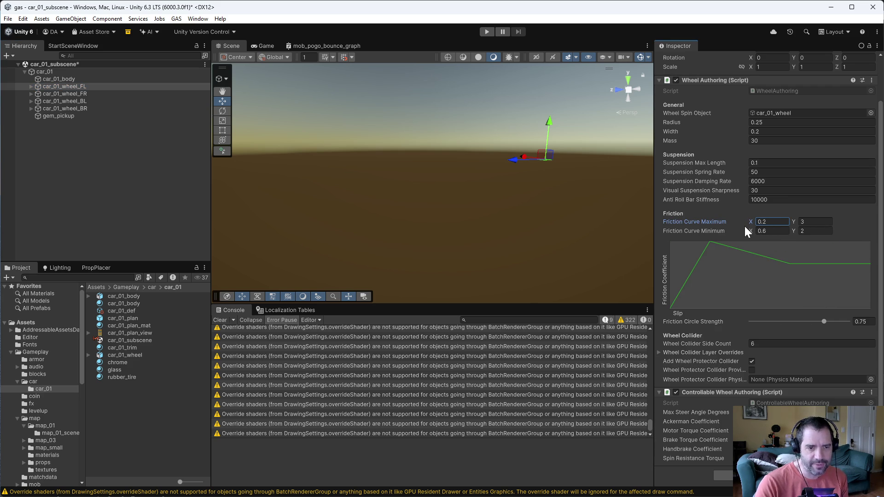
{"action": "left_click", "coordinate": [30, 380]}
{"action": "scroll", "coordinate": [51, 435], "scroll_direction": "down", "scroll_amount": 6}
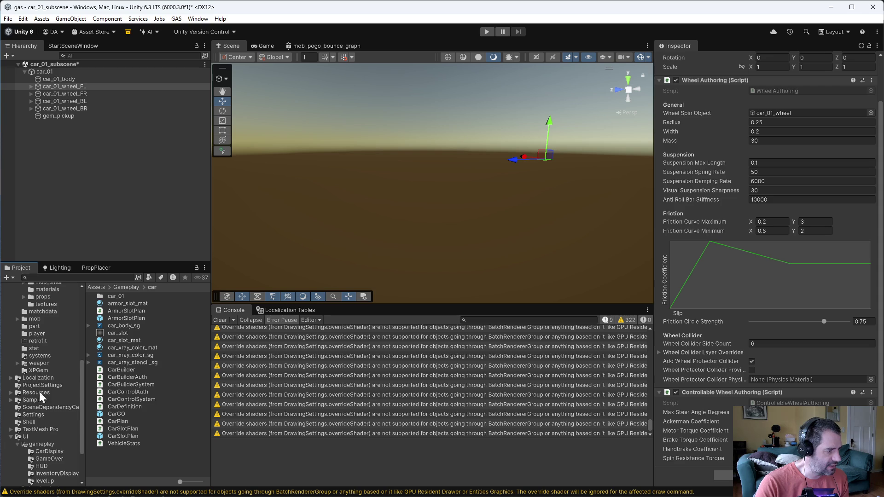
Show Part_Vehicle_Torque from the part folder in the Inspector, then start an Emacs file search
{"action": "left_click", "coordinate": [35, 327]}
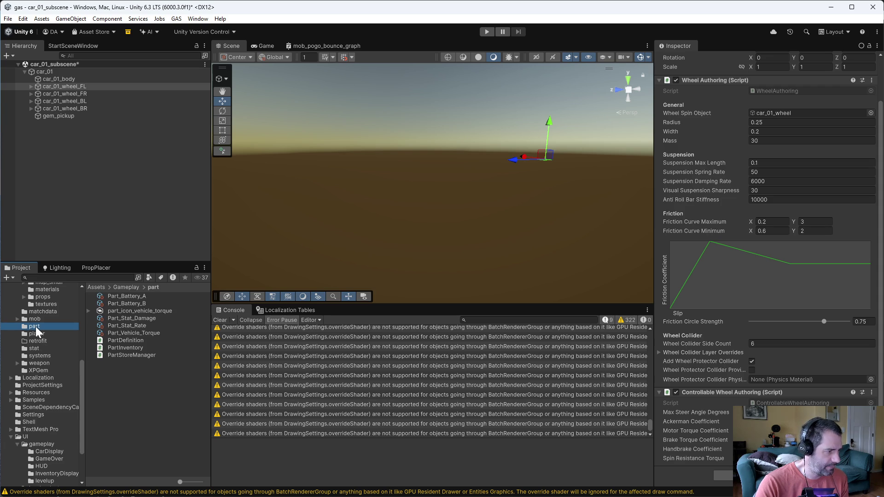
{"action": "left_click", "coordinate": [138, 332]}
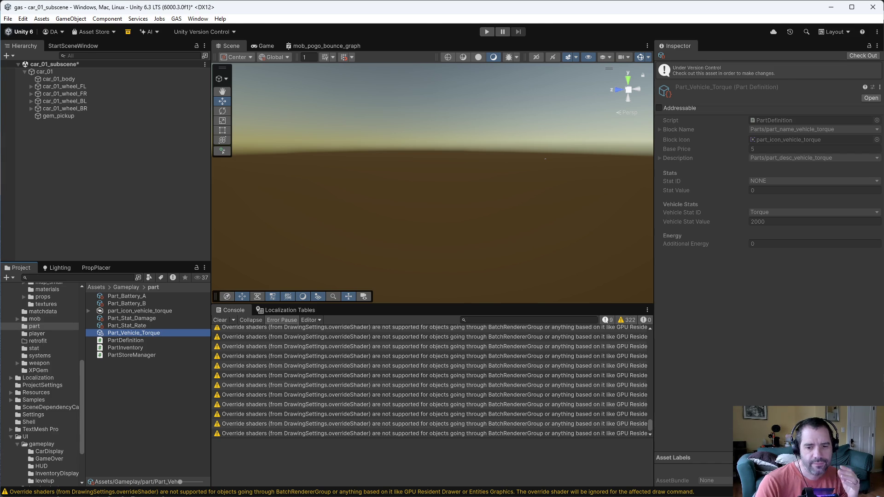
{"action": "key", "text": "alt+Tab"}
{"action": "key", "text": "ctrl+x"}
{"action": "key", "text": "ctrl+f"}
Open PartDefinition.cs via the 'par' search, review the VehicleStatValue line, and return to Unity
{"action": "type", "text": "par"}
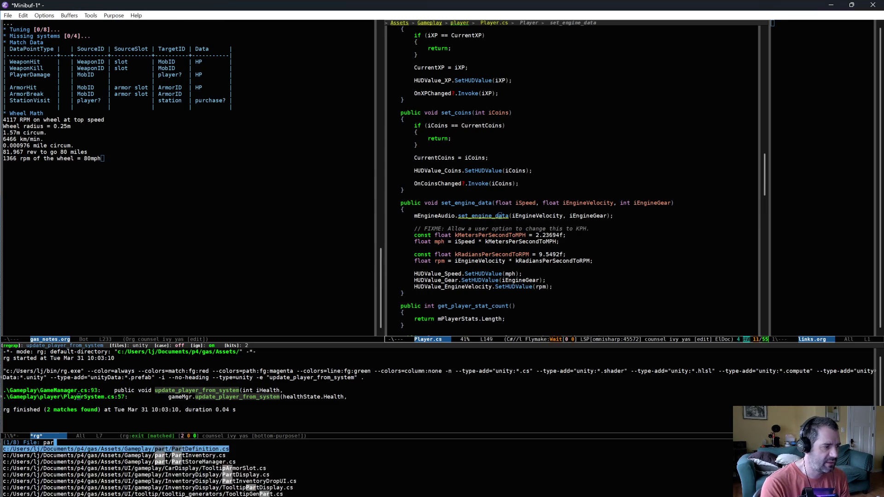
{"action": "key", "text": "Return"}
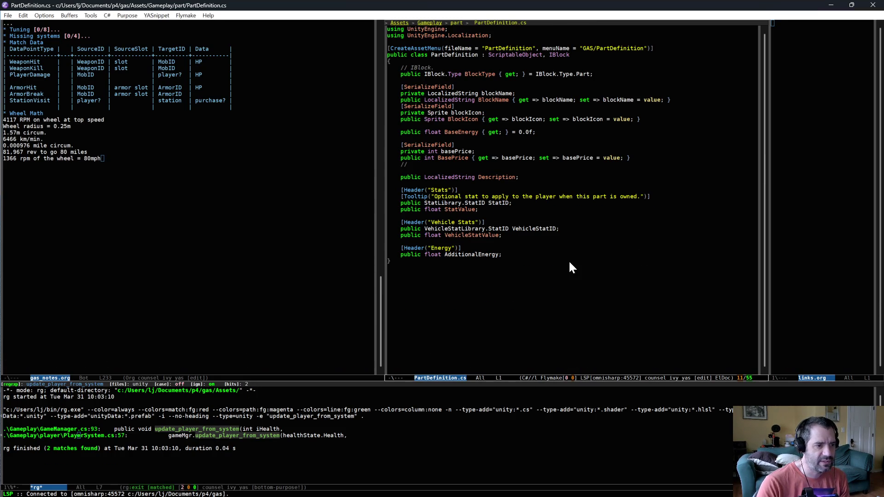
{"action": "left_click", "coordinate": [562, 236]}
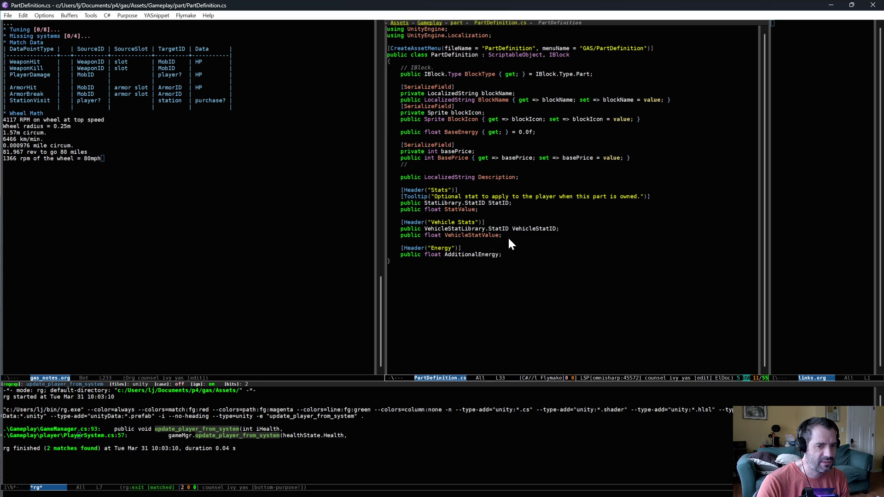
{"action": "key", "text": "alt+Tab"}
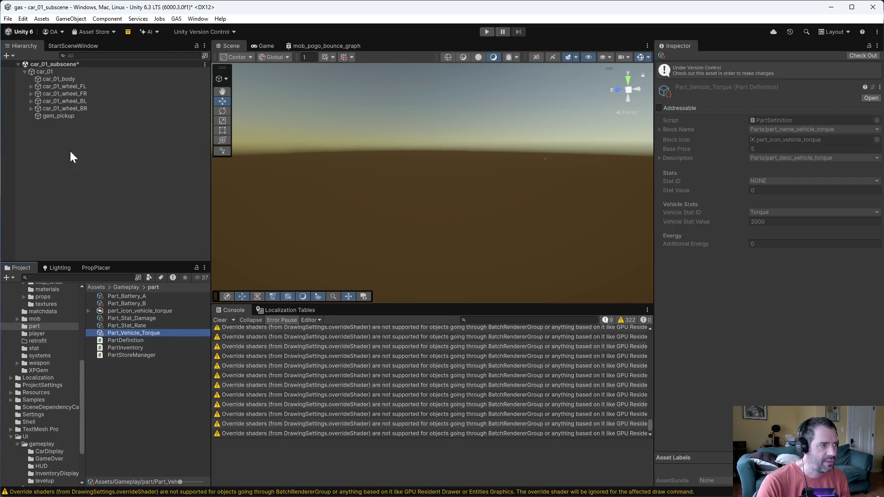
{"action": "left_click", "coordinate": [60, 87]}
{"action": "left_click", "coordinate": [69, 109], "text": "shift"}
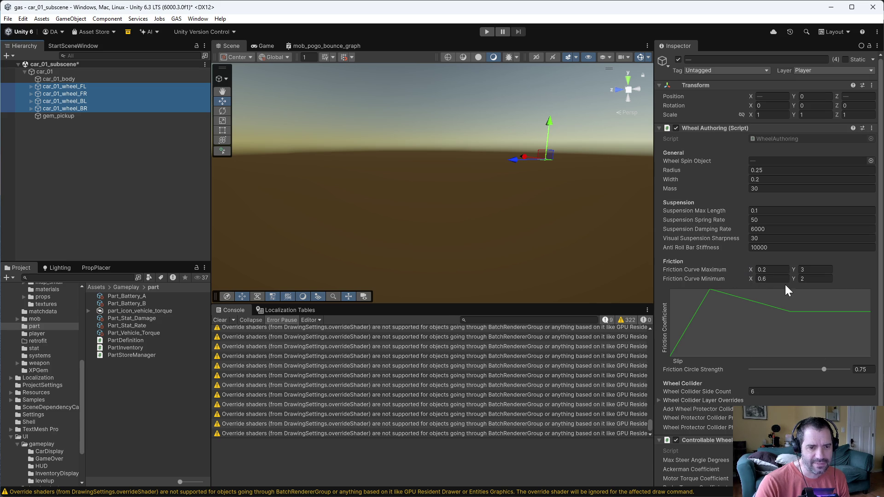
{"action": "left_click", "coordinate": [751, 270]}
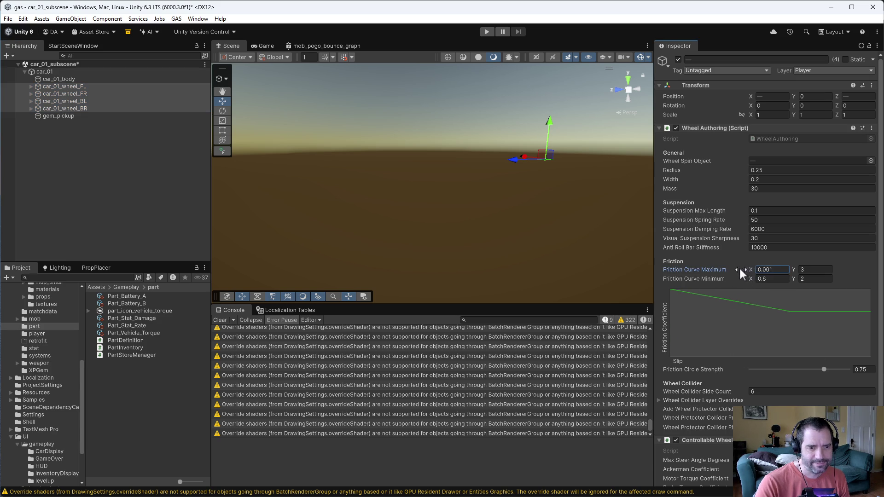
{"action": "mouse_move", "coordinate": [793, 272]}
{"action": "left_mouse_down"}
{"action": "mouse_move", "coordinate": [882, 264]}
{"action": "mouse_move", "coordinate": [597, 261]}
{"action": "mouse_move", "coordinate": [667, 281]}
{"action": "left_mouse_up"}
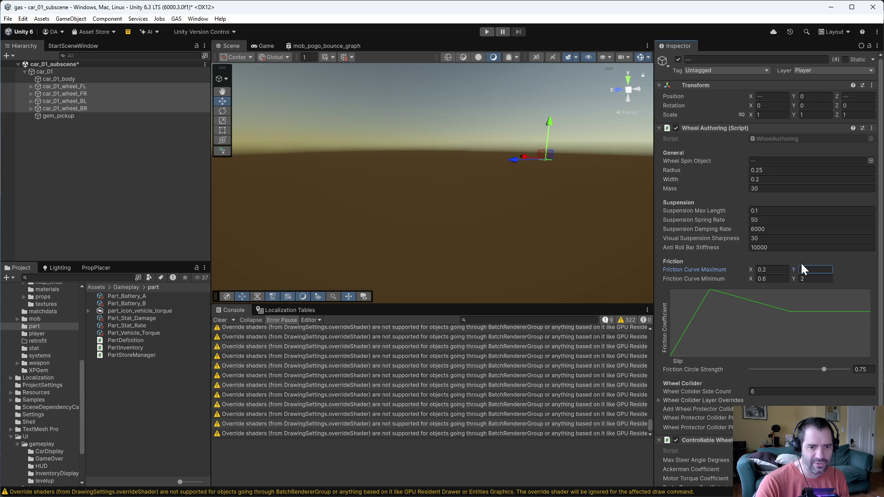
{"action": "mouse_move", "coordinate": [794, 265]}
{"action": "left_mouse_down"}
{"action": "mouse_move", "coordinate": [769, 267]}
{"action": "mouse_move", "coordinate": [791, 275]}
{"action": "mouse_move", "coordinate": [781, 277]}
{"action": "mouse_move", "coordinate": [792, 269]}
{"action": "mouse_move", "coordinate": [779, 269]}
{"action": "mouse_move", "coordinate": [790, 270]}
{"action": "left_mouse_up"}
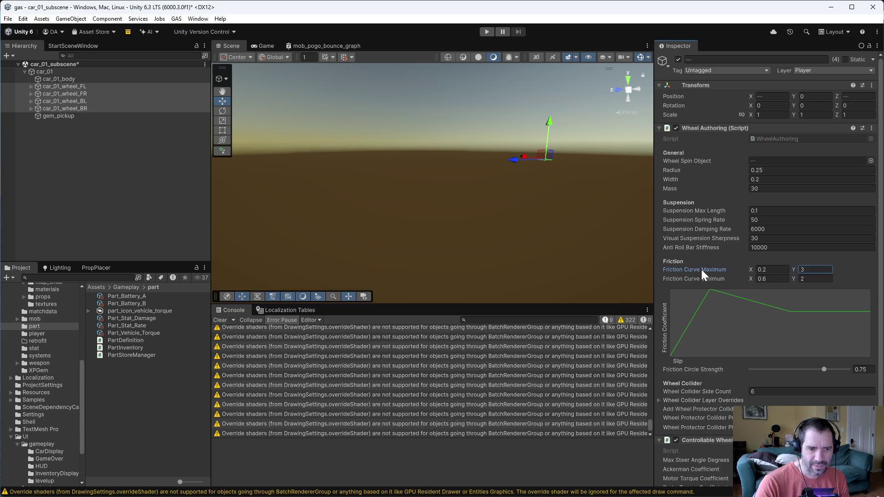
{"action": "mouse_move", "coordinate": [701, 269]}
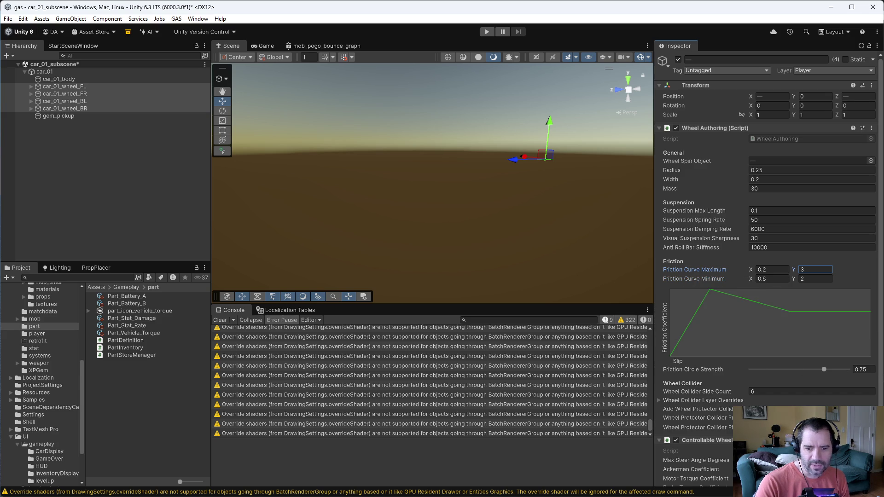
{"action": "left_click", "coordinate": [147, 333]}
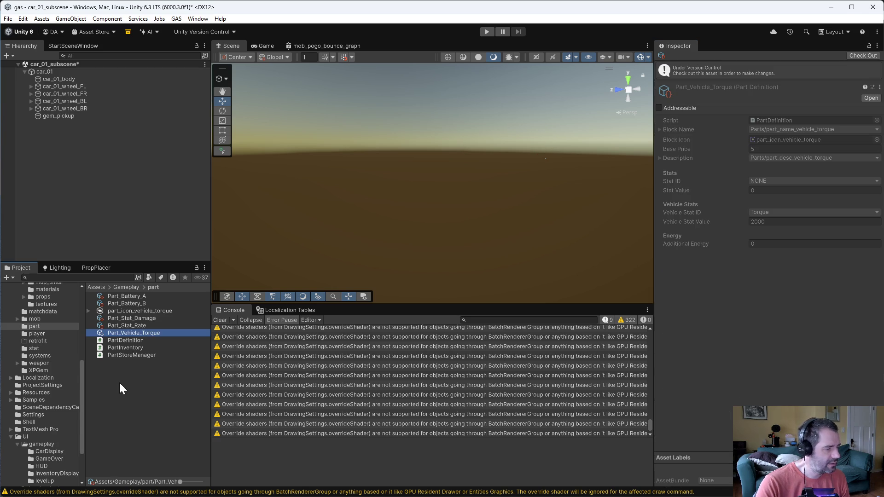
Duplicate Part_Vehicle_Torque and rename the copy Part_Vehicle_Tire_Friction_1
{"action": "key", "text": "ctrl+d"}
{"action": "left_click", "coordinate": [142, 340]}
{"action": "left_click_drag", "start_coordinate": [117, 340], "coordinate": [170, 339]}
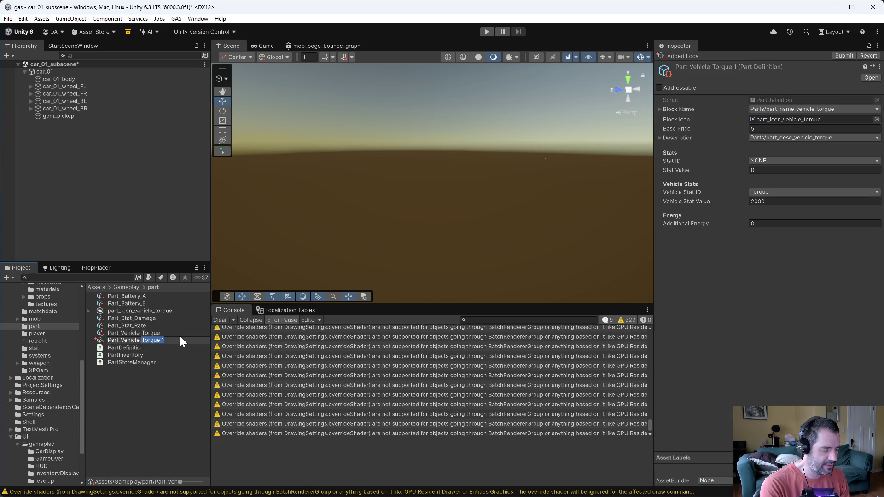
{"action": "type", "text": "Tire_Friction_"}
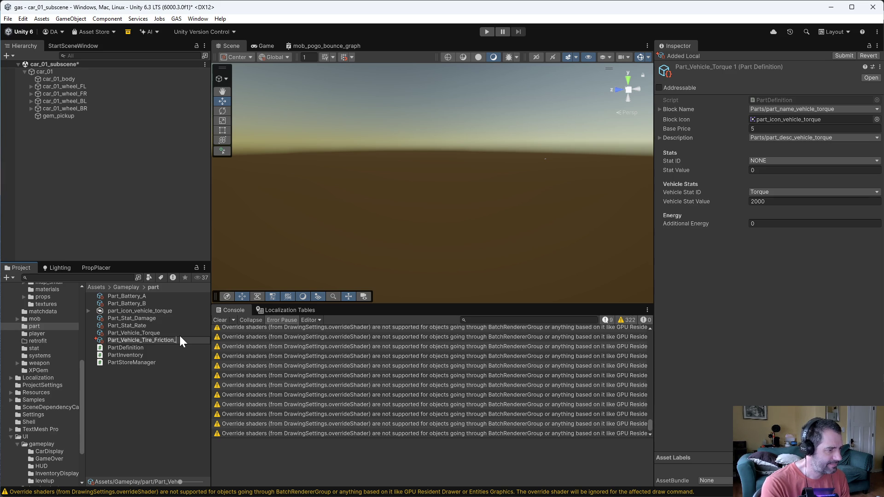
{"action": "type", "text": "1"}
{"action": "key", "text": "Return"}
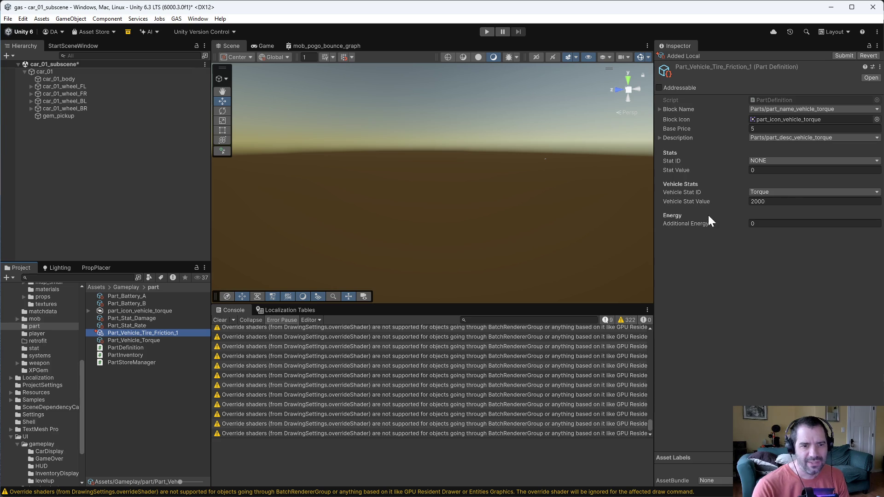
{"action": "key", "text": "alt+Tab"}
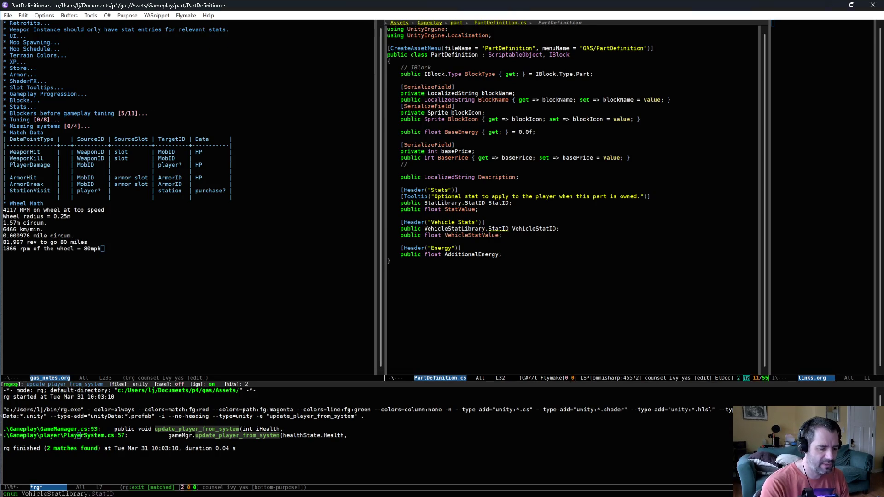
Add a TireFriction entry after Torque in the StatID enum of VehicleStats.cs and save it
{"action": "key", "text": "alt+period"}
{"action": "key", "text": "Down"}
{"action": "key", "text": "Down"}
{"action": "key", "text": "Down"}
{"action": "type", "text": ","}
{"action": "key", "text": "Return"}
{"action": "type", "text": "Friction"}
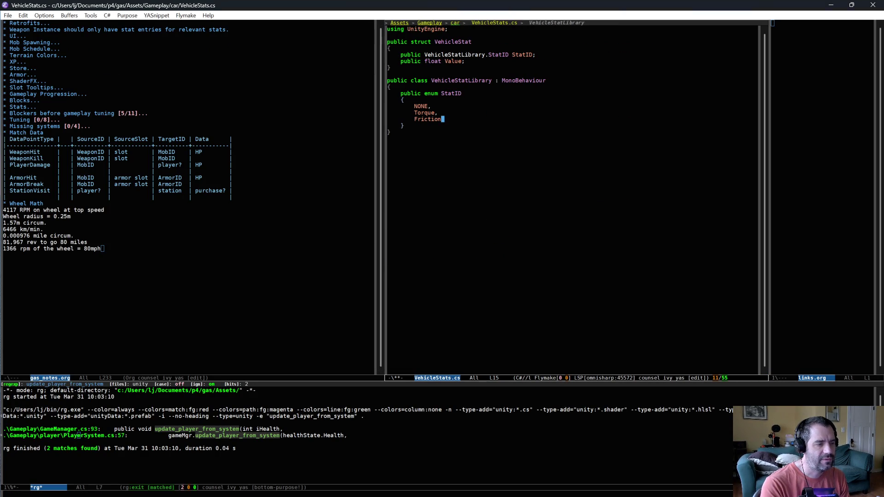
{"action": "key", "text": "alt+b"}
{"action": "type", "text": "Tire"}
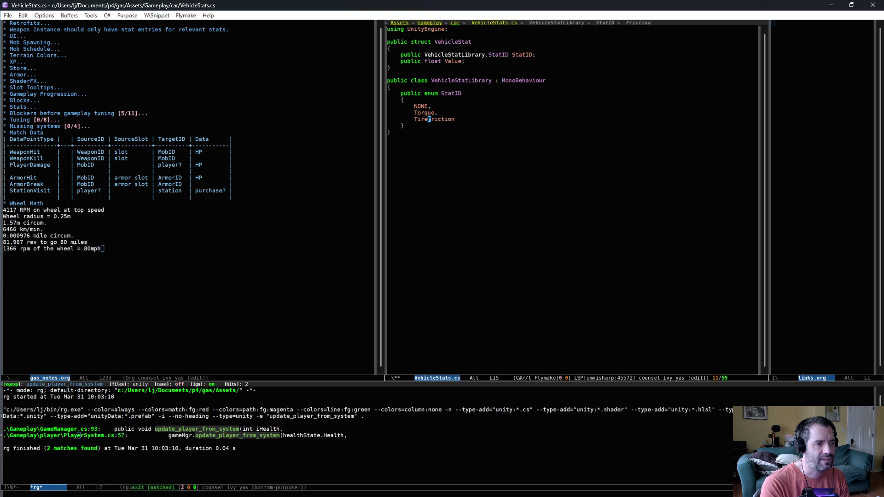
{"action": "key", "text": "ctrl+e"}
{"action": "key", "text": "ctrl+x"}
{"action": "key", "text": "ctrl+s"}
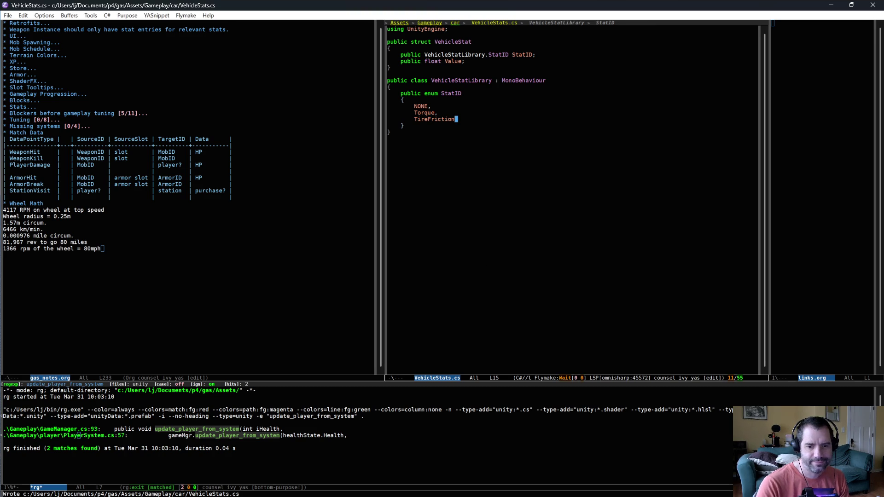
{"action": "key", "text": "alt+Tab"}
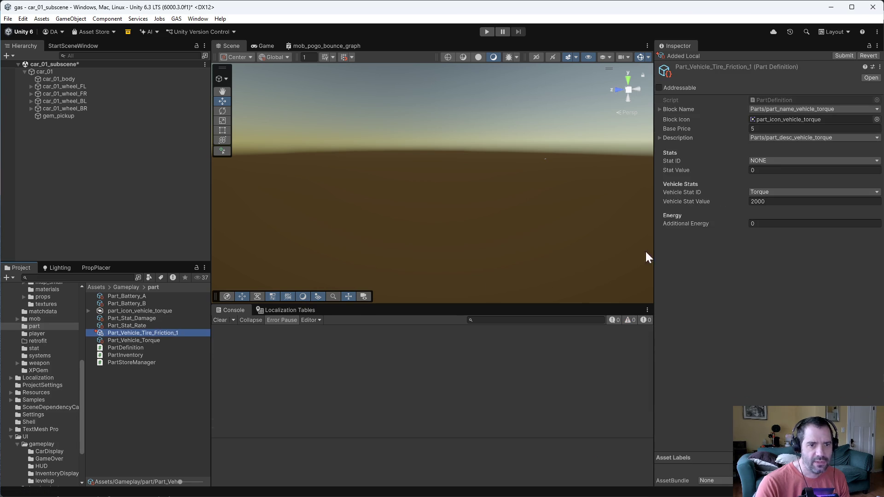
Set Part_Vehicle_Tire_Friction_1's Vehicle Stat ID to Tire Friction
{"action": "left_click", "coordinate": [153, 336]}
{"action": "left_click", "coordinate": [789, 191]}
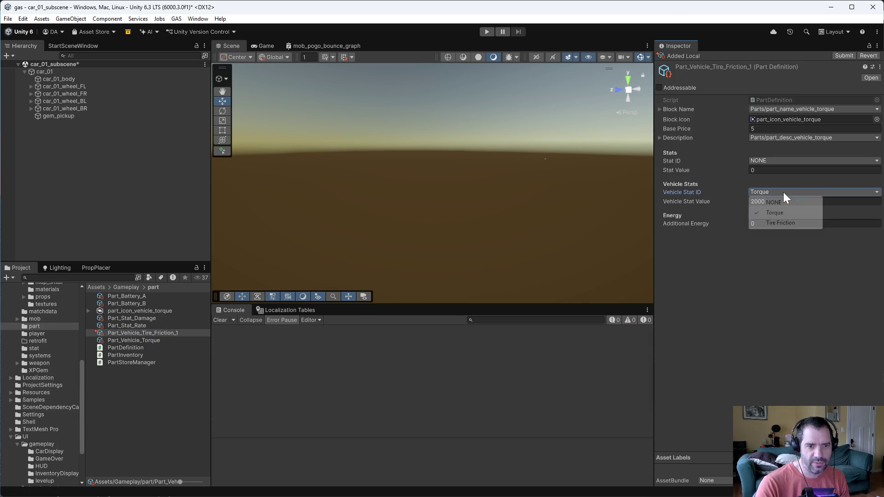
{"action": "left_click", "coordinate": [776, 221]}
{"action": "key", "text": "Tab"}
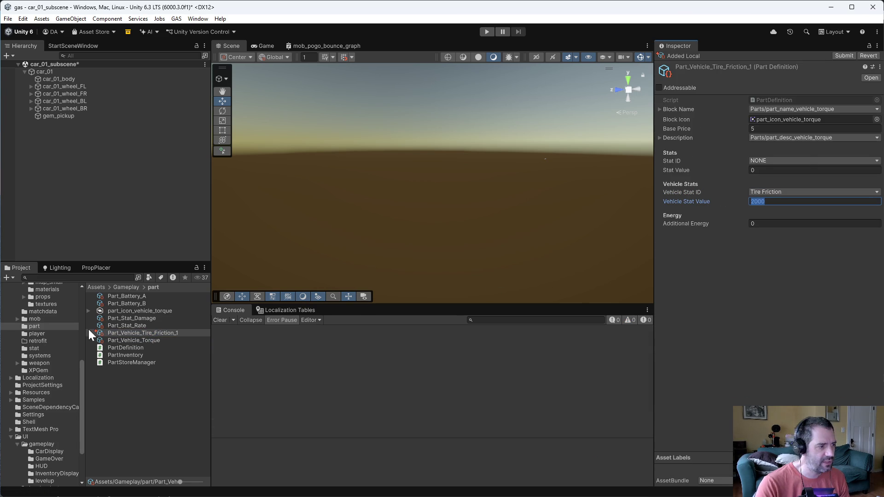
Check the front-left wheel's friction curve, trying and reverting a Maximum Y change
{"action": "left_click", "coordinate": [66, 85]}
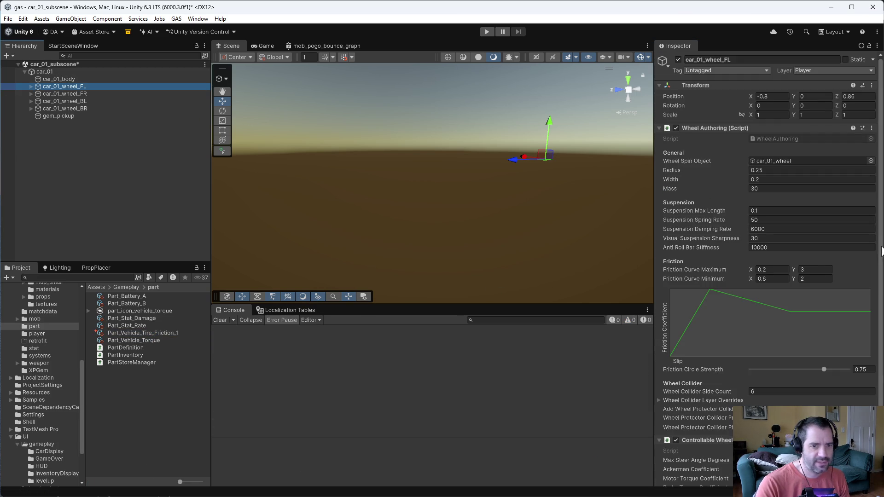
{"action": "left_click_drag", "start_coordinate": [796, 273], "coordinate": [857, 263]}
{"action": "key", "text": "Escape"}
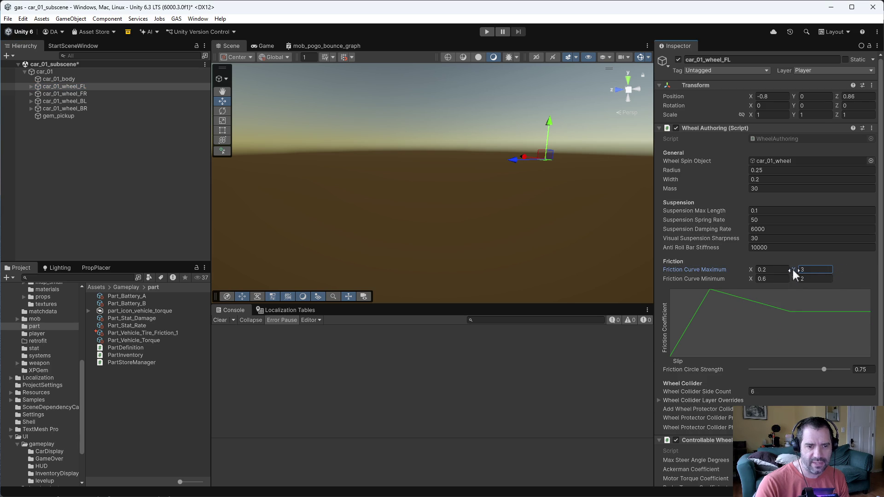
Set Part_Vehicle_Tire_Friction_1's Vehicle Stat Value to 12 and show the Localization Tables
{"action": "left_click", "coordinate": [139, 332]}
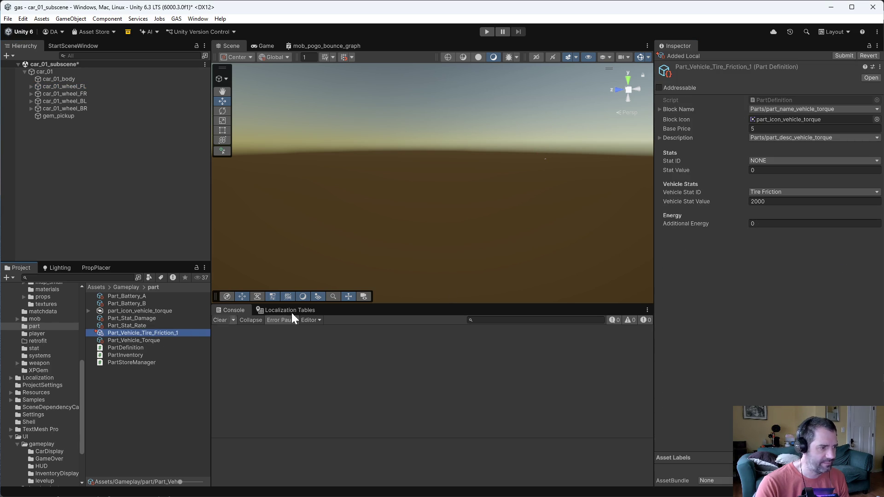
{"action": "left_click", "coordinate": [783, 201]}
{"action": "type", "text": "12"}
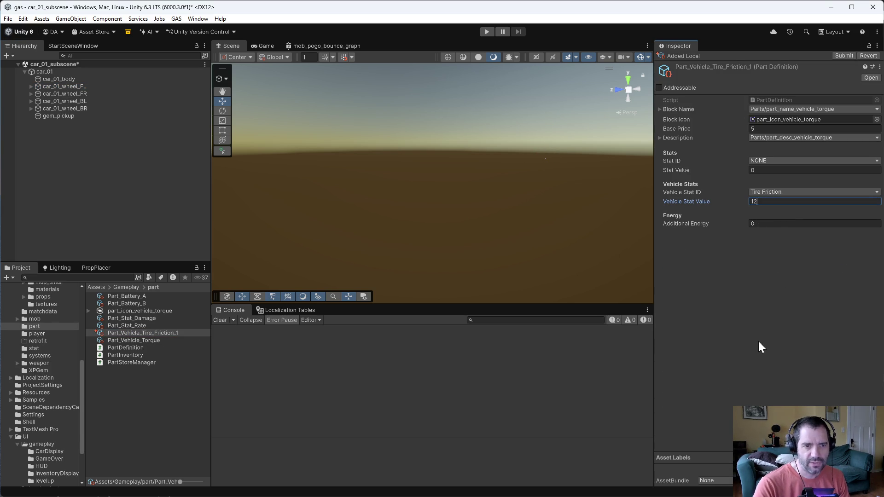
{"action": "key", "text": "Return"}
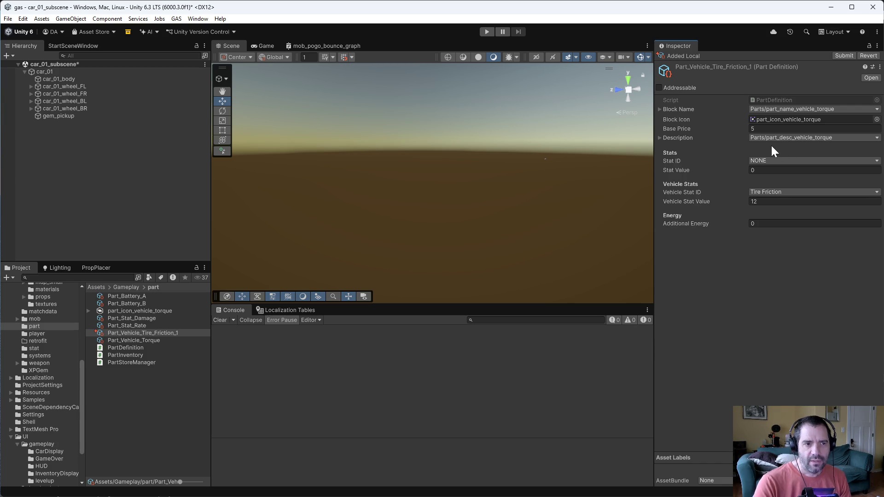
{"action": "left_click", "coordinate": [297, 311]}
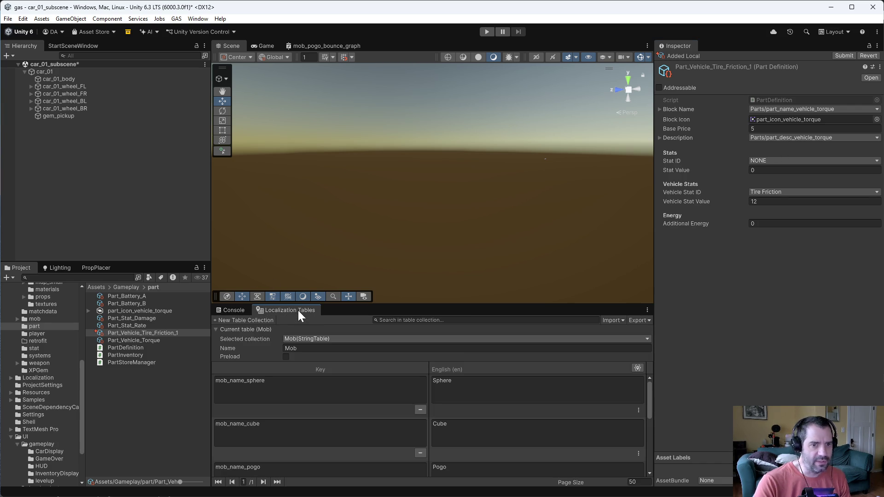
Switch the Localization Tables view to the Parts string table collection
{"action": "left_click", "coordinate": [342, 339]}
{"action": "mouse_move", "coordinate": [328, 350]}
{"action": "left_click", "coordinate": [378, 390]}
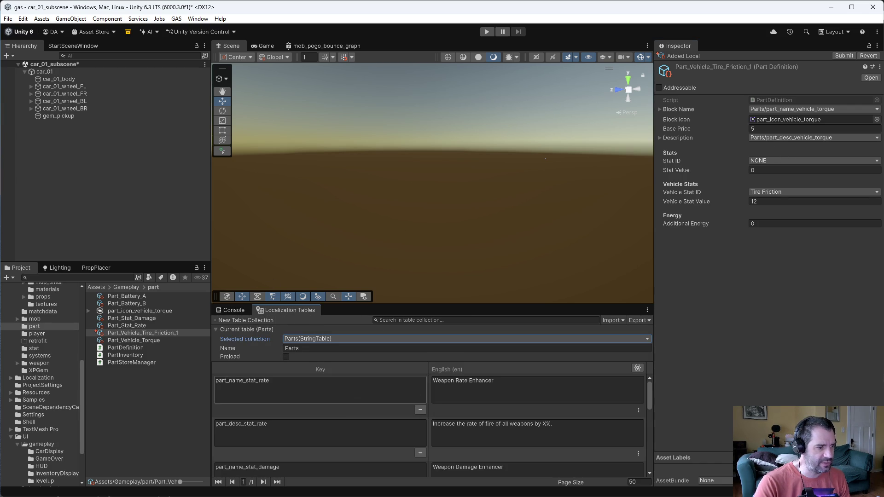
{"action": "scroll", "coordinate": [428, 423], "scroll_direction": "down", "scroll_amount": 3}
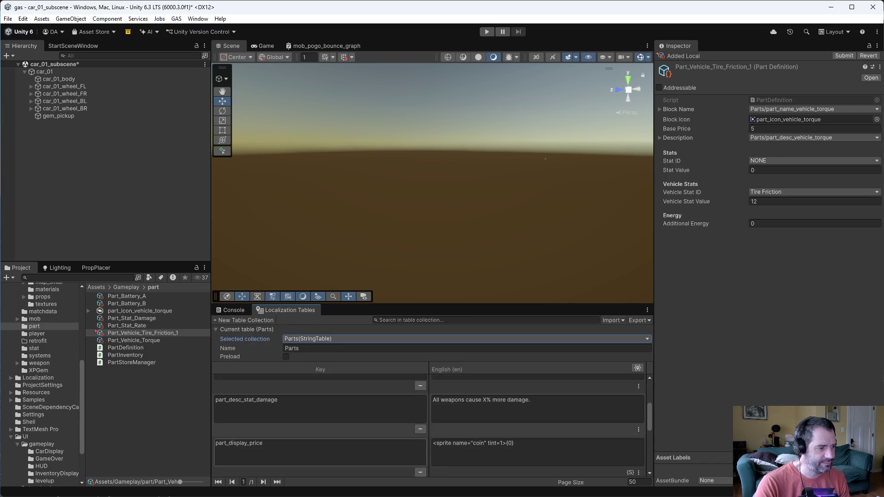
{"action": "scroll", "coordinate": [320, 424], "scroll_direction": "down", "scroll_amount": 2}
Add a new entry keyed part_desc_vehicle_tire_friction_1, adapted from the torque description key
{"action": "left_click", "coordinate": [309, 412]}
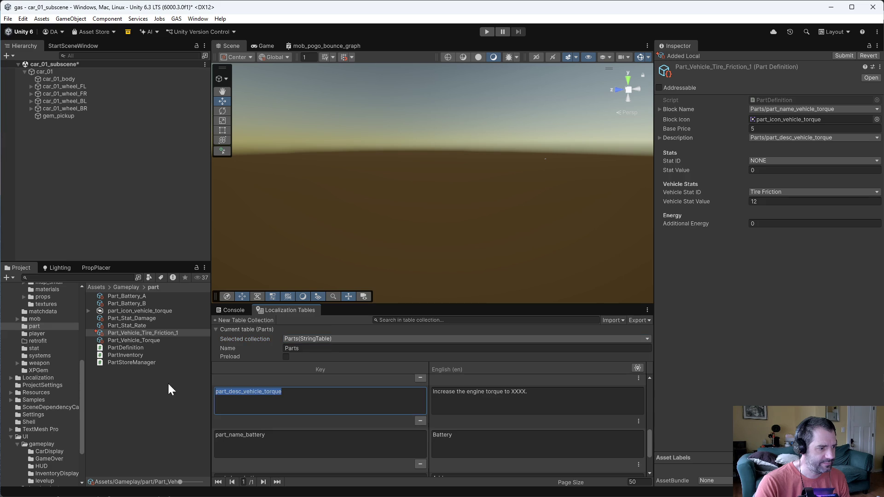
{"action": "scroll", "coordinate": [320, 438], "scroll_direction": "down", "scroll_amount": 5}
{"action": "left_click", "coordinate": [271, 467]}
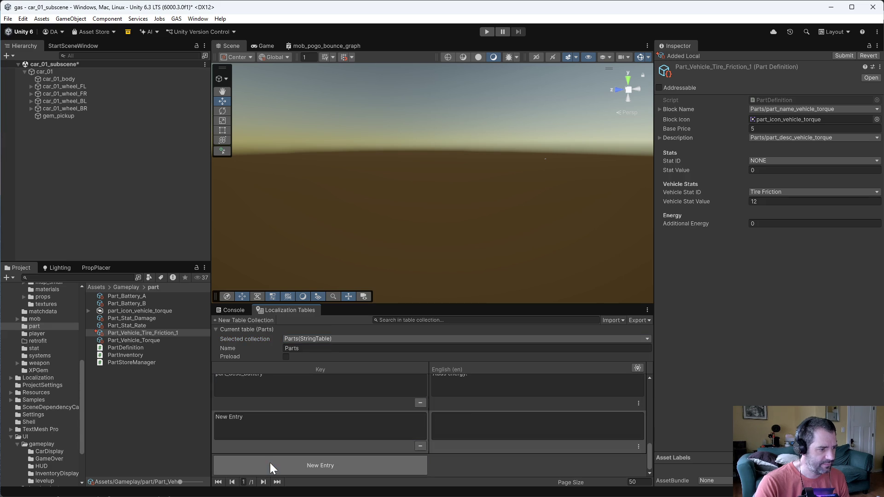
{"action": "key", "text": "ctrl+v"}
{"action": "key", "text": "BackSpace"}
{"action": "key", "text": "BackSpace"}
{"action": "key", "text": "BackSpace"}
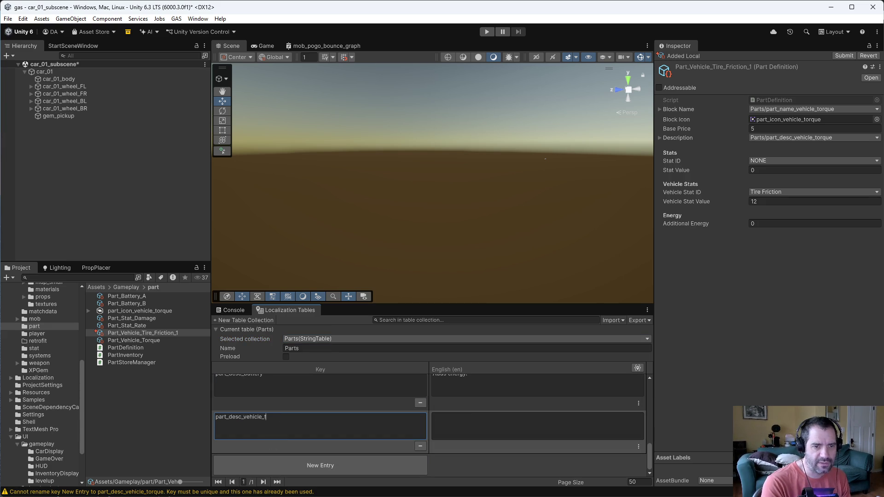
{"action": "type", "text": "tire_friction_1"}
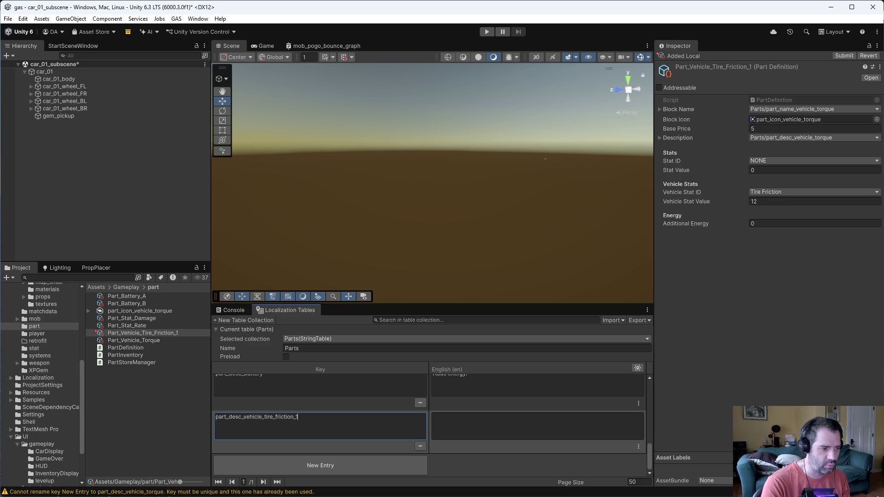
{"action": "left_click", "coordinate": [537, 425]}
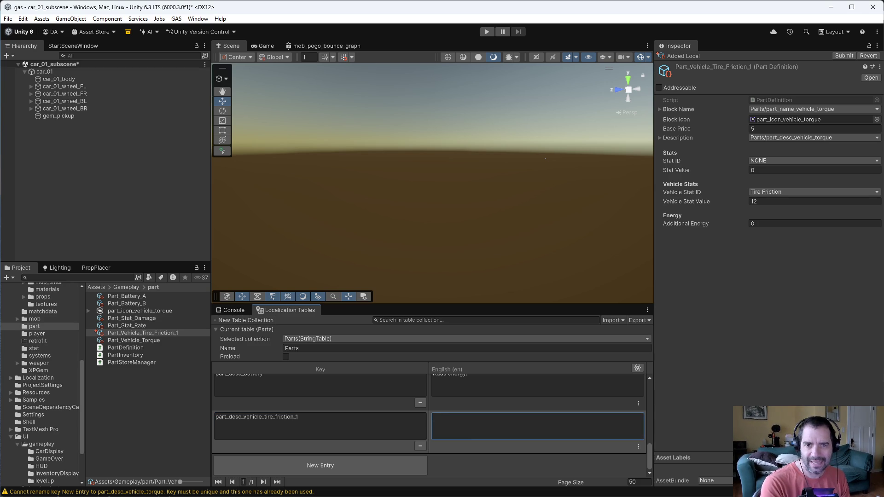
Enter 'Tires' as the English text of part_desc_vehicle_tire_friction_1
{"action": "type", "text": "Tires"}
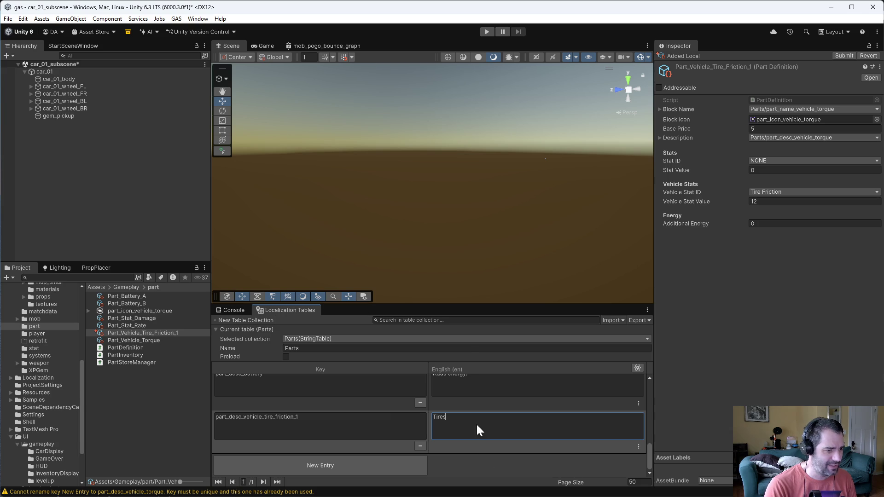
Replace the 'Tires' English text with 'Better Tires'
{"action": "key", "text": "ctrl+a"}
{"action": "type", "text": "B"}
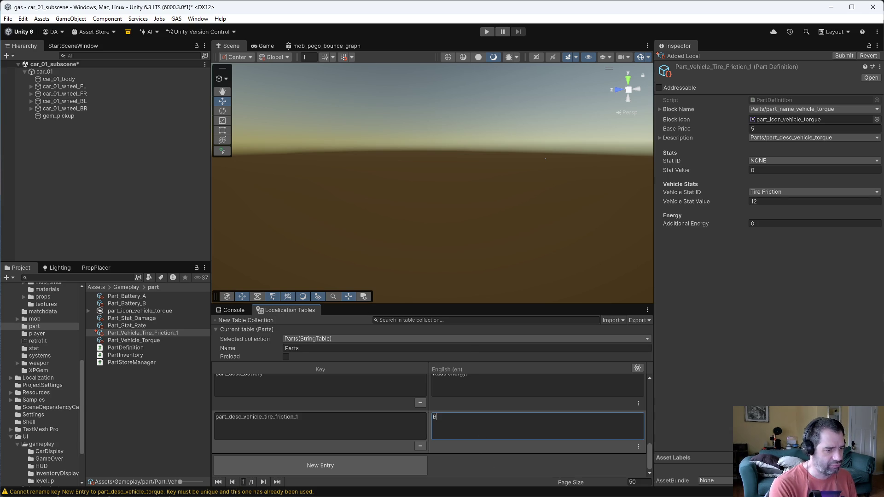
{"action": "type", "text": "etter Tire"}
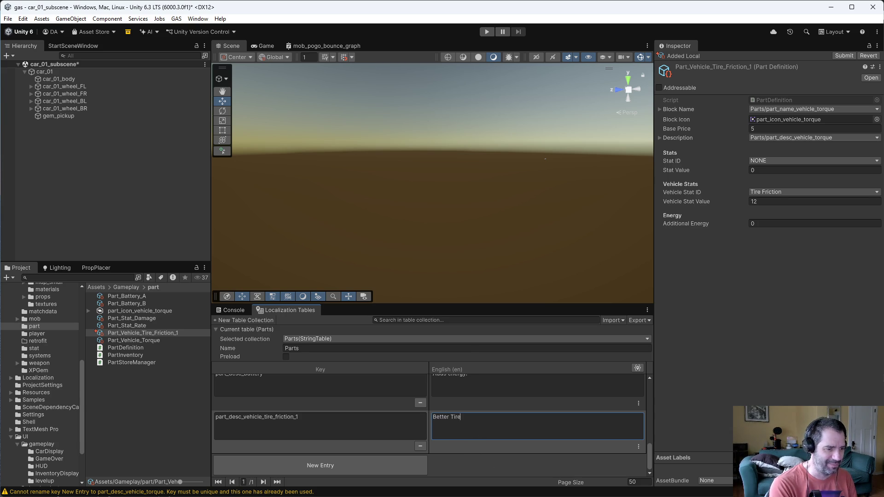
{"action": "key", "text": "ctrl+a"}
{"action": "key", "text": "BackSpace"}
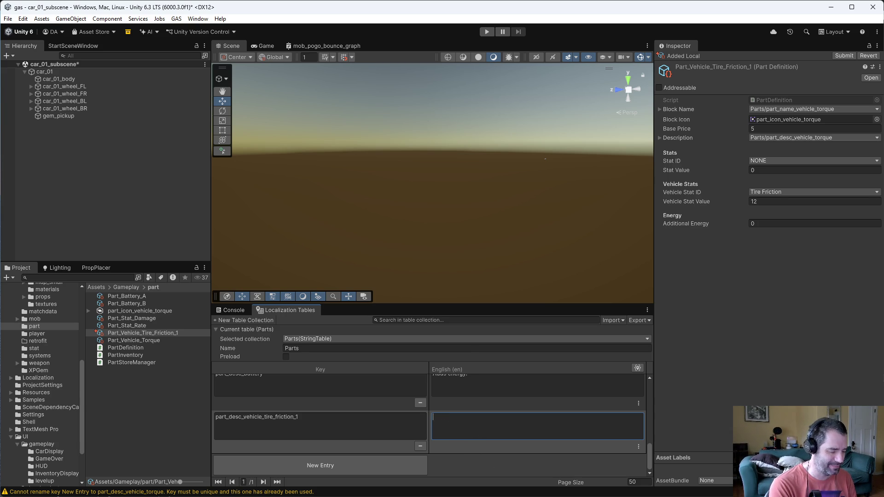
{"action": "type", "text": "Bett"}
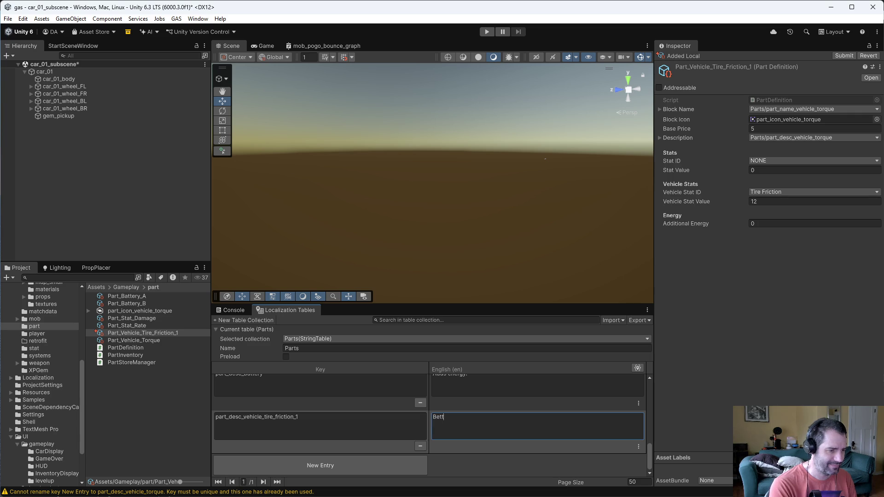
{"action": "type", "text": "er Tires"}
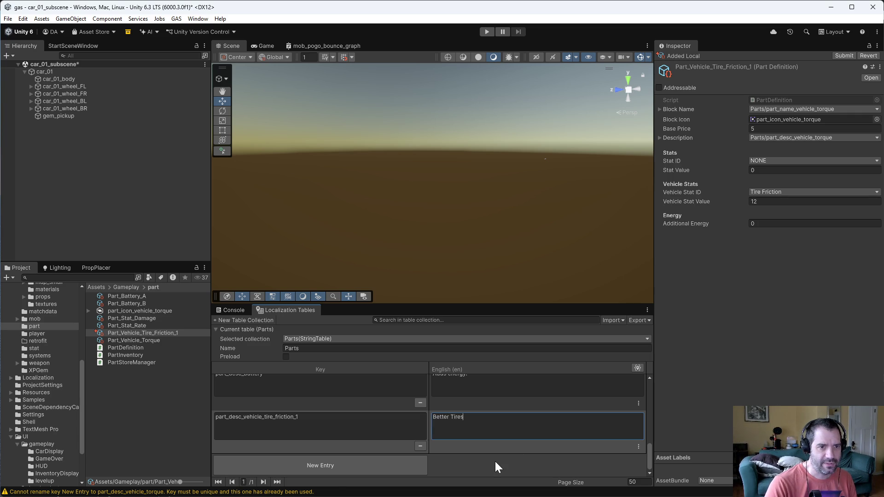
Copy the part_desc_vehicle_tire_friction_1 key and paste it into a new Parts entry
{"action": "scroll", "coordinate": [333, 423], "scroll_direction": "up", "scroll_amount": 2}
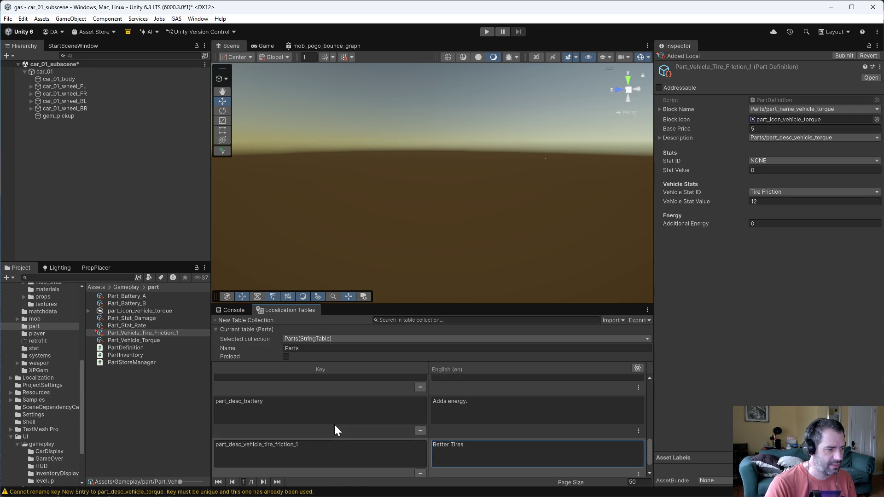
{"action": "scroll", "coordinate": [304, 443], "scroll_direction": "up", "scroll_amount": 2}
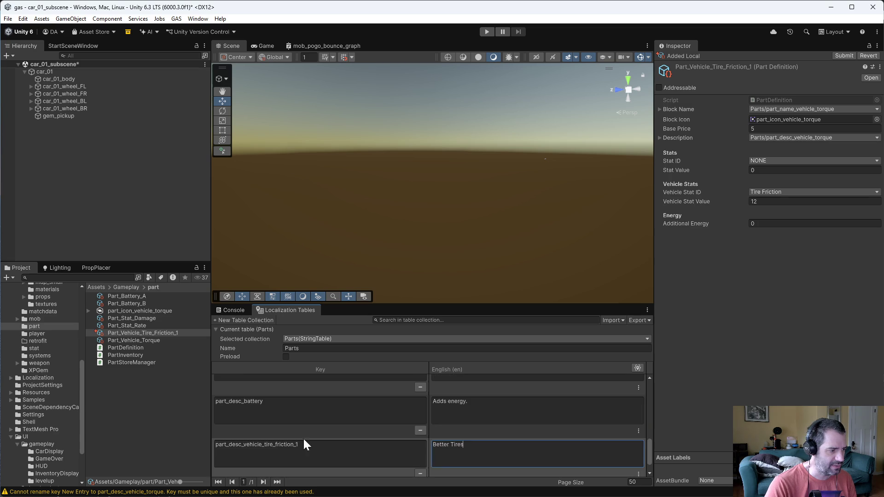
{"action": "scroll", "coordinate": [306, 443], "scroll_direction": "down", "scroll_amount": 2}
{"action": "left_click", "coordinate": [310, 453]}
{"action": "key", "text": "ctrl+c"}
{"action": "scroll", "coordinate": [309, 453], "scroll_direction": "down", "scroll_amount": 1}
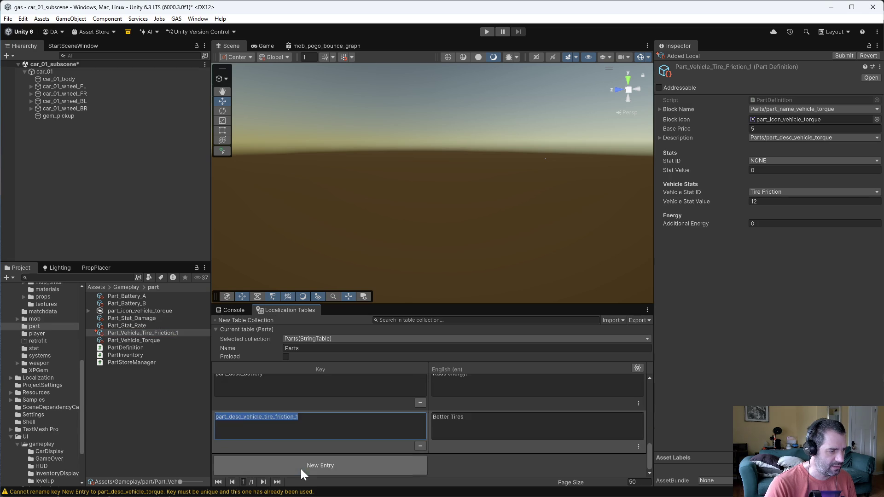
{"action": "left_click", "coordinate": [321, 466]}
{"action": "left_click", "coordinate": [239, 422]}
{"action": "key", "text": "ctrl+v"}
Rename the new key to part_name_vehicle_tire_friction_1 with English text 'Better Tires'
{"action": "key", "text": "ctrl+a"}
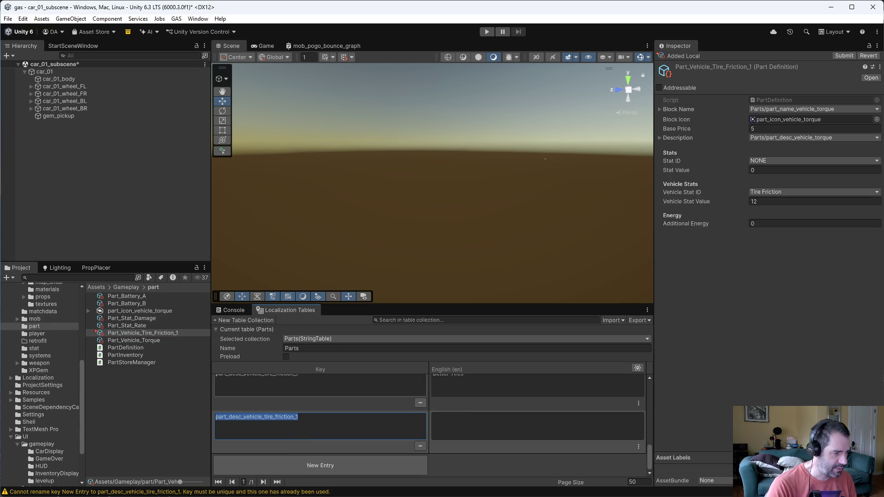
{"action": "left_click", "coordinate": [236, 416]}
{"action": "key", "text": "BackSpace"}
{"action": "key", "text": "BackSpace"}
{"action": "key", "text": "BackSpace"}
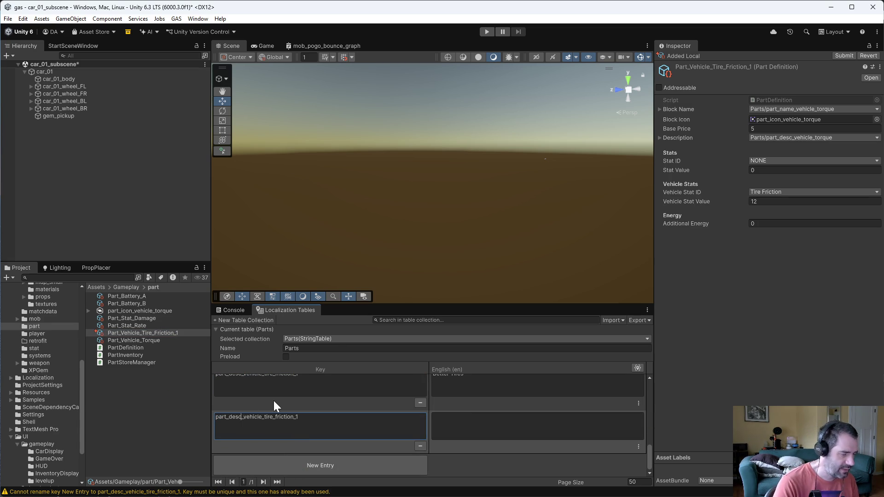
{"action": "type", "text": "name"}
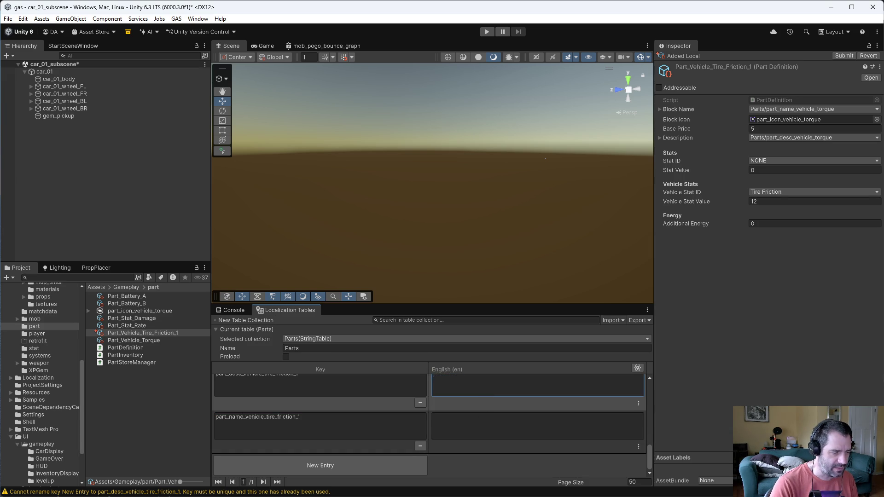
{"action": "left_click", "coordinate": [480, 419]}
{"action": "type", "text": "Better Tires"}
{"action": "key", "text": "Return"}
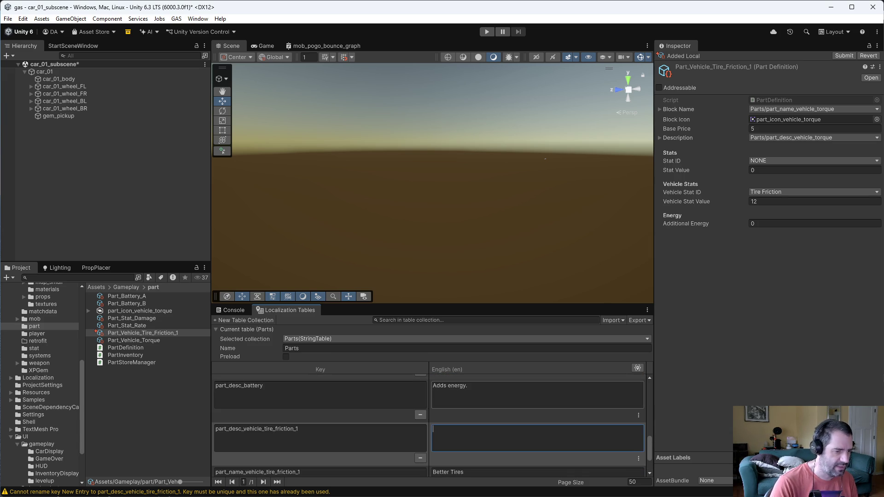
Set the description text to 'Increases the traction of the tires' and save the table
{"action": "type", "text": "Incresaes"}
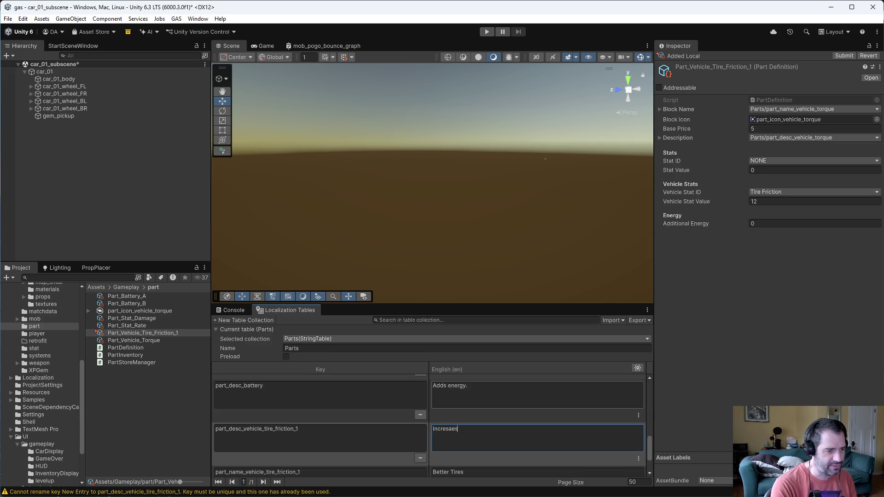
{"action": "key", "text": "ctrl+BackSpace"}
{"action": "type", "text": "Increases t"}
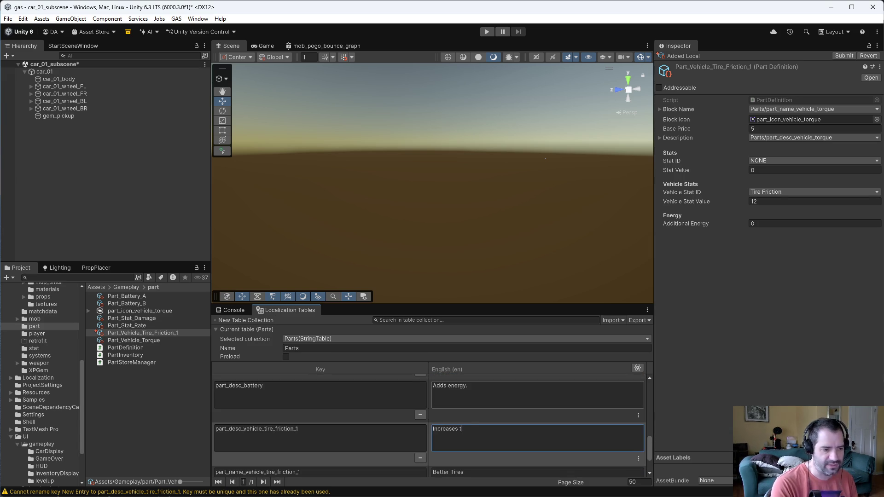
{"action": "type", "text": "he traction o"}
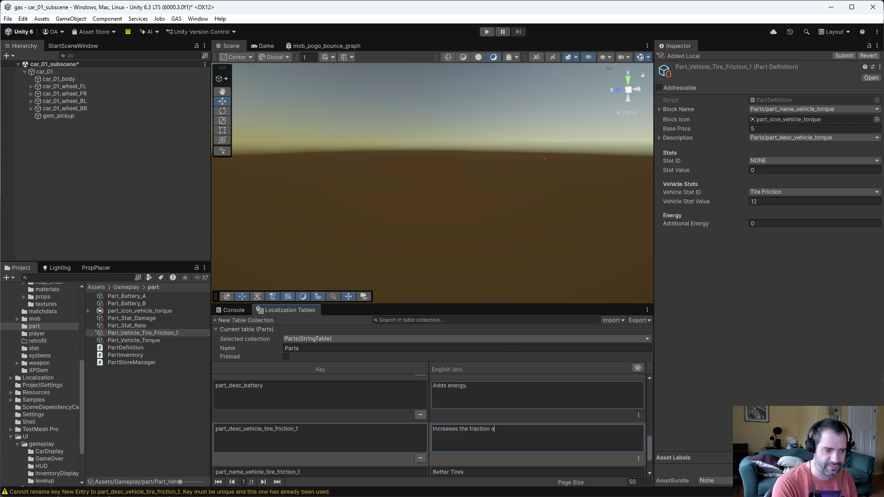
{"action": "type", "text": "f the tires."}
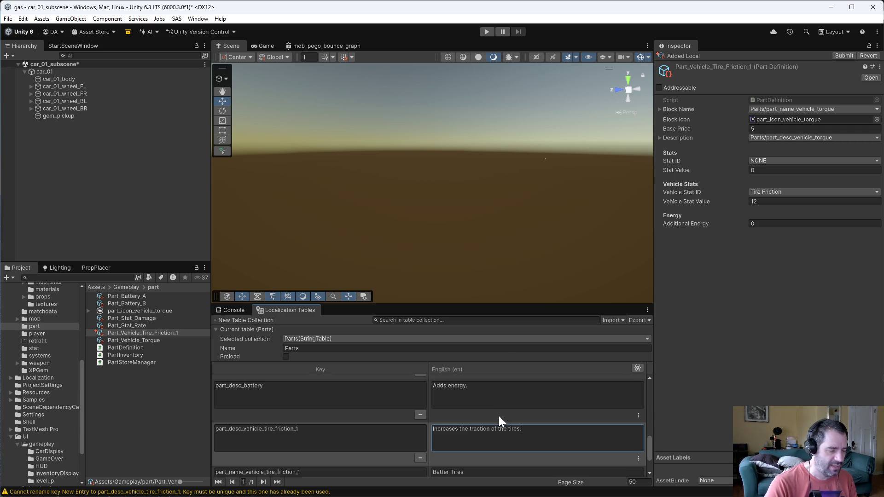
{"action": "left_click", "coordinate": [499, 416]}
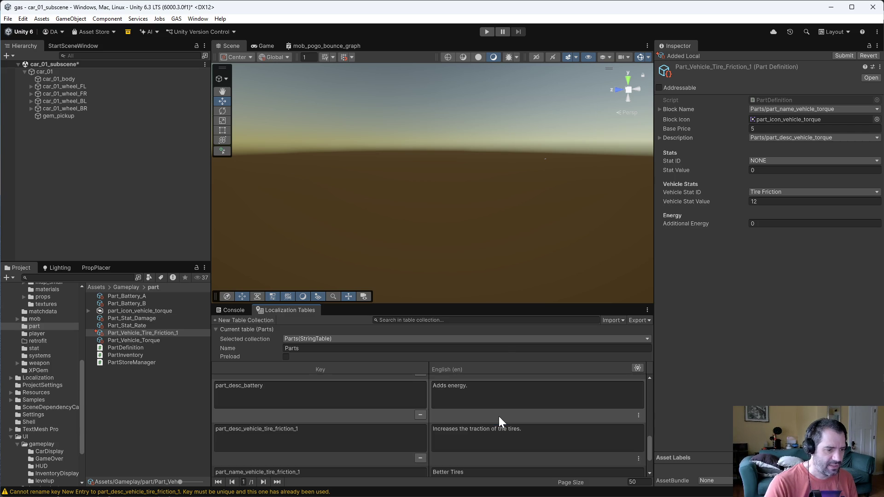
{"action": "key", "text": "ctrl+s"}
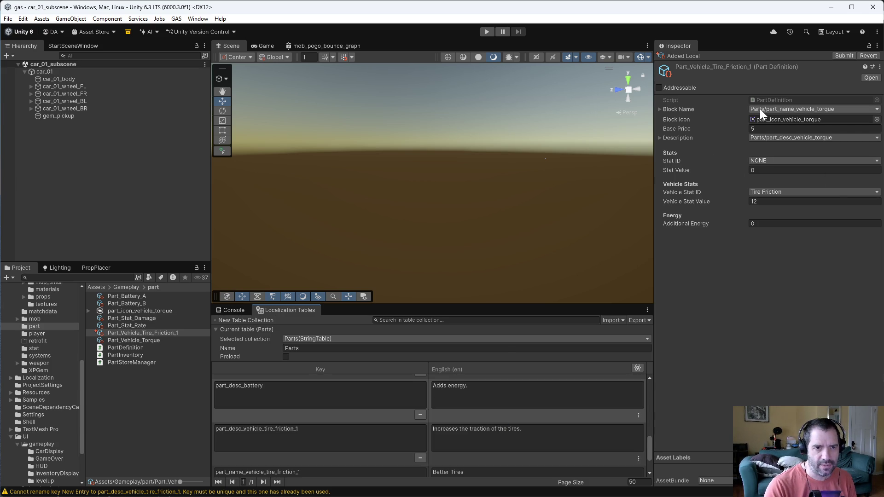
Set Block Name to Parts/part_name_vehicle_tire_friction_1 and Description to Parts/part_desc_vehicle_tire_friction_1
{"action": "left_click", "coordinate": [760, 108]}
{"action": "type", "text": "tire"}
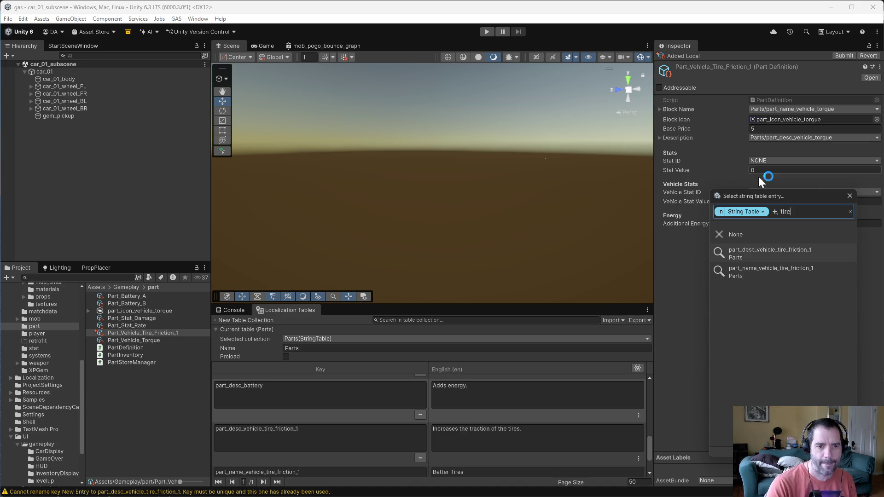
{"action": "left_click", "coordinate": [766, 271]}
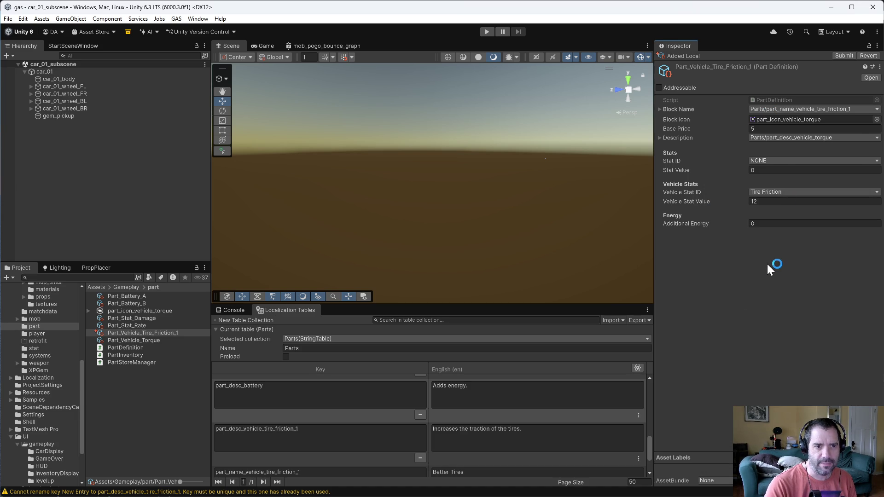
{"action": "left_click", "coordinate": [793, 136]}
{"action": "type", "text": "tire"}
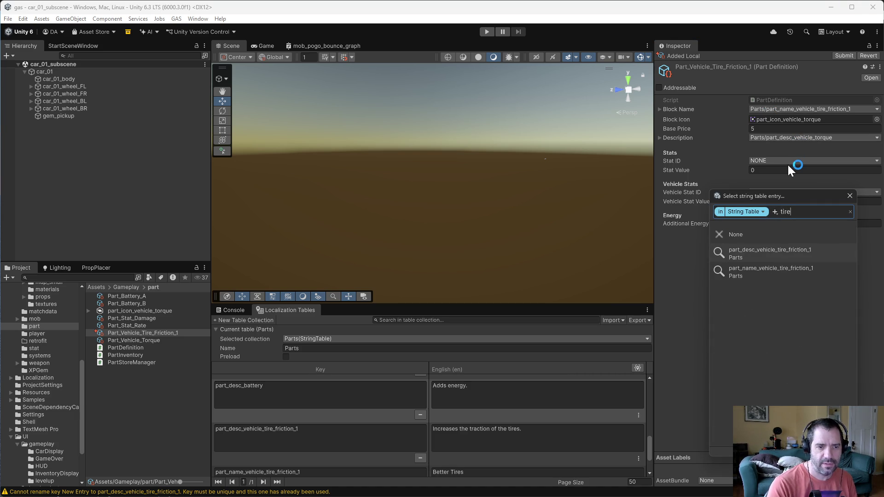
{"action": "left_click", "coordinate": [768, 254]}
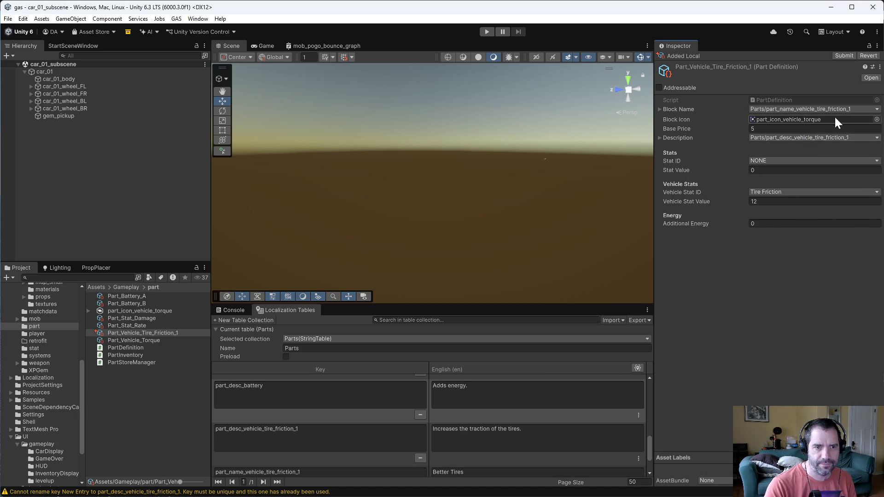
Locate the Block Icon sprite and show part_icon_vehicle_torque's Texture 2D import settings
{"action": "left_click", "coordinate": [854, 118]}
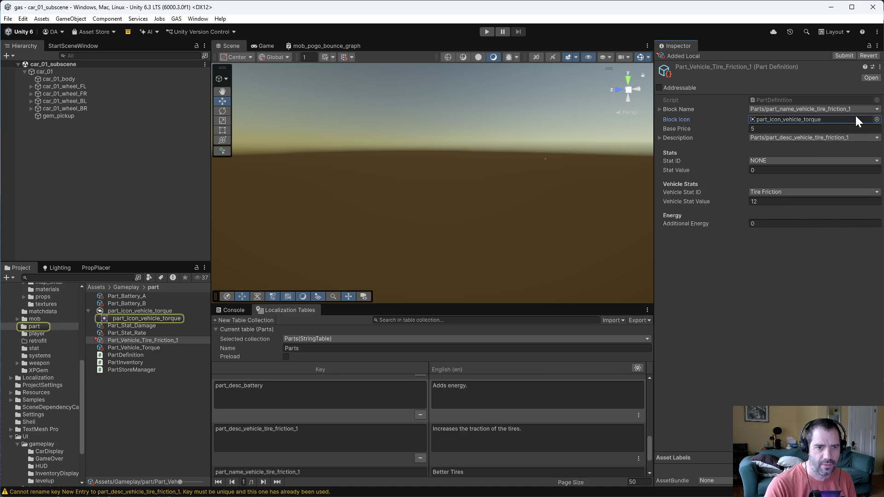
{"action": "left_click", "coordinate": [133, 313]}
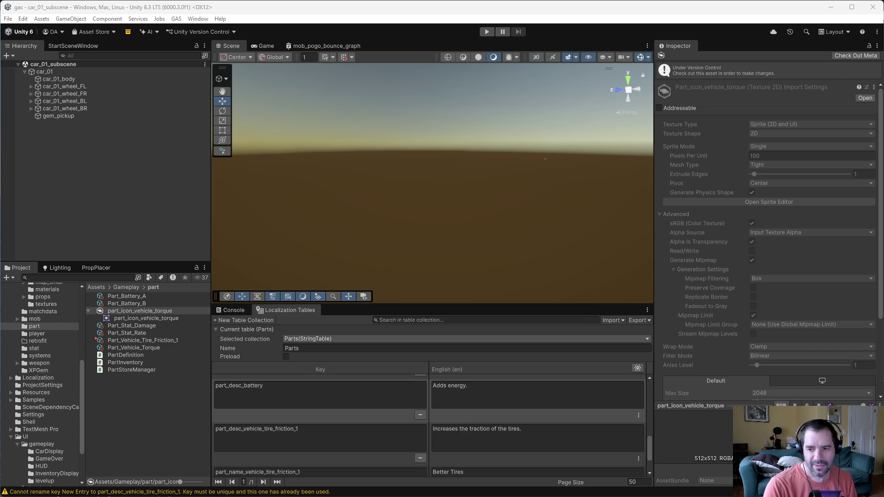
Browse File Explorer to nashole > Assets > Icons > 5000 Game Dev Icons Mega Bundle
{"action": "key", "text": "super+e"}
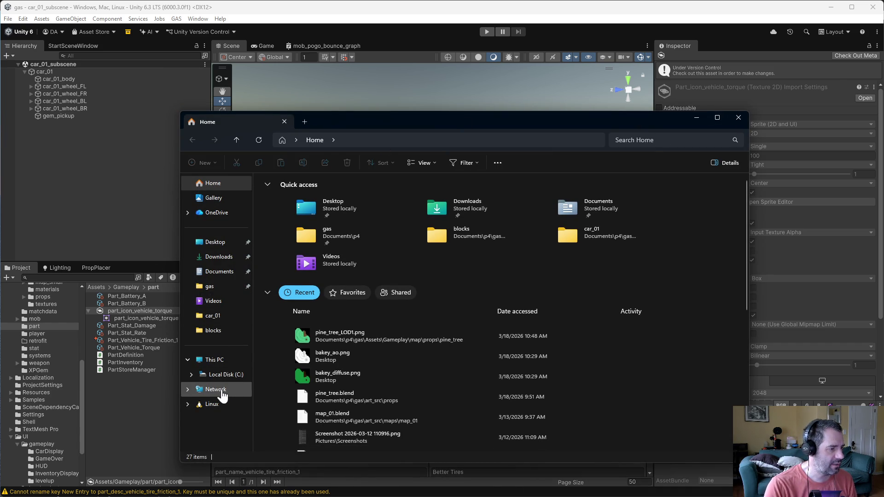
{"action": "left_click", "coordinate": [188, 390]}
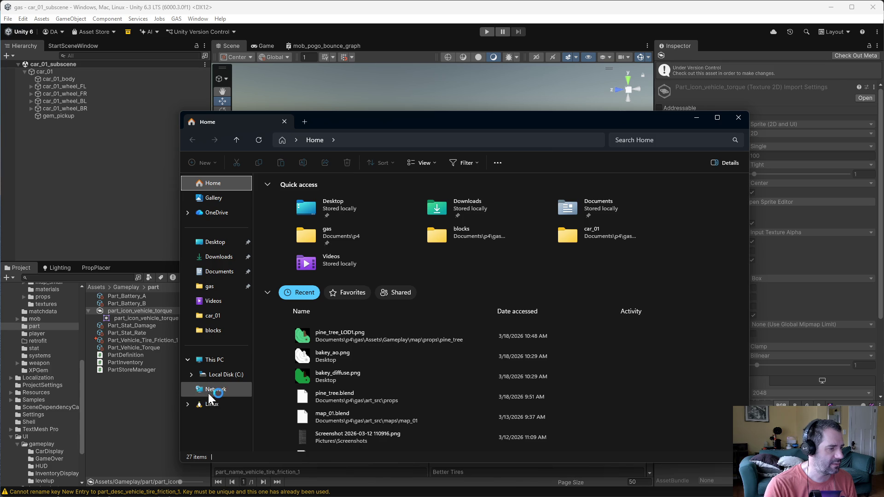
{"action": "left_click", "coordinate": [210, 390]}
{"action": "double_click", "coordinate": [293, 196]}
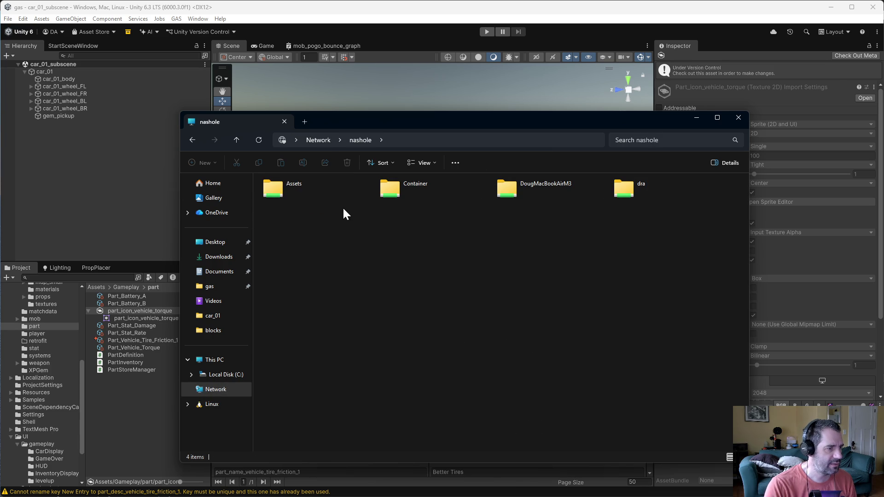
{"action": "double_click", "coordinate": [295, 190]}
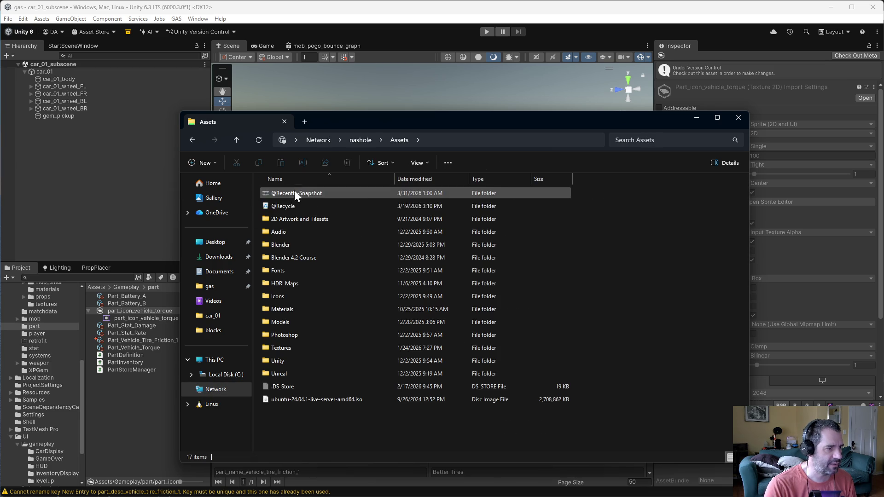
{"action": "double_click", "coordinate": [299, 297]}
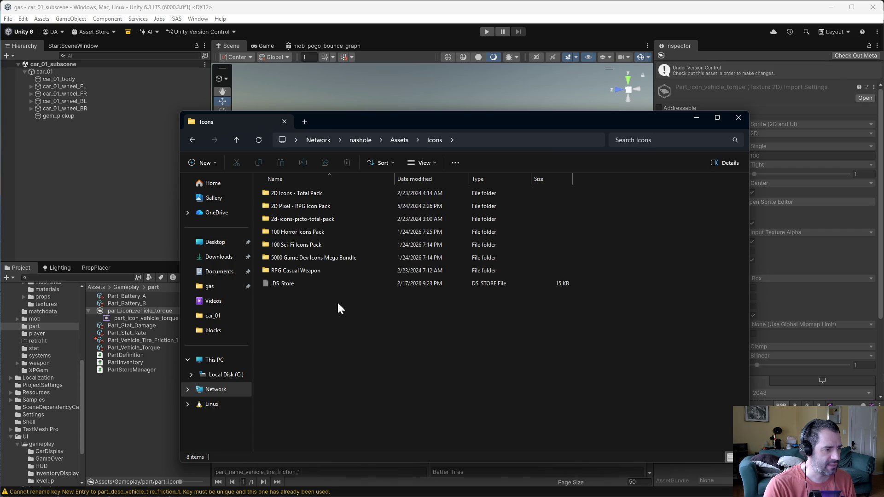
{"action": "double_click", "coordinate": [321, 261]}
Go into 100 UI Sci-Fi Icons > PNG > Light and select the globe icon 84.png
{"action": "scroll", "coordinate": [348, 428], "scroll_direction": "down", "scroll_amount": 1}
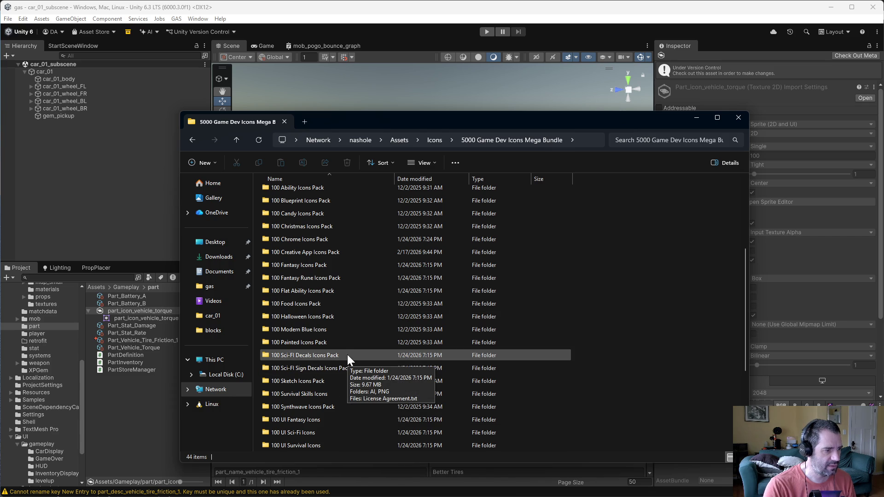
{"action": "scroll", "coordinate": [347, 354], "scroll_direction": "down", "scroll_amount": 2}
{"action": "double_click", "coordinate": [297, 356]}
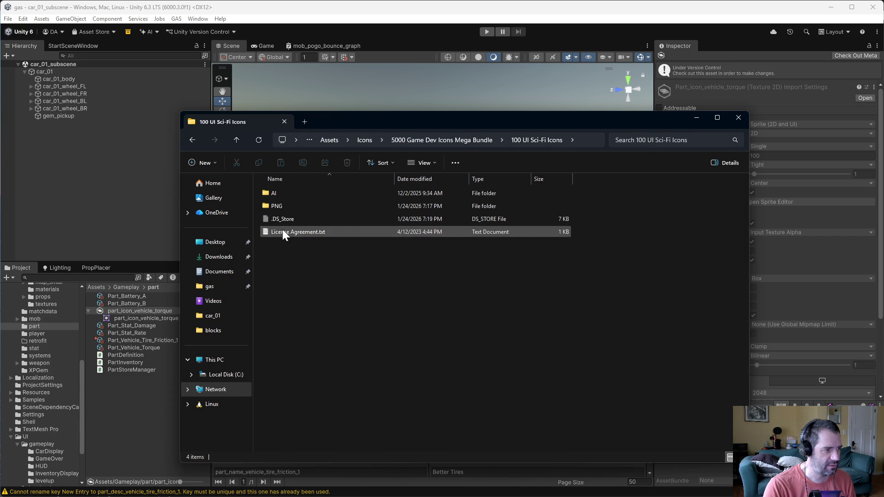
{"action": "double_click", "coordinate": [275, 208]}
{"action": "double_click", "coordinate": [286, 205]}
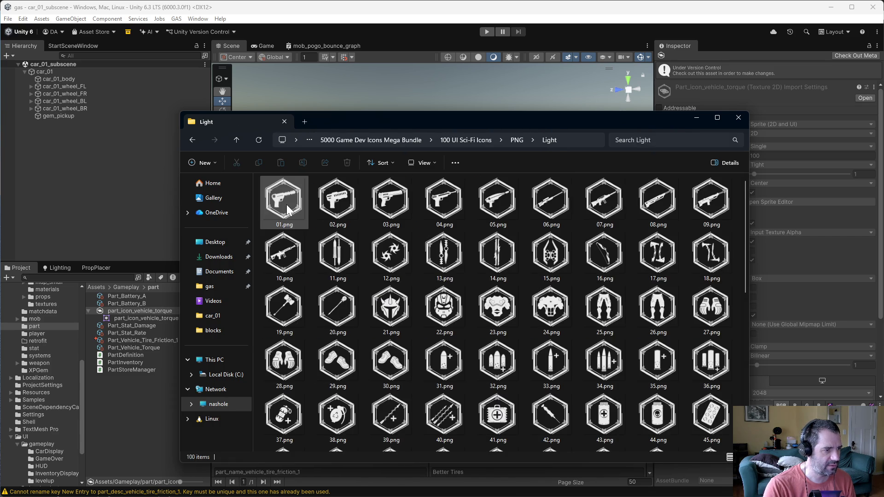
{"action": "scroll", "coordinate": [646, 322], "scroll_direction": "down", "scroll_amount": 5}
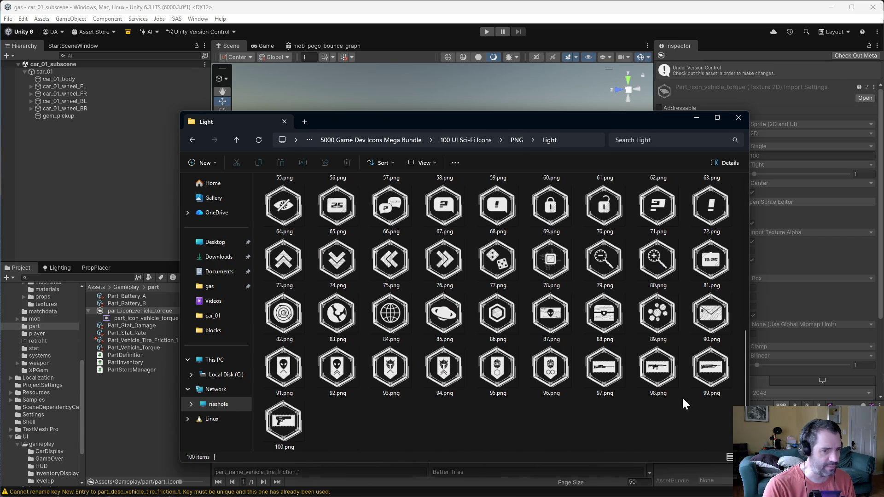
{"action": "scroll", "coordinate": [508, 413], "scroll_direction": "up", "scroll_amount": 5}
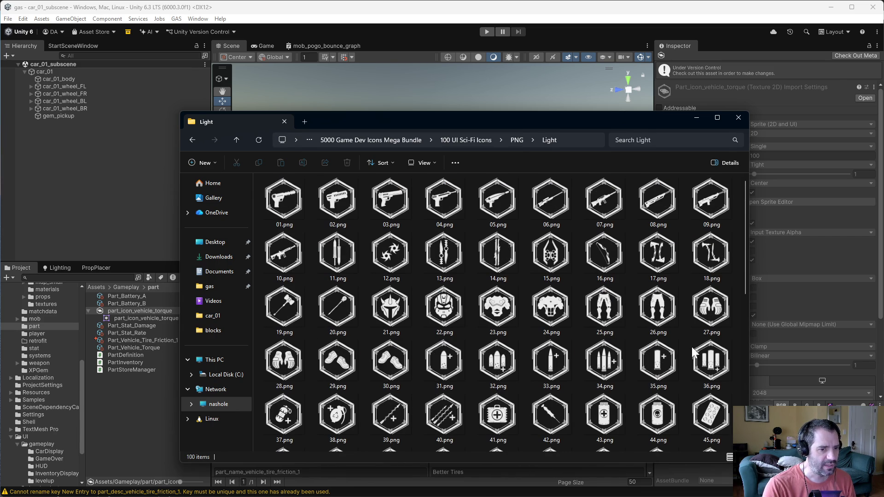
{"action": "mouse_move", "coordinate": [743, 242]}
{"action": "left_mouse_down"}
{"action": "mouse_move", "coordinate": [726, 351]}
{"action": "mouse_move", "coordinate": [728, 404]}
{"action": "left_mouse_up"}
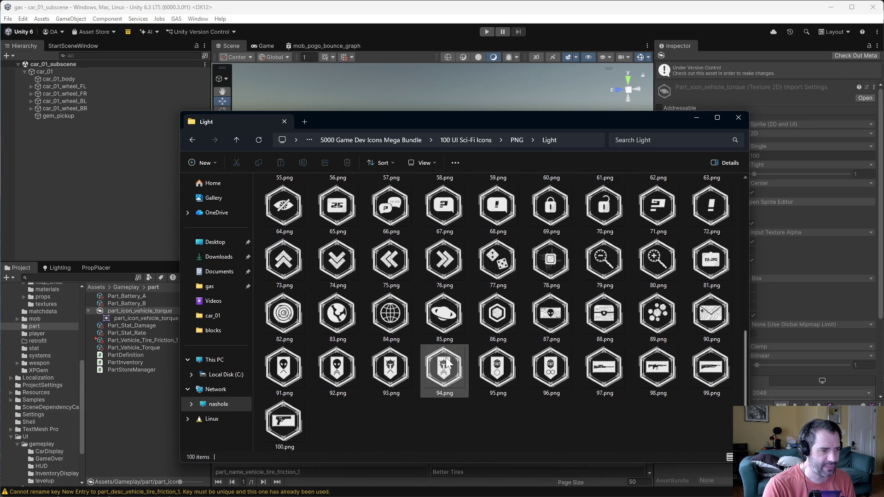
{"action": "left_click", "coordinate": [405, 320]}
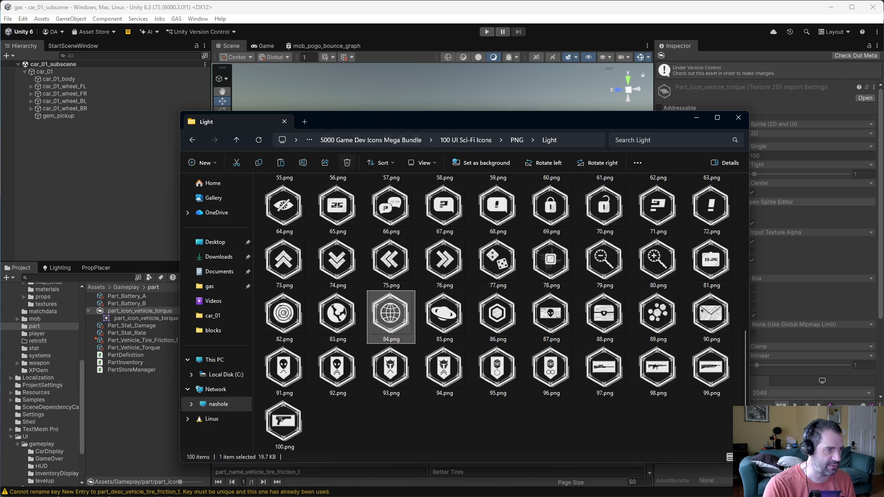
{"action": "left_click", "coordinate": [304, 122]}
Paste the globe icon into the gas project's Assets > Gameplay > part folder
{"action": "left_click", "coordinate": [209, 287]}
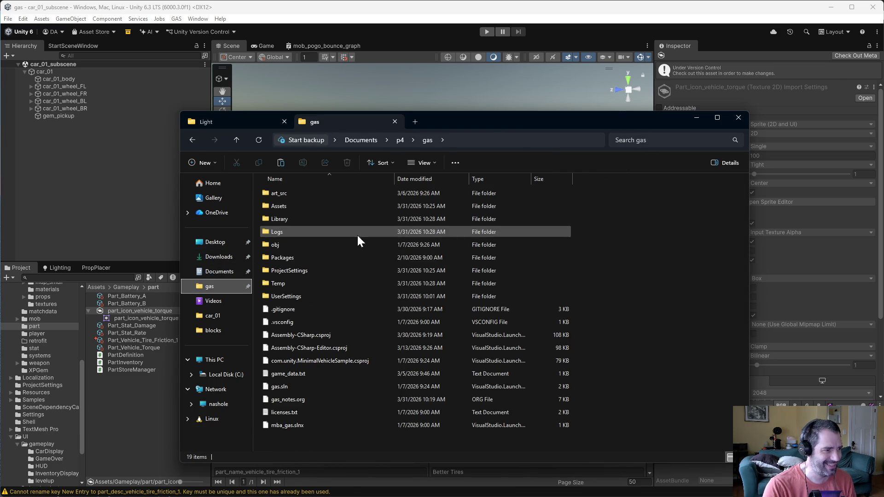
{"action": "double_click", "coordinate": [287, 193]}
{"action": "left_click", "coordinate": [236, 140]}
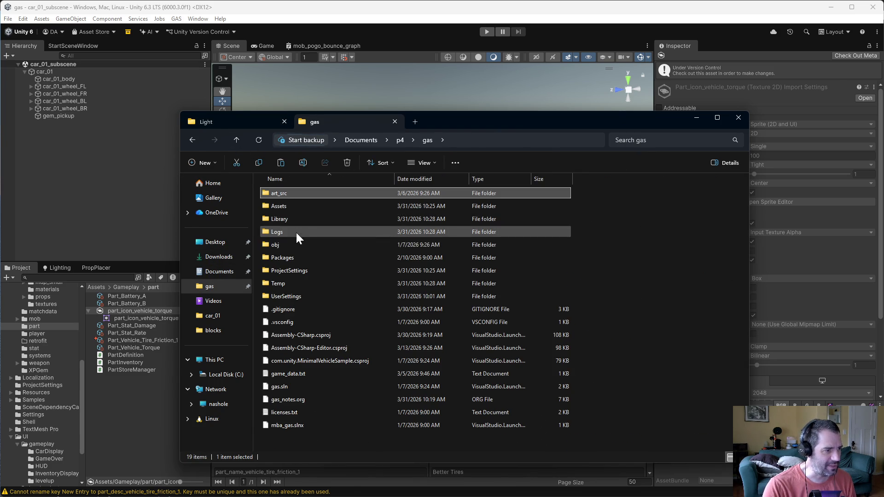
{"action": "double_click", "coordinate": [297, 206]}
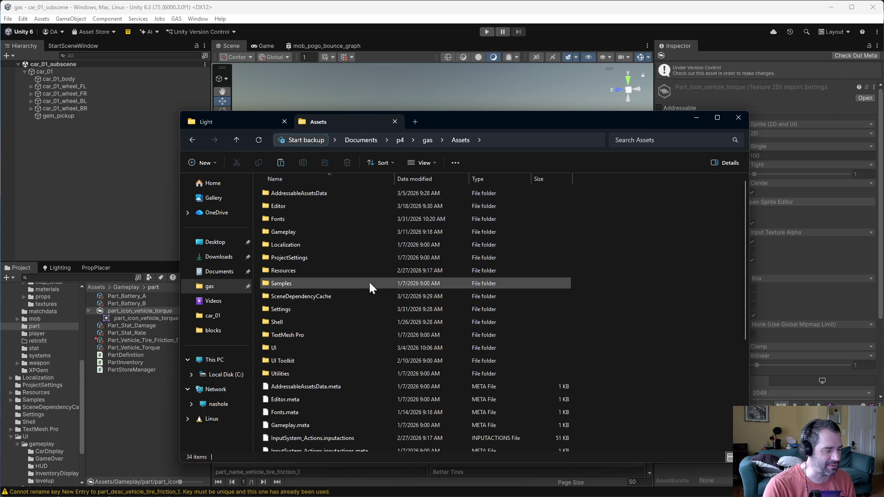
{"action": "double_click", "coordinate": [319, 232]}
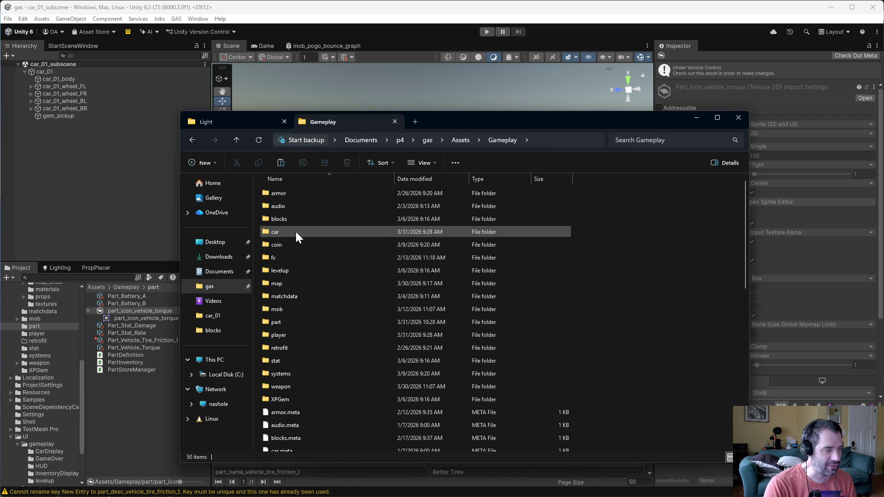
{"action": "double_click", "coordinate": [284, 323]}
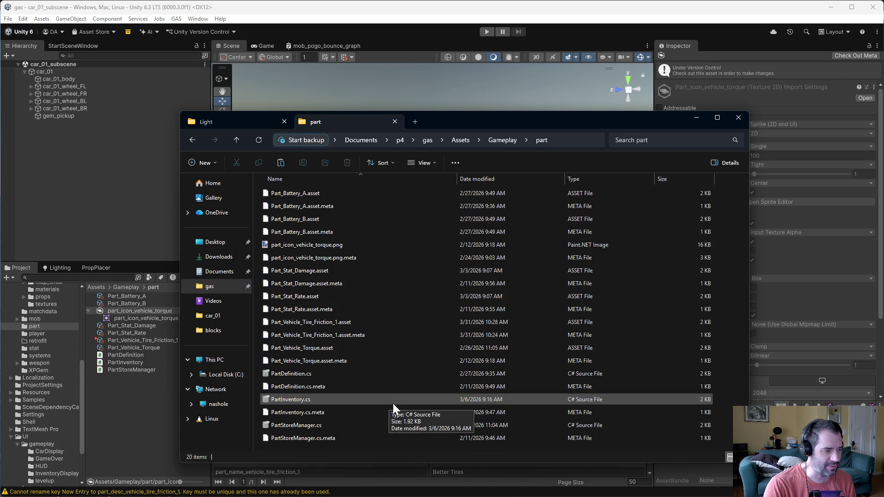
{"action": "left_click", "coordinate": [387, 319]}
{"action": "key", "text": "ctrl+v"}
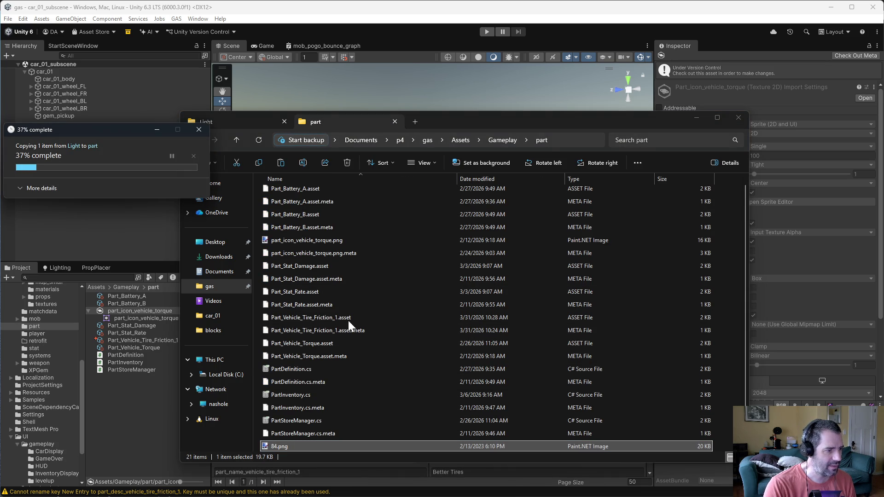
Rename the pasted 84.png to part_icon_vehicle_tire_friction.png
{"action": "left_click", "coordinate": [278, 445]}
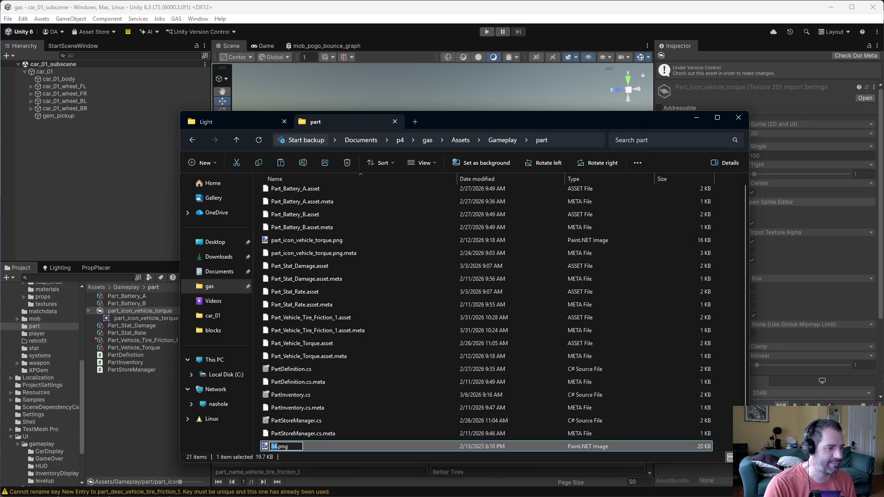
{"action": "key", "text": "BackSpace"}
{"action": "type", "text": "part_icon_v"}
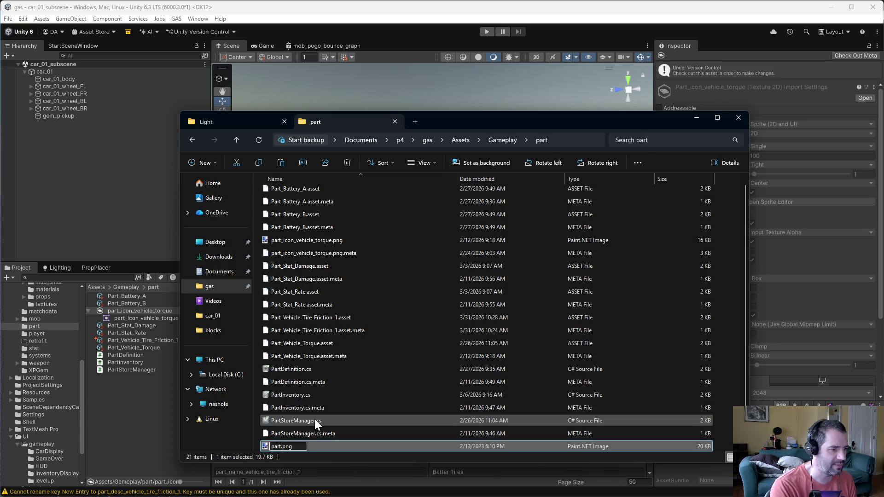
{"action": "type", "text": "e"}
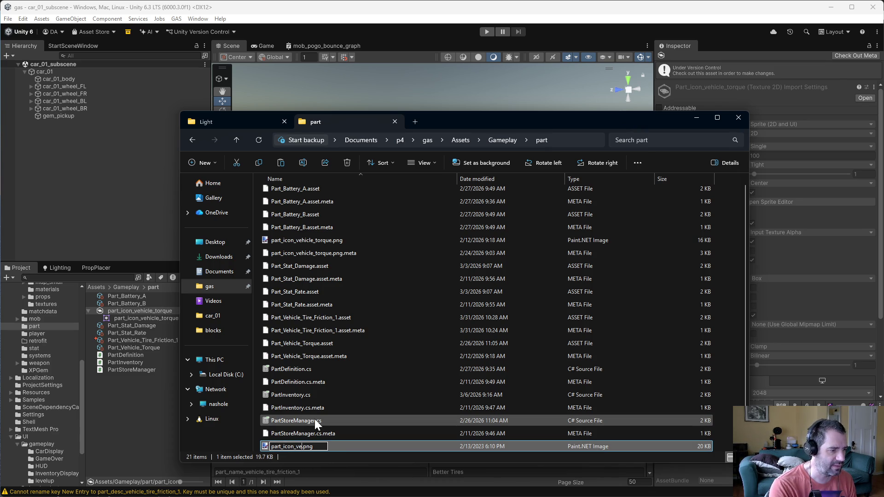
{"action": "type", "text": "hicle_"}
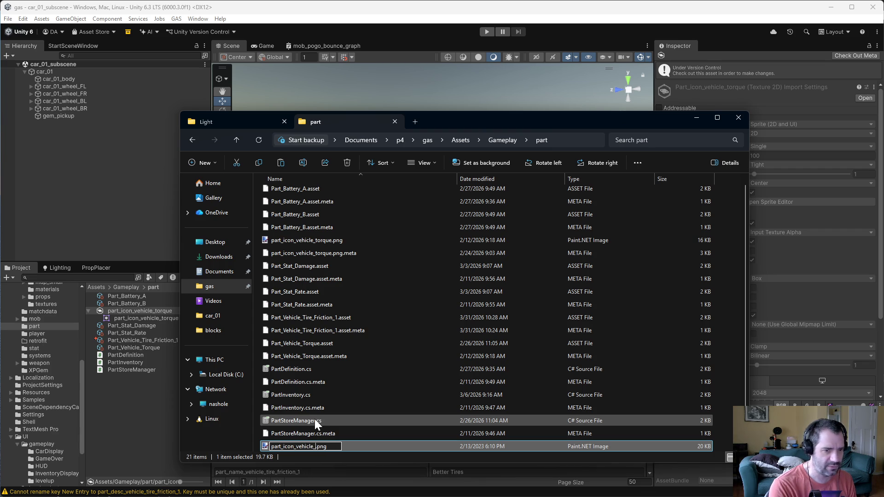
{"action": "type", "text": "tire_fri"}
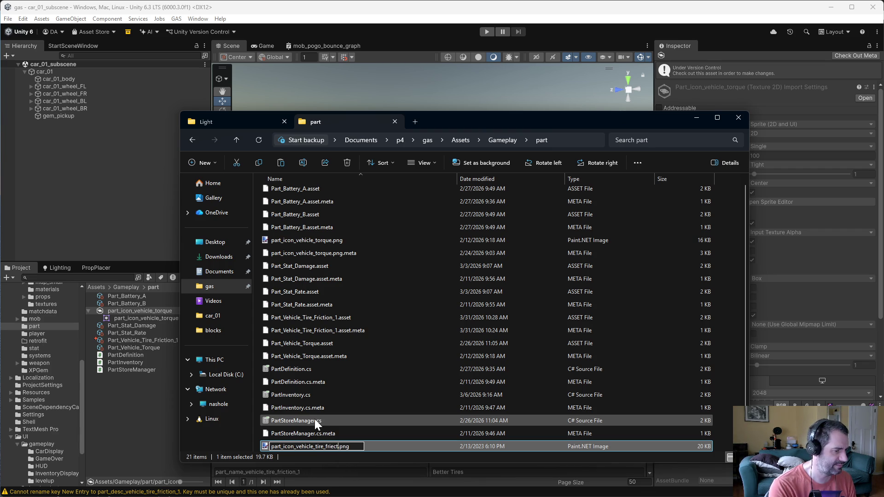
{"action": "type", "text": "ction"}
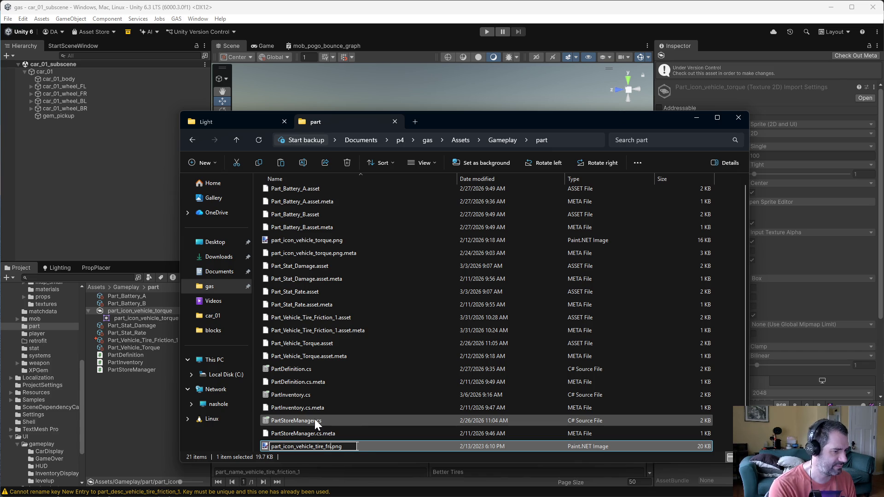
{"action": "key", "text": "Return"}
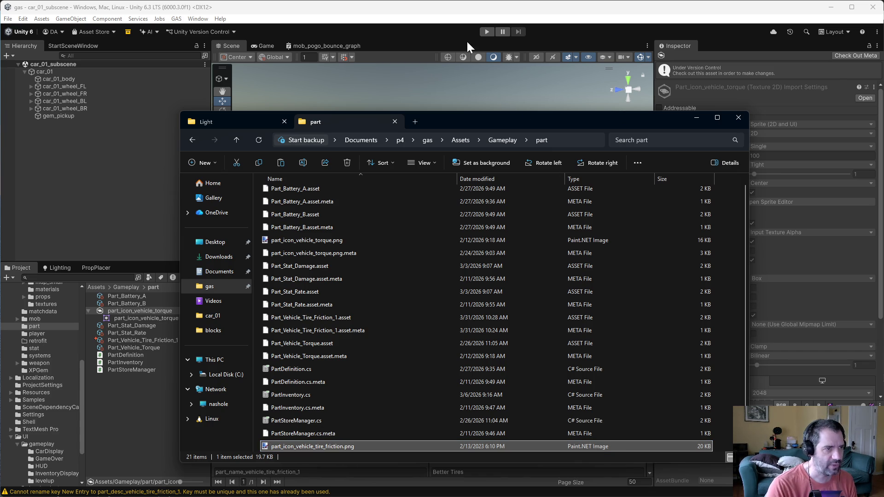
{"action": "left_click", "coordinate": [466, 41]}
Import the new icon as a Single Sprite (2D and UI) and make it Part_Vehicle_Tire_Friction_1's Block Icon
{"action": "left_click", "coordinate": [145, 311]}
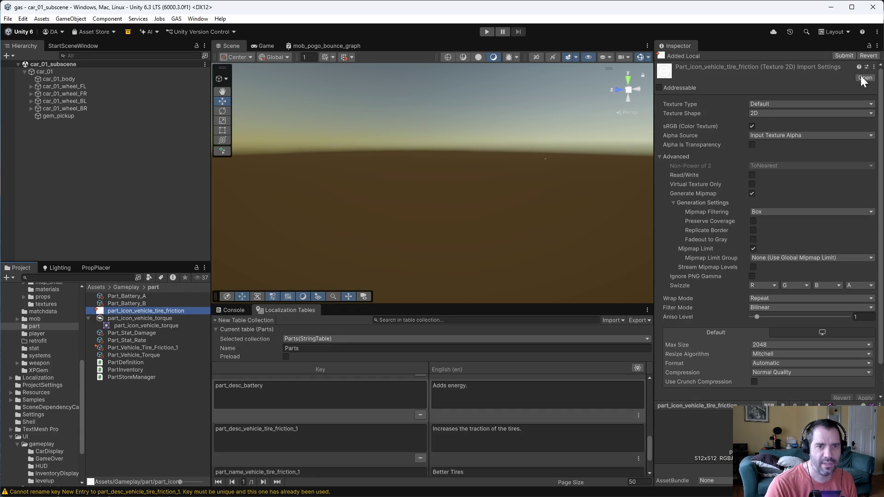
{"action": "left_click", "coordinate": [783, 104]}
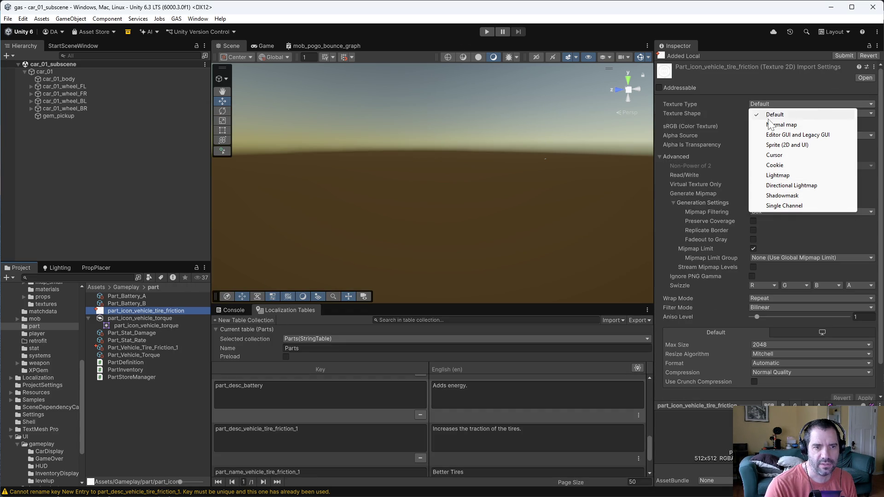
{"action": "left_click", "coordinate": [779, 145]}
{"action": "left_click", "coordinate": [813, 126]}
{"action": "left_click", "coordinate": [771, 134]}
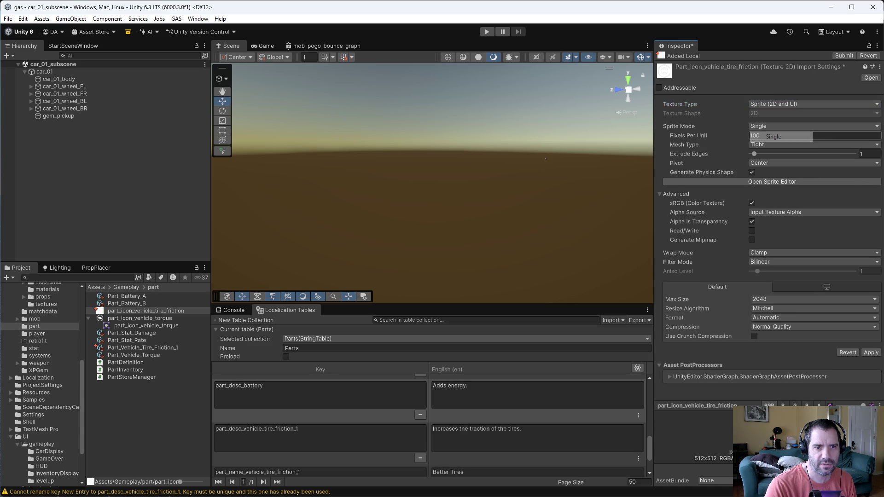
{"action": "left_click", "coordinate": [868, 353]}
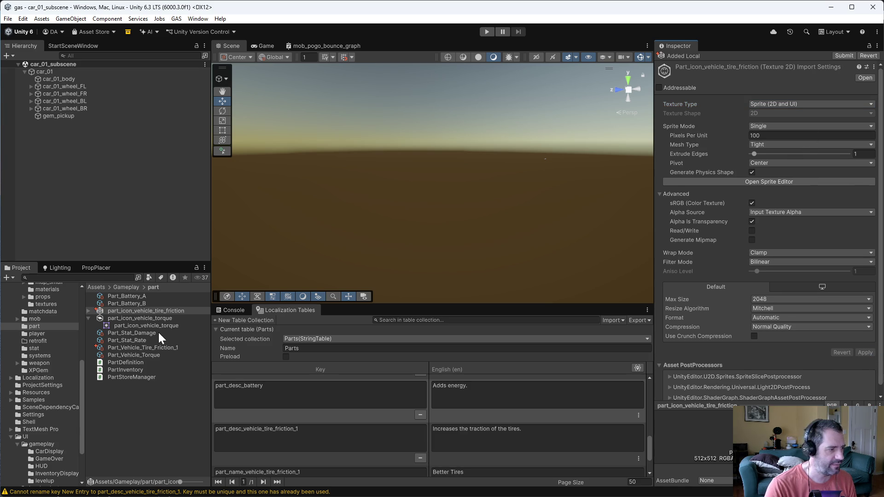
{"action": "left_click", "coordinate": [158, 348]}
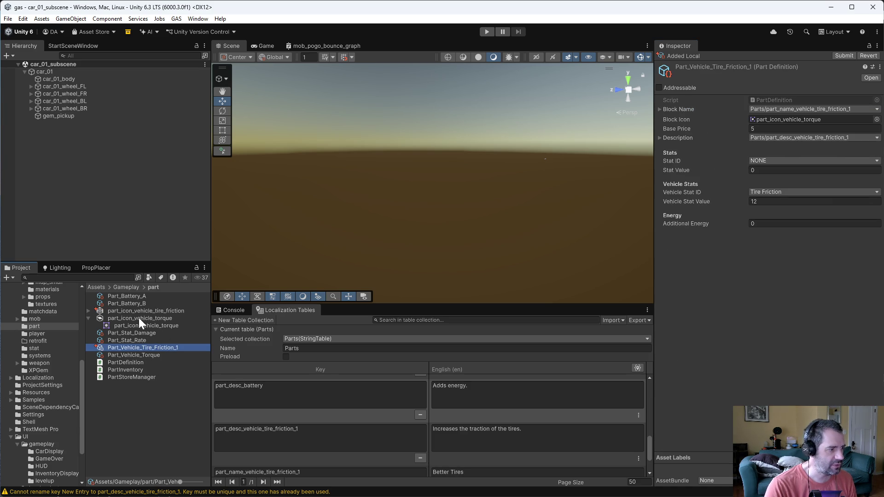
{"action": "left_click_drag", "start_coordinate": [139, 310], "coordinate": [772, 119]}
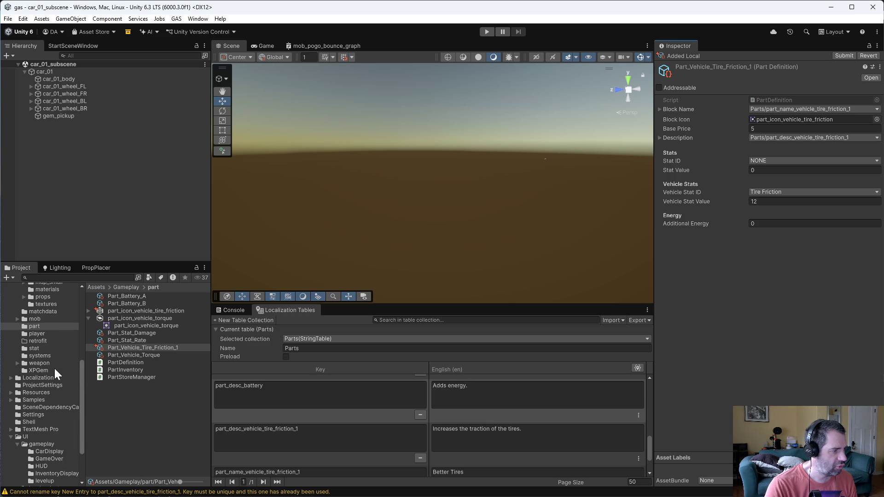
Expand map > props and open the gas_pump prefab to inspect it
{"action": "scroll", "coordinate": [54, 368], "scroll_direction": "up", "scroll_amount": 4}
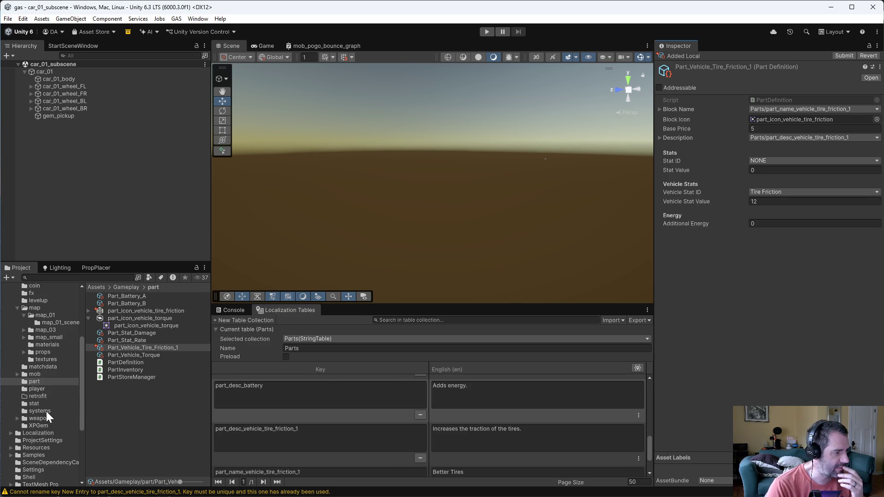
{"action": "scroll", "coordinate": [48, 416], "scroll_direction": "up", "scroll_amount": 3}
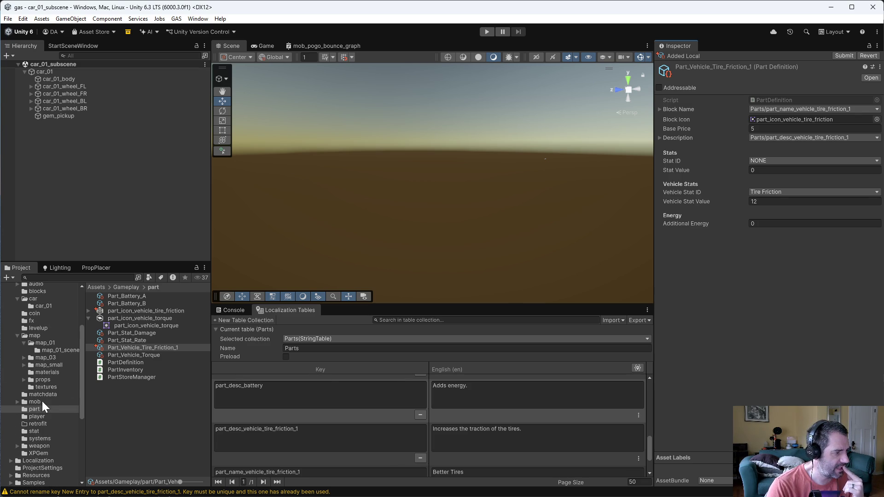
{"action": "left_click", "coordinate": [22, 379]}
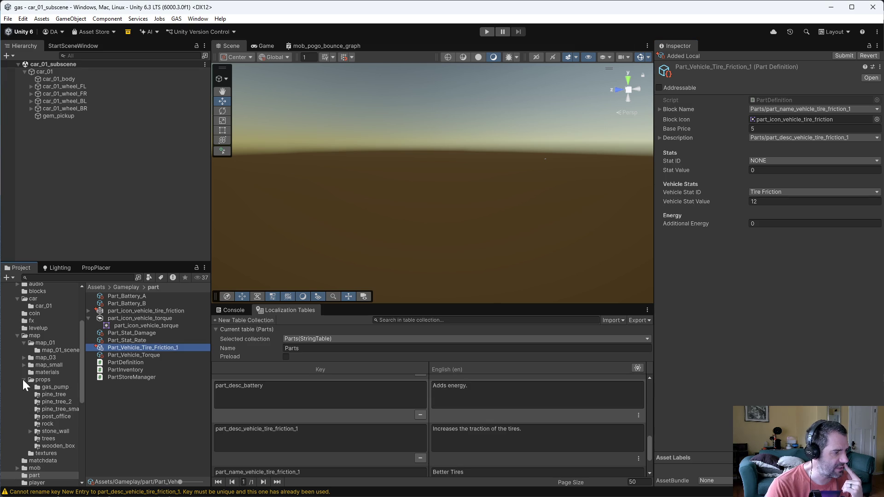
{"action": "left_click", "coordinate": [44, 389]}
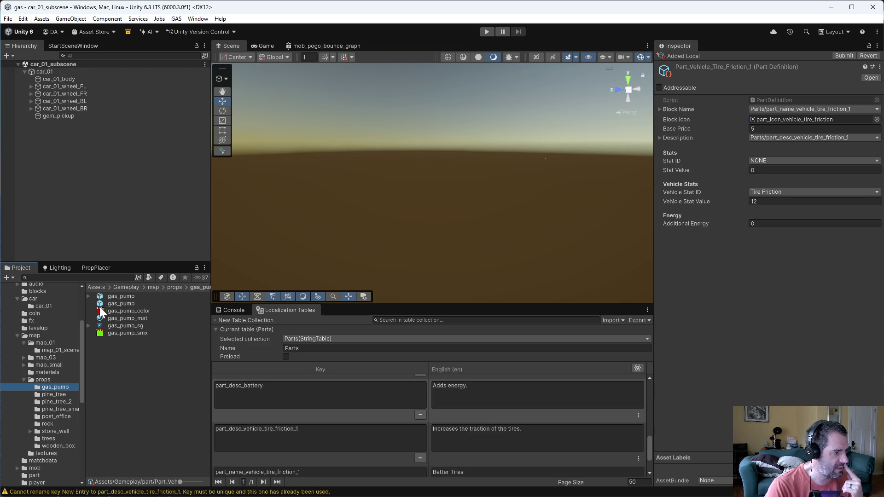
{"action": "double_click", "coordinate": [113, 303]}
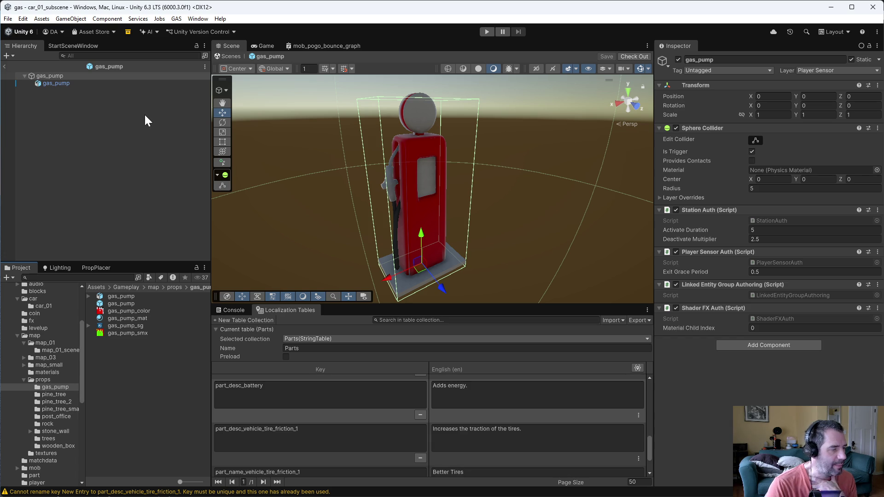
{"action": "left_click", "coordinate": [8, 18]}
Open map_01_subscene from the map_01 folder
{"action": "left_click", "coordinate": [91, 387]}
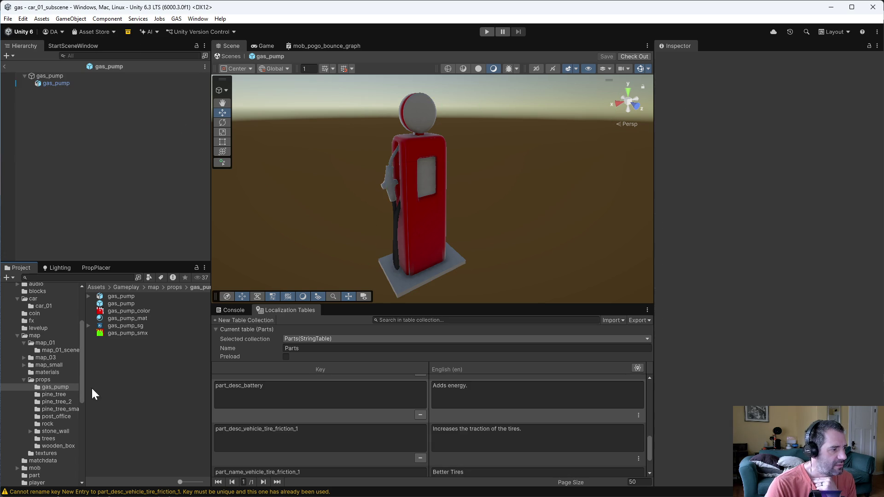
{"action": "left_click", "coordinate": [40, 343]}
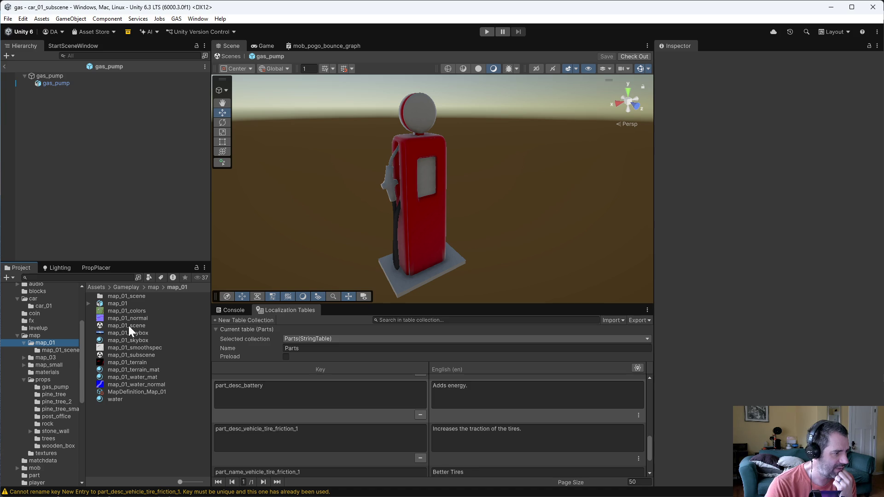
{"action": "left_click", "coordinate": [132, 355]}
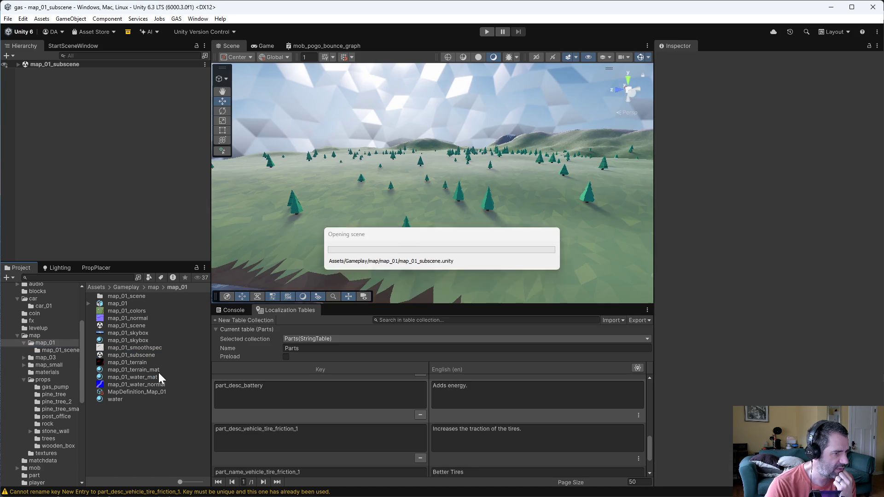
Open map_01_scene with the subscene loaded and view the river area
{"action": "double_click", "coordinate": [136, 325]}
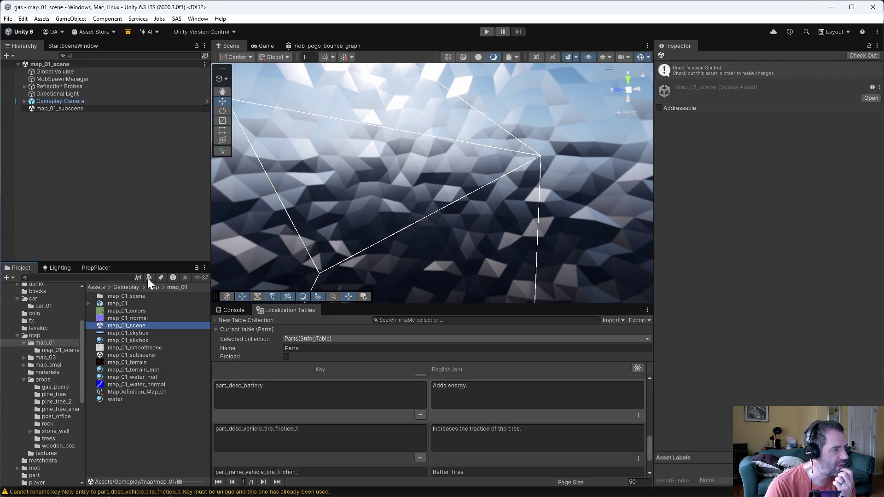
{"action": "left_click", "coordinate": [206, 108]}
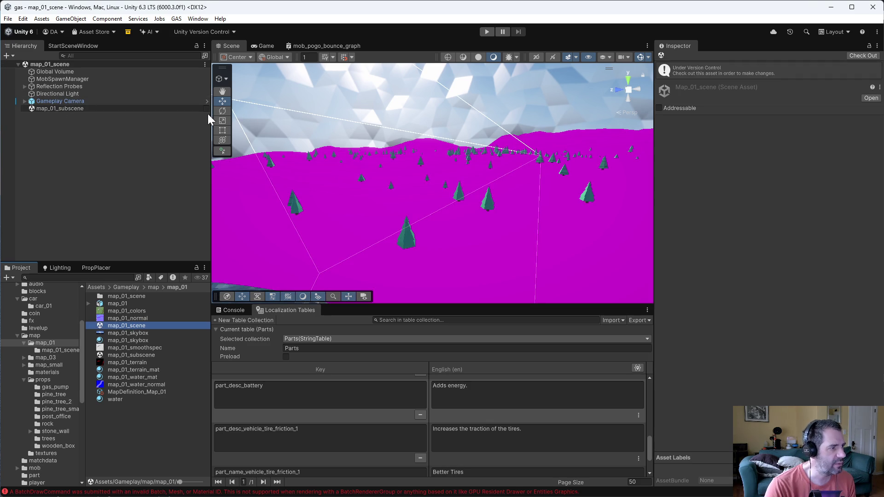
{"action": "mouse_move", "coordinate": [539, 231]}
{"action": "left_mouse_down"}
{"action": "mouse_move", "coordinate": [448, 205]}
{"action": "mouse_move", "coordinate": [720, 223]}
{"action": "mouse_move", "coordinate": [436, 231]}
{"action": "mouse_move", "coordinate": [352, 242]}
{"action": "mouse_move", "coordinate": [204, 217]}
{"action": "left_mouse_up"}
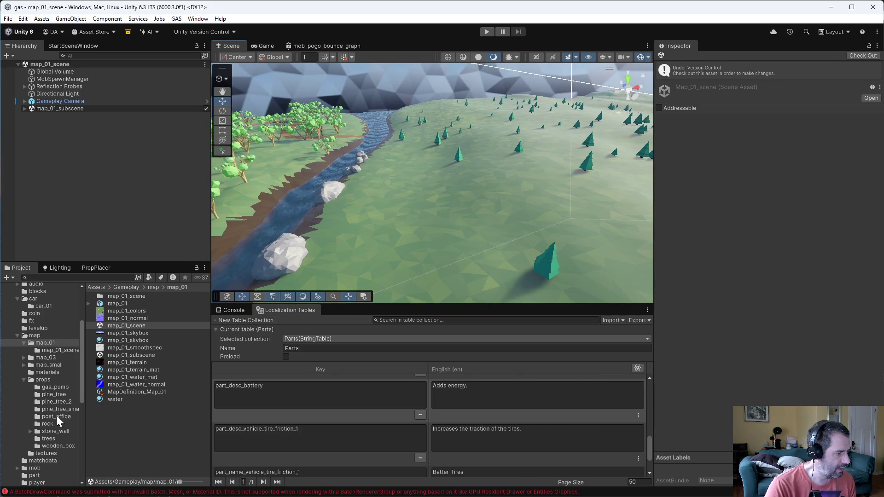
Place a gas_pump prefab on the grass beside the river and play the scene
{"action": "left_click", "coordinate": [54, 388]}
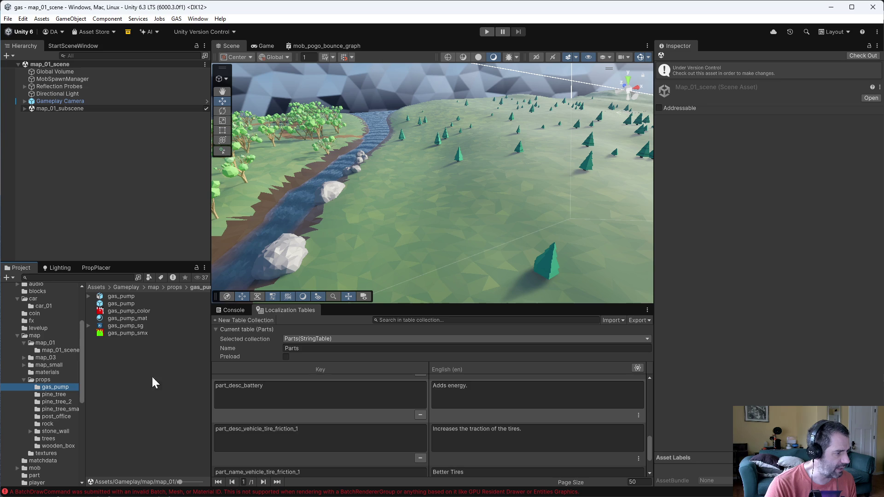
{"action": "left_click_drag", "start_coordinate": [122, 302], "coordinate": [310, 263]}
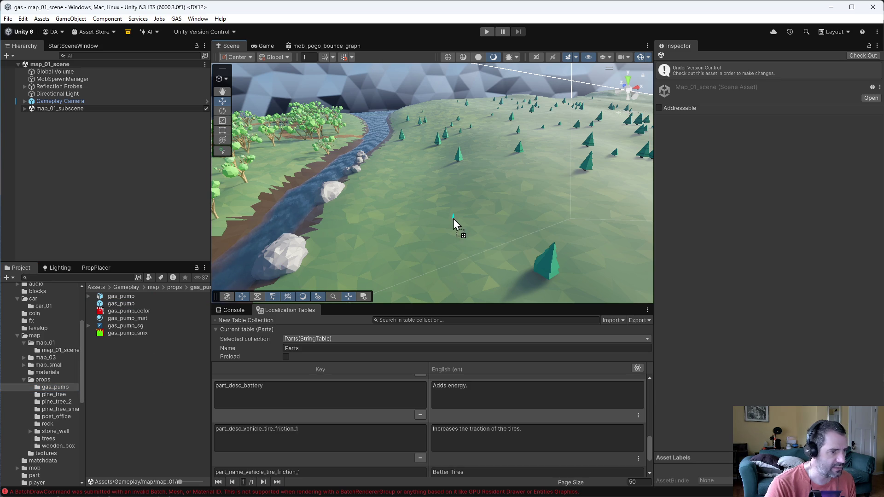
{"action": "left_click_drag", "start_coordinate": [319, 225], "coordinate": [319, 225]}
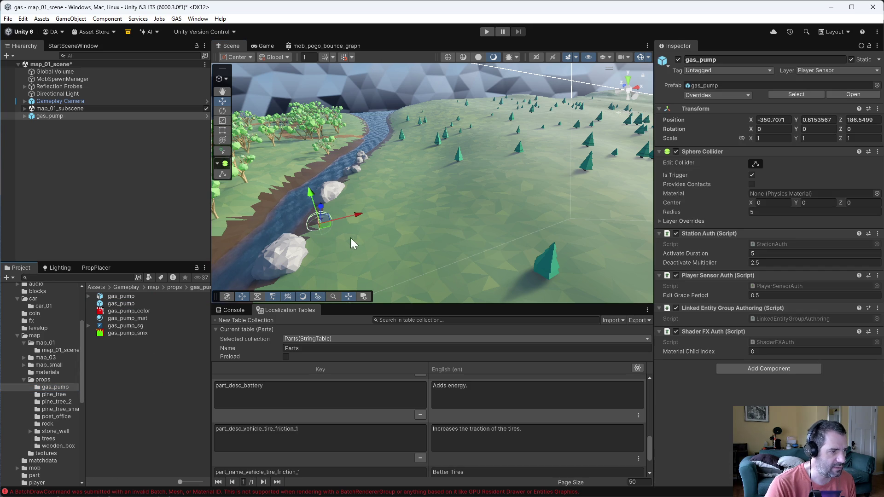
{"action": "left_click", "coordinate": [130, 184]}
{"action": "left_click", "coordinate": [486, 31]}
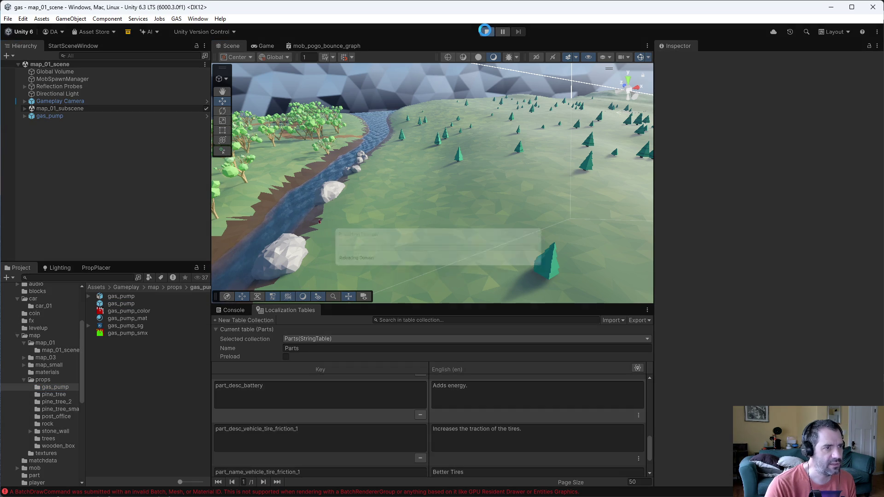
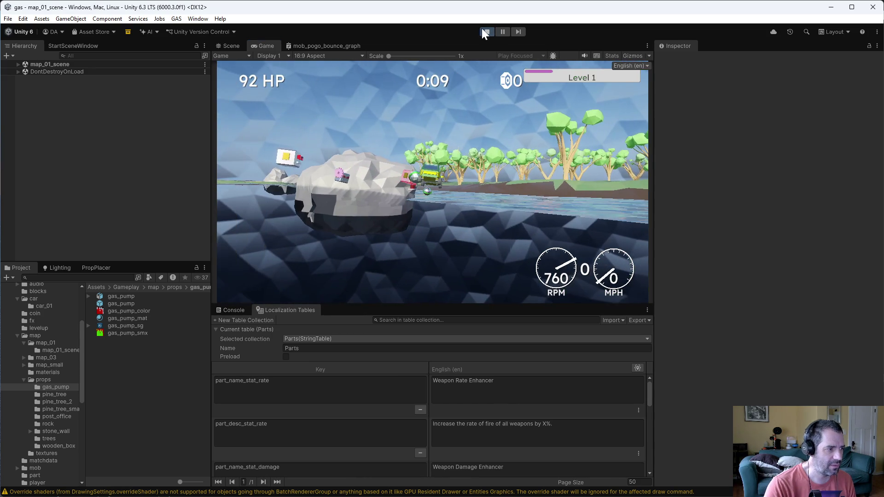
Stop play, open the gas_pump prefab, playtest Small Map from Level Select, then stop
{"action": "left_click", "coordinate": [482, 29]}
{"action": "double_click", "coordinate": [121, 303]}
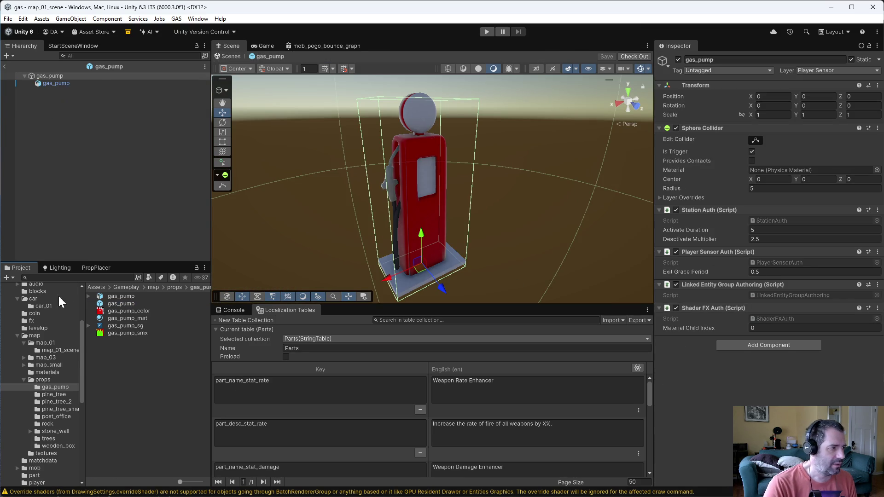
{"action": "left_click", "coordinate": [85, 45]}
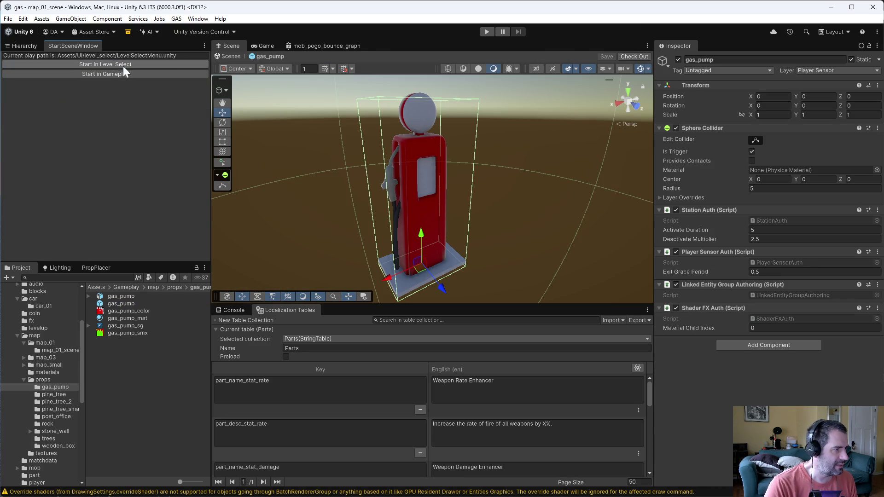
{"action": "left_click", "coordinate": [123, 65]}
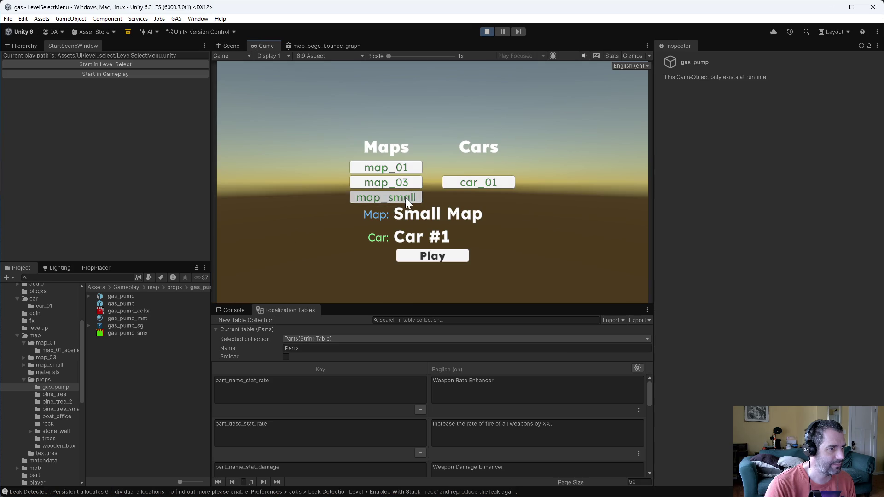
{"action": "left_click", "coordinate": [433, 257]}
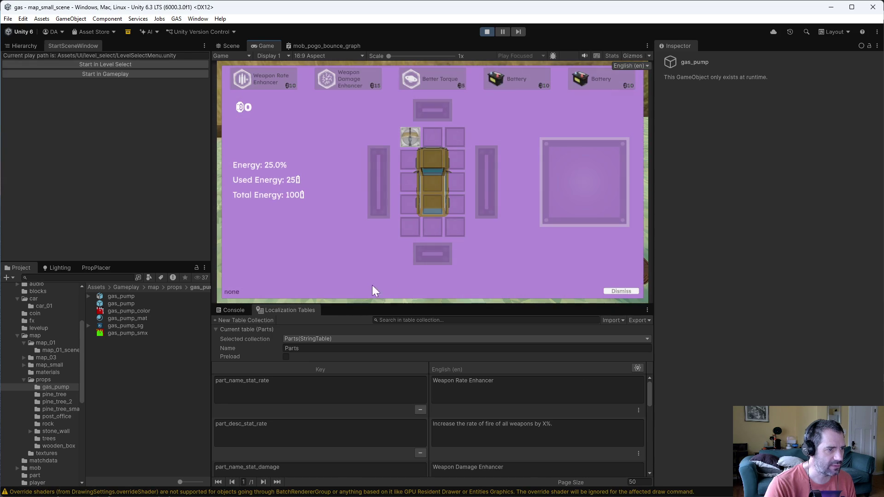
{"action": "left_click", "coordinate": [487, 31]}
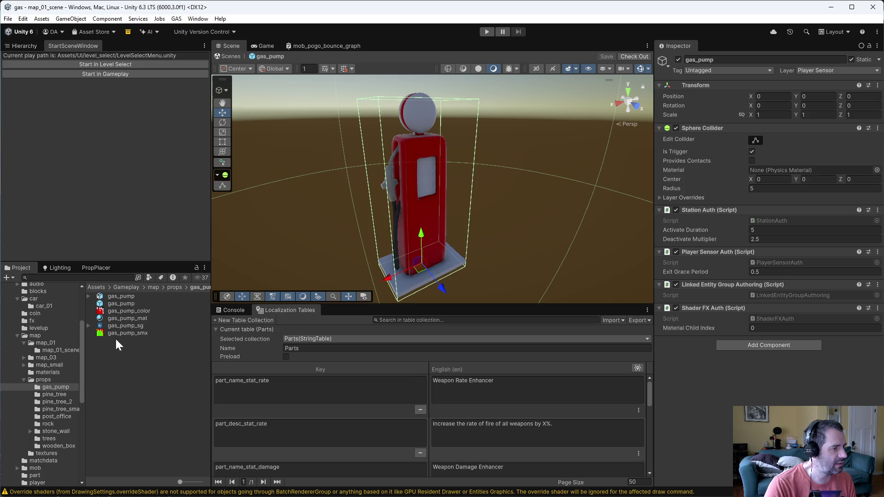
Open map_small_scene and map_small_subscene and inspect gas_pump, gas_pump_1 and gas_pump_2
{"action": "left_click", "coordinate": [41, 364]}
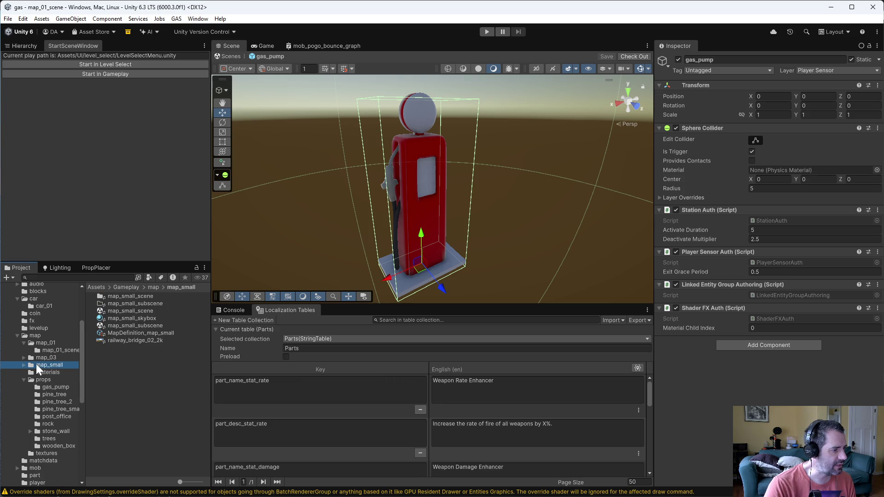
{"action": "double_click", "coordinate": [153, 311]}
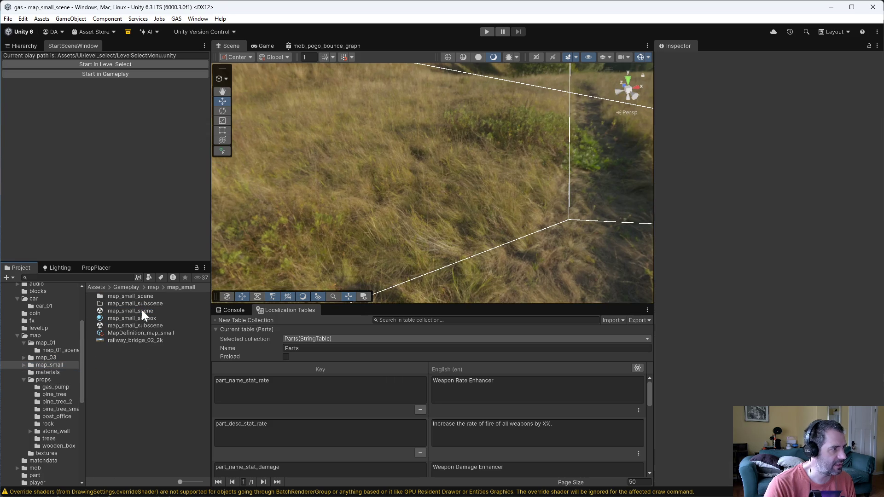
{"action": "left_click", "coordinate": [31, 46]}
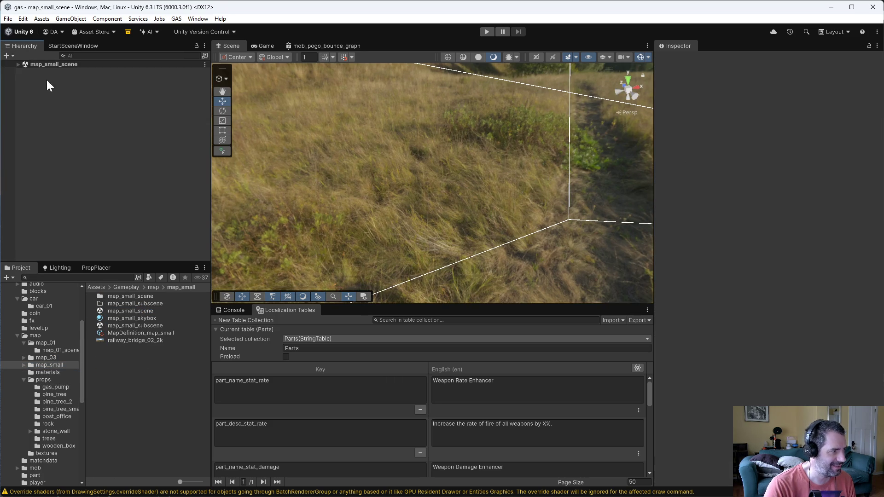
{"action": "left_click", "coordinate": [18, 63]}
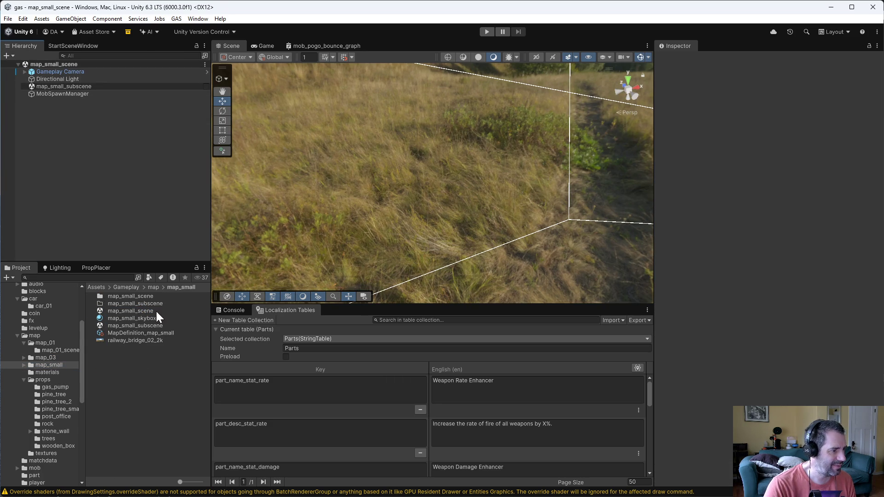
{"action": "double_click", "coordinate": [152, 327]}
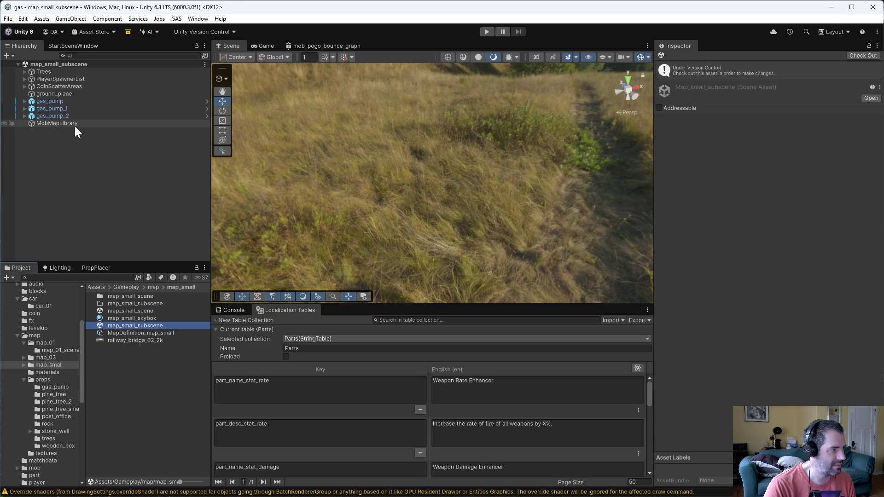
{"action": "left_click", "coordinate": [53, 102]}
{"action": "left_click", "coordinate": [53, 108]}
{"action": "left_click", "coordinate": [59, 117]}
{"action": "left_click", "coordinate": [96, 136]}
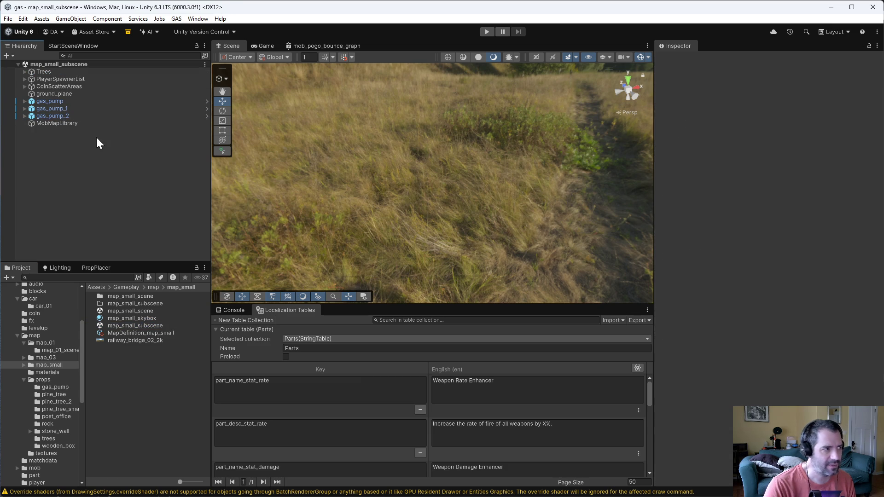
Delete the gas_pump from map_01_scene and save the scene
{"action": "left_click", "coordinate": [46, 343]}
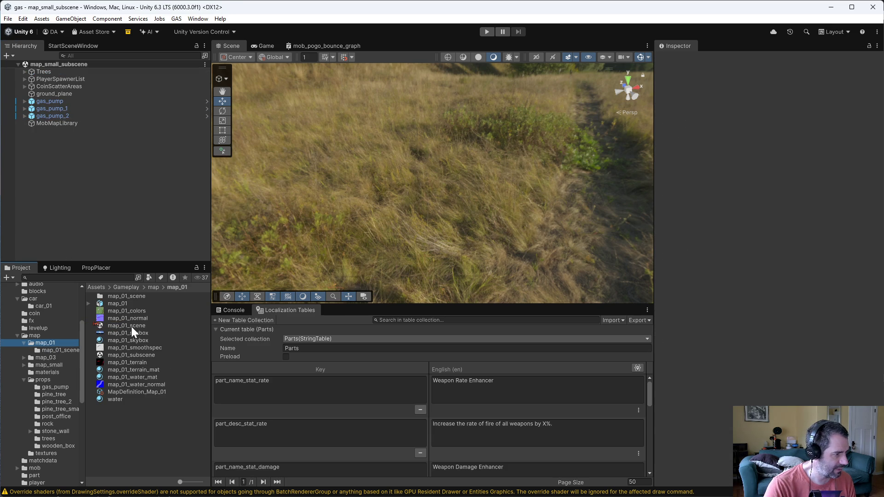
{"action": "double_click", "coordinate": [131, 327]}
{"action": "left_click", "coordinate": [51, 115]}
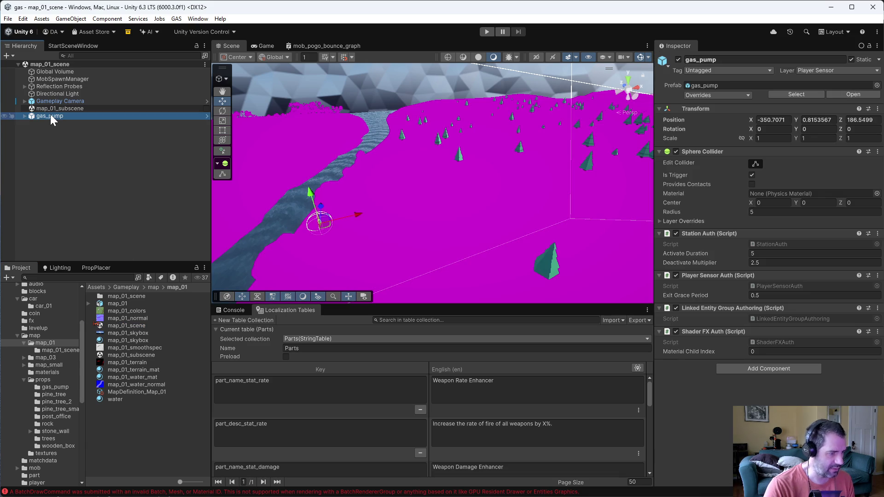
{"action": "left_click", "coordinate": [44, 125]}
{"action": "left_click", "coordinate": [43, 115]}
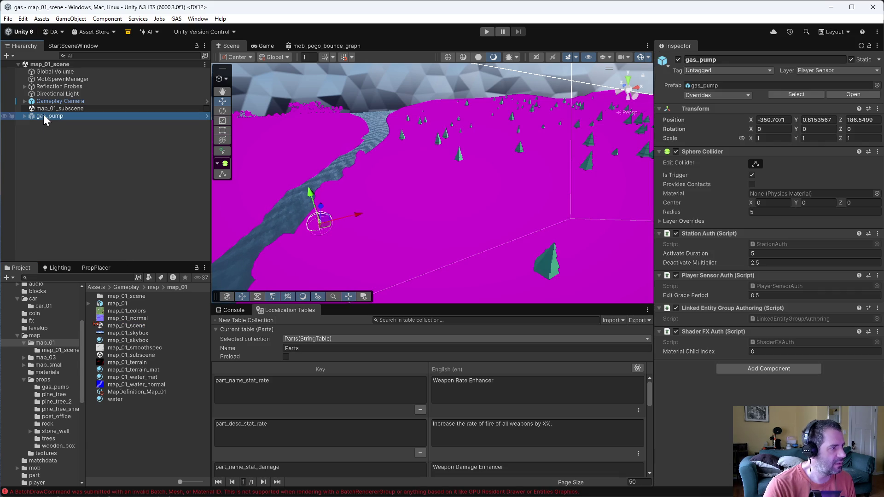
{"action": "key", "text": "Delete"}
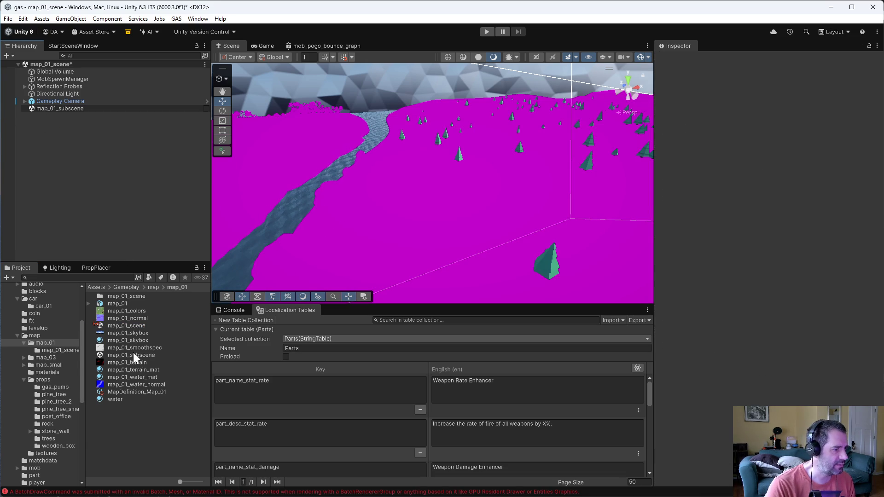
{"action": "key", "text": "ctrl+s"}
Place a gas_pump prefab beside the river rock in map_01_subscene, then press Play
{"action": "left_click", "coordinate": [133, 355]}
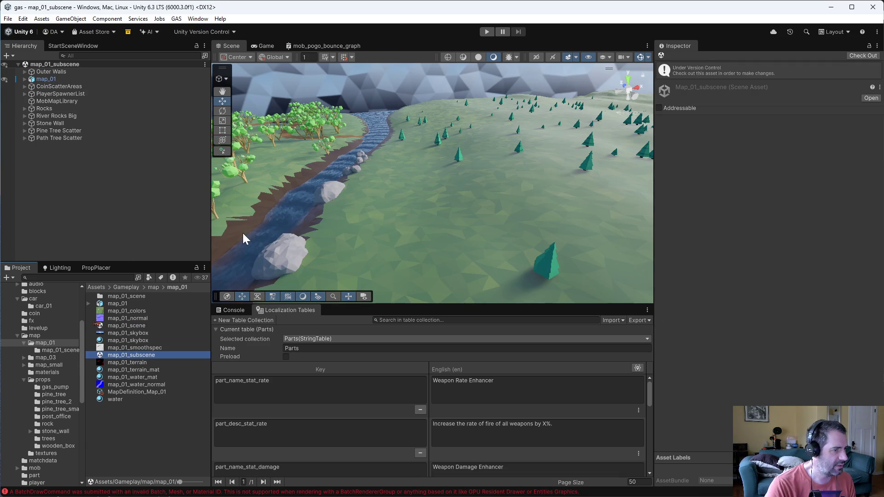
{"action": "left_click", "coordinate": [52, 385]}
{"action": "left_click_drag", "start_coordinate": [114, 303], "coordinate": [311, 246]}
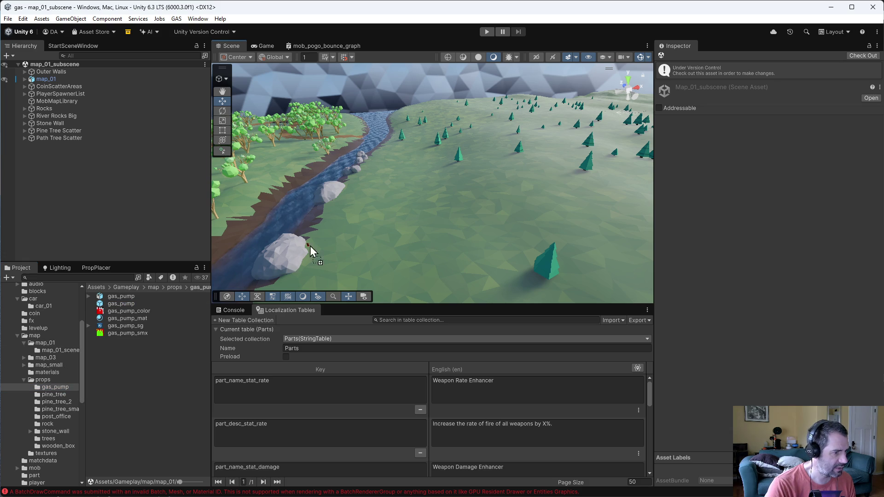
{"action": "mouse_move", "coordinate": [328, 214]}
{"action": "left_mouse_down"}
{"action": "mouse_move", "coordinate": [336, 211]}
{"action": "mouse_move", "coordinate": [326, 186]}
{"action": "left_mouse_up"}
{"action": "key", "text": "f"}
{"action": "left_click", "coordinate": [486, 32]}
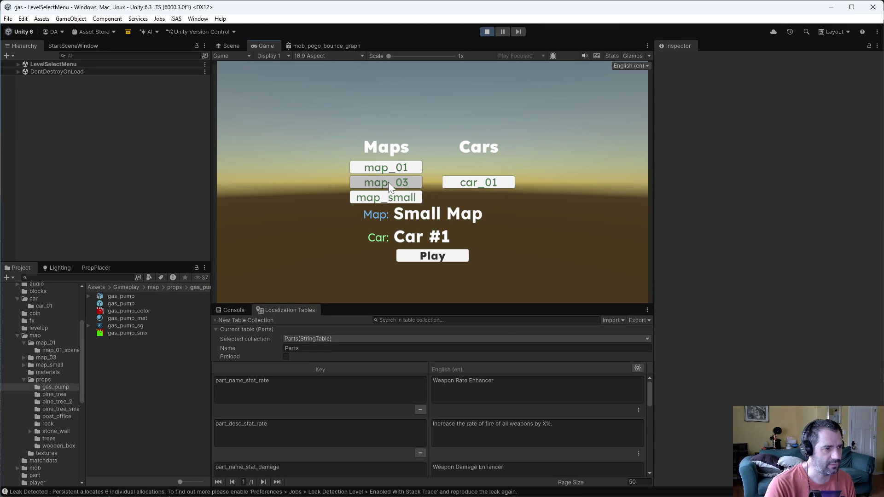
Choose map_01 at level select, drive until the parts store opens, then stop
{"action": "left_click", "coordinate": [388, 167]}
{"action": "left_click", "coordinate": [432, 255]}
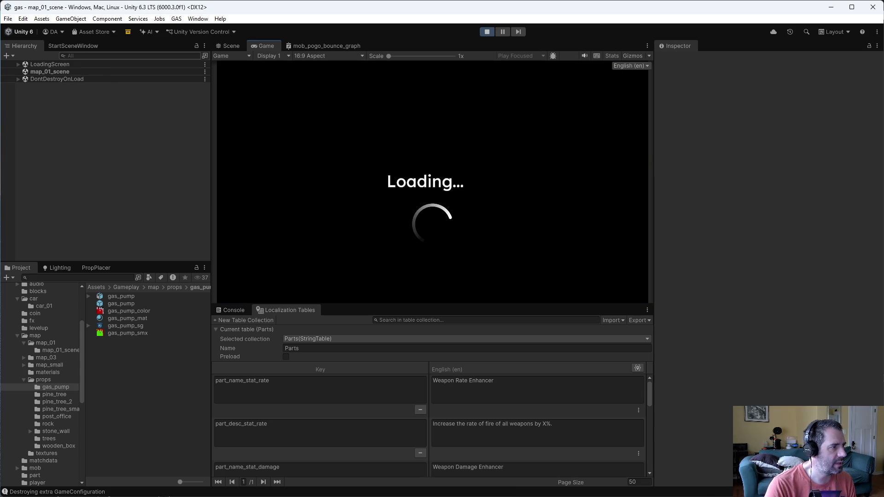
{"action": "left_click", "coordinate": [73, 46]}
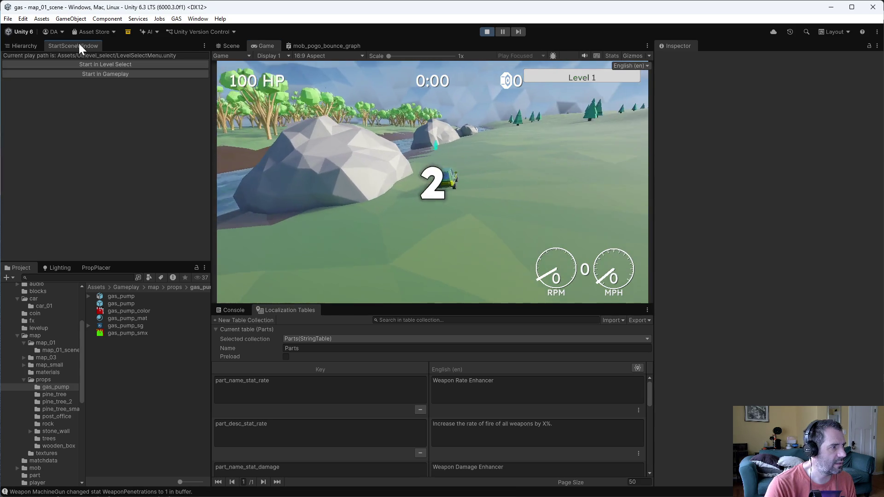
{"action": "left_click", "coordinate": [31, 45]}
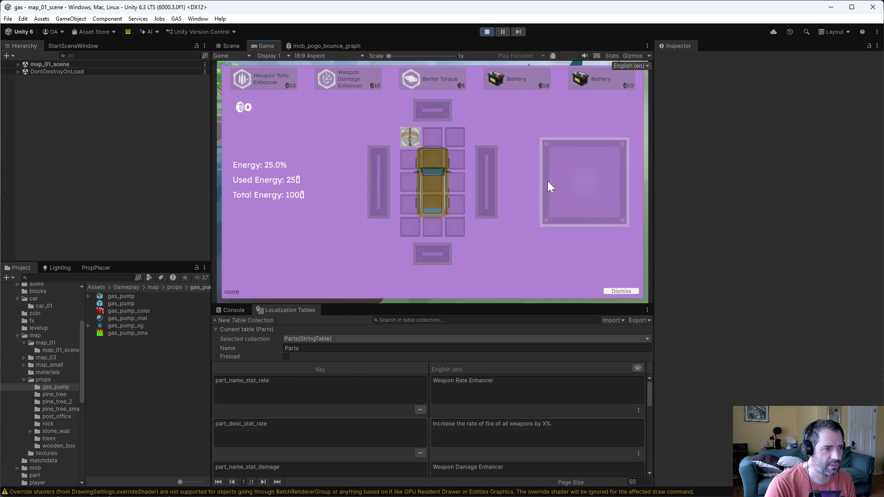
{"action": "mouse_move", "coordinate": [425, 90]}
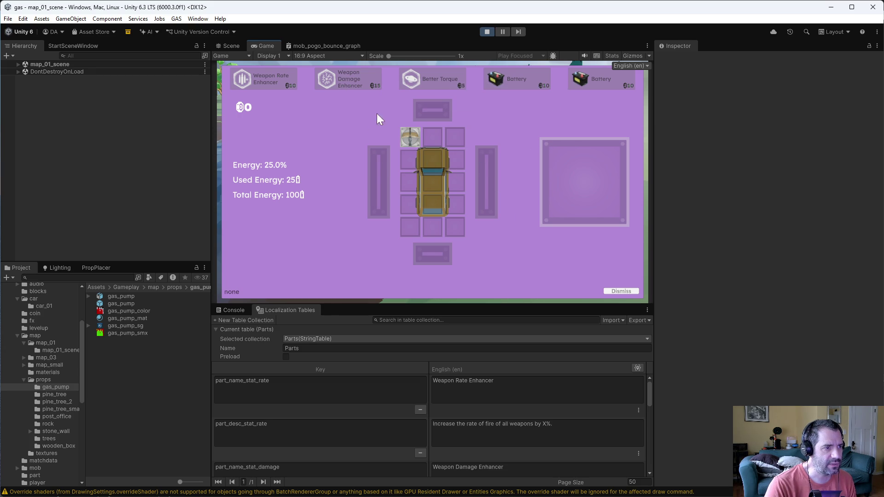
{"action": "left_click", "coordinate": [484, 31]}
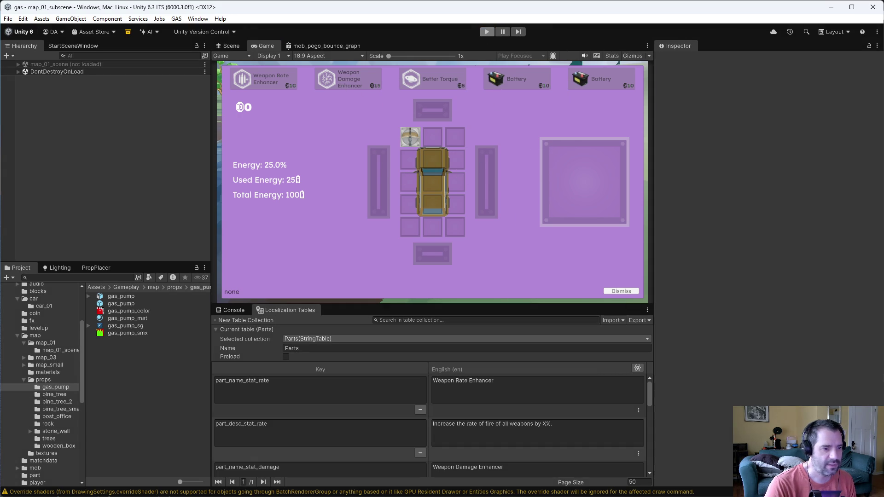
In Emacs, find and open StationSystem.cs with a 'fstation' file search and scroll through it
{"action": "key", "text": "alt+Tab"}
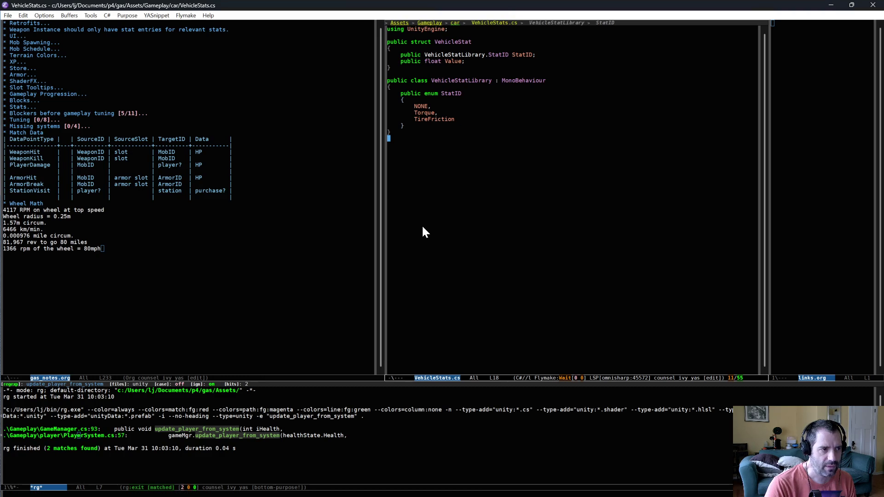
{"action": "key", "text": "ctrl+x"}
{"action": "type", "text": "fstat"}
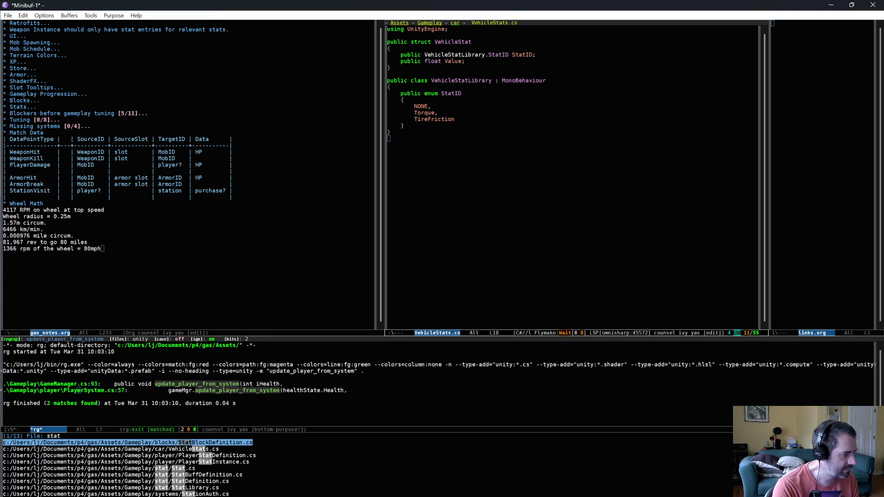
{"action": "type", "text": "ion"}
{"action": "key", "text": "Down"}
{"action": "key", "text": "Return"}
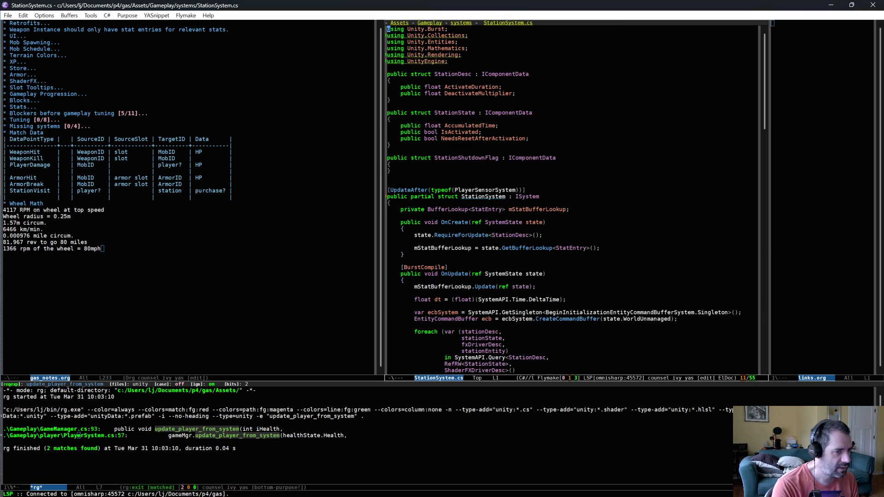
{"action": "scroll", "coordinate": [626, 235], "scroll_direction": "down", "scroll_amount": 15}
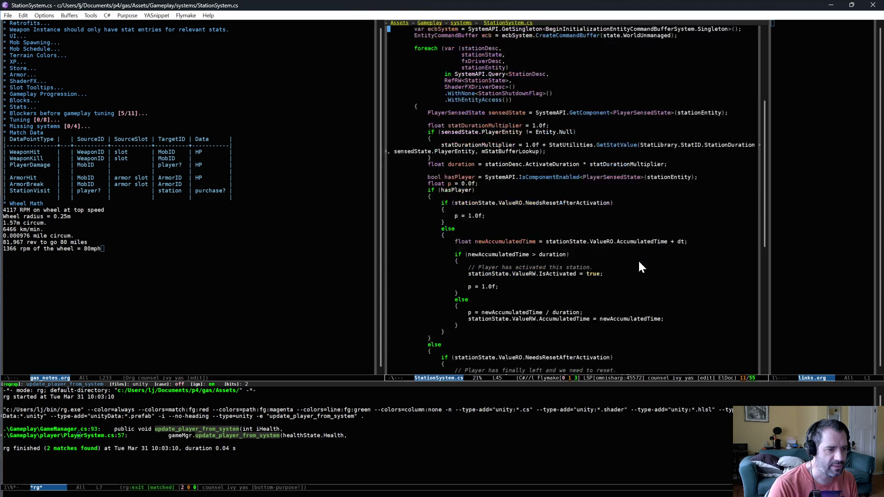
{"action": "scroll", "coordinate": [636, 258], "scroll_direction": "down", "scroll_amount": 8}
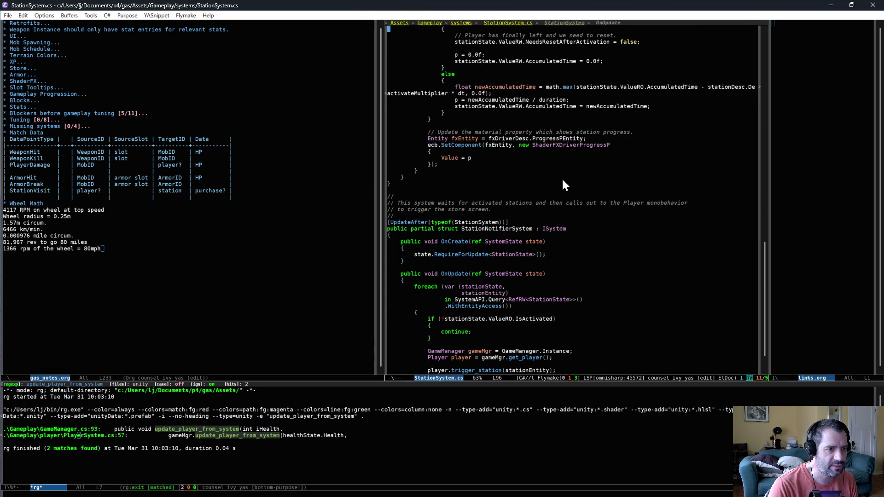
{"action": "scroll", "coordinate": [556, 186], "scroll_direction": "down", "scroll_amount": 3}
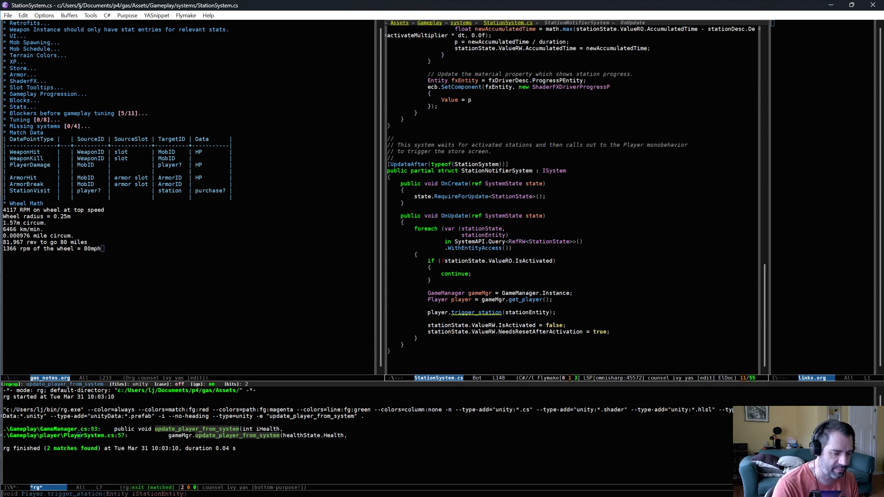
Follow trigger_station to the get_parts_to_show_in_store definition in PartStoreManager.cs
{"action": "key", "text": "alt+period"}
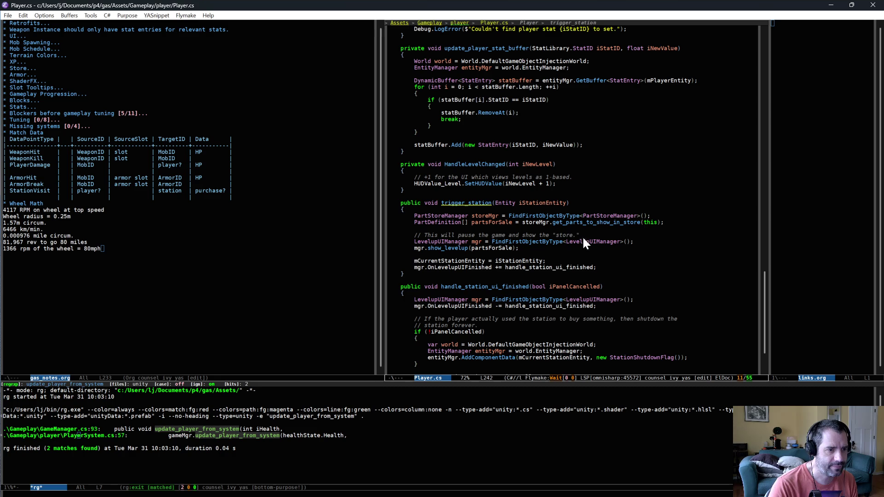
{"action": "left_click", "coordinate": [576, 223]}
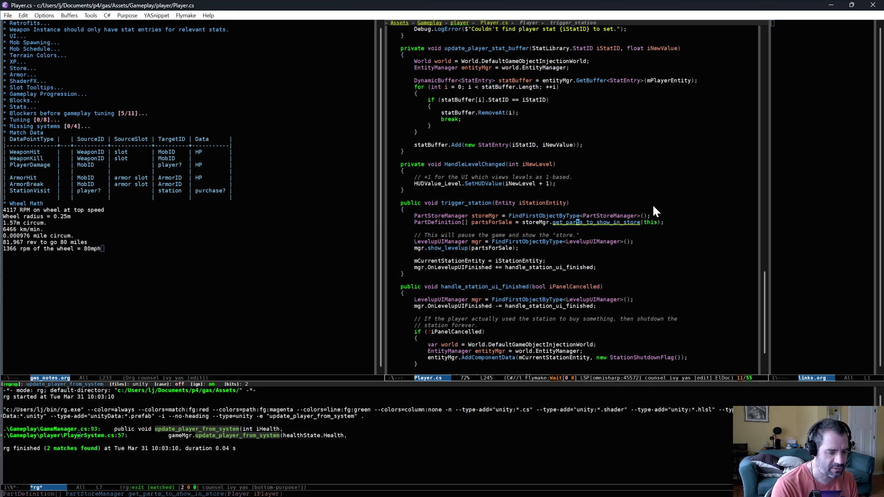
{"action": "key", "text": "alt+period"}
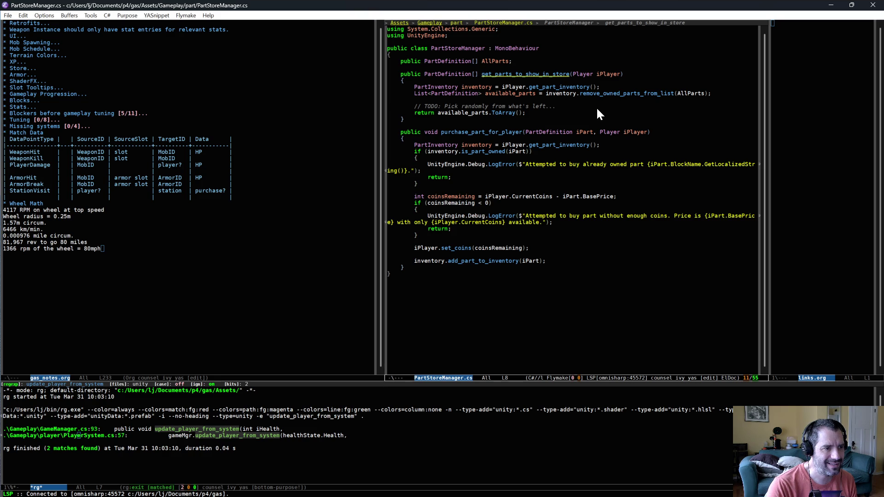
{"action": "left_click", "coordinate": [571, 99]}
{"action": "key", "text": "alt+Tab"}
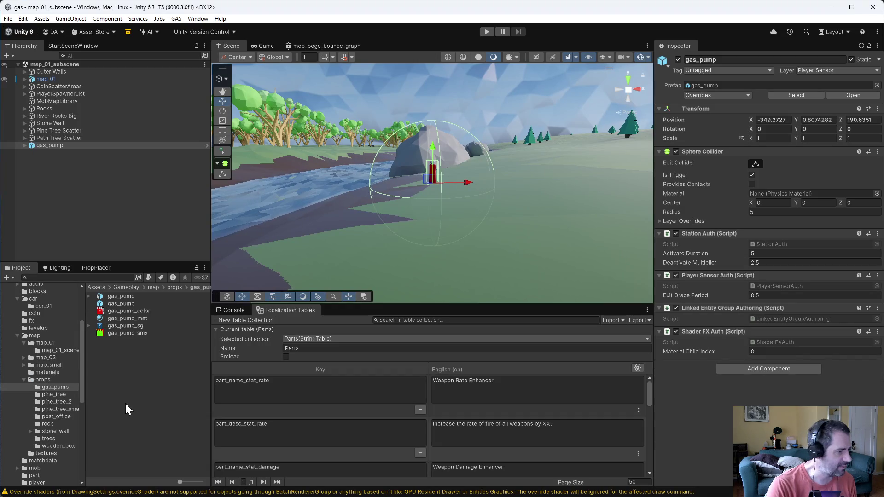
Open the GameManager prefab from Gameplay and select its PartStoreManager
{"action": "scroll", "coordinate": [44, 458], "scroll_direction": "down", "scroll_amount": 3}
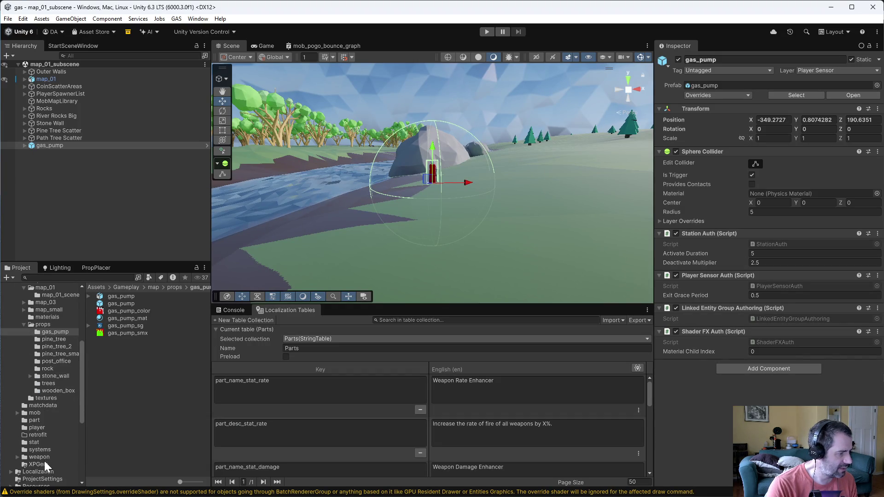
{"action": "scroll", "coordinate": [37, 432], "scroll_direction": "up", "scroll_amount": 3}
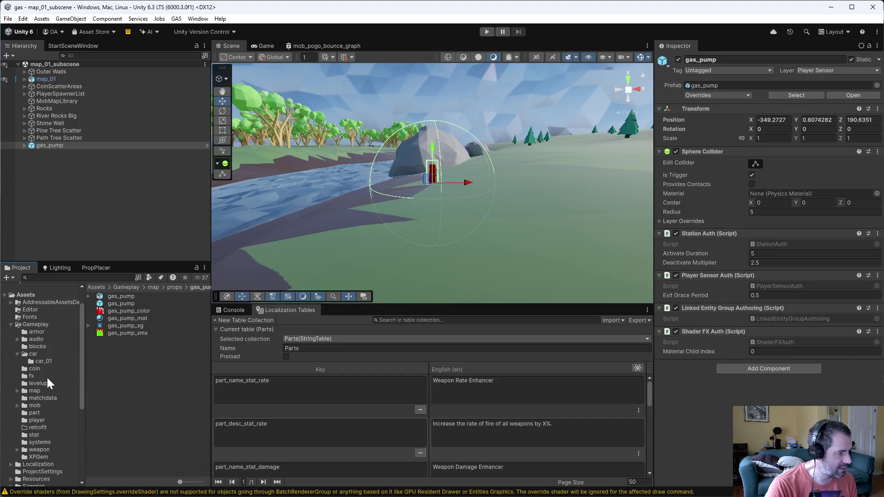
{"action": "left_click", "coordinate": [30, 324]}
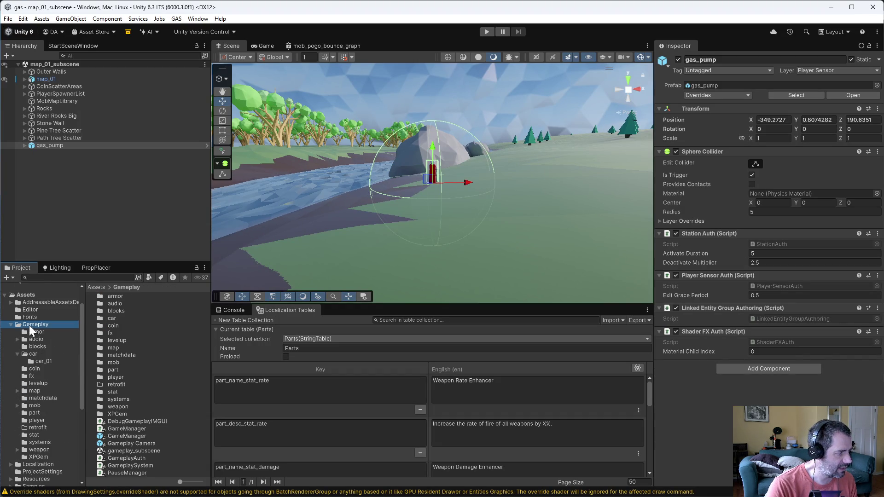
{"action": "double_click", "coordinate": [131, 434]}
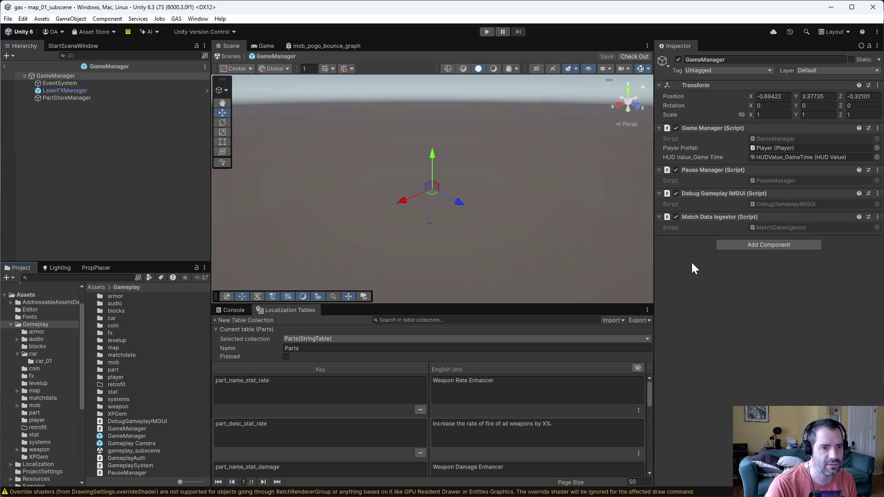
{"action": "left_click", "coordinate": [115, 97]}
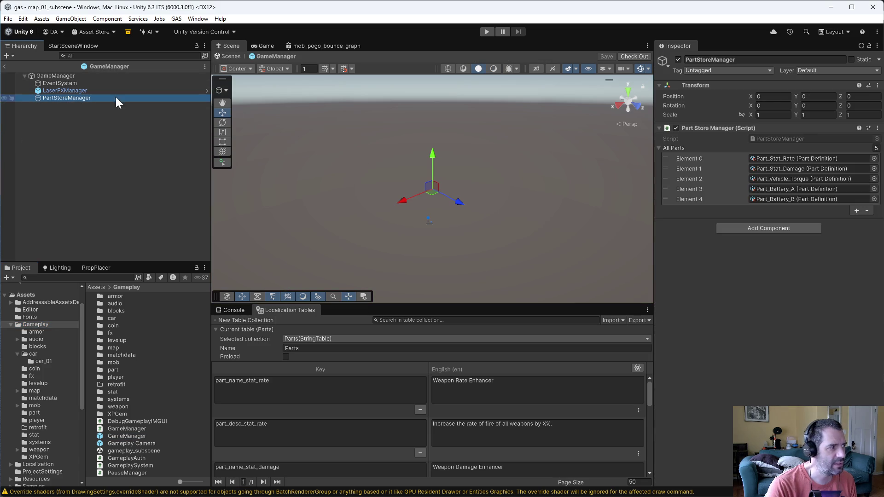
Add Part_Vehicle_Tire_Friction_1 as the first All Parts entry, check out the prefab, press Play
{"action": "left_click", "coordinate": [856, 211]}
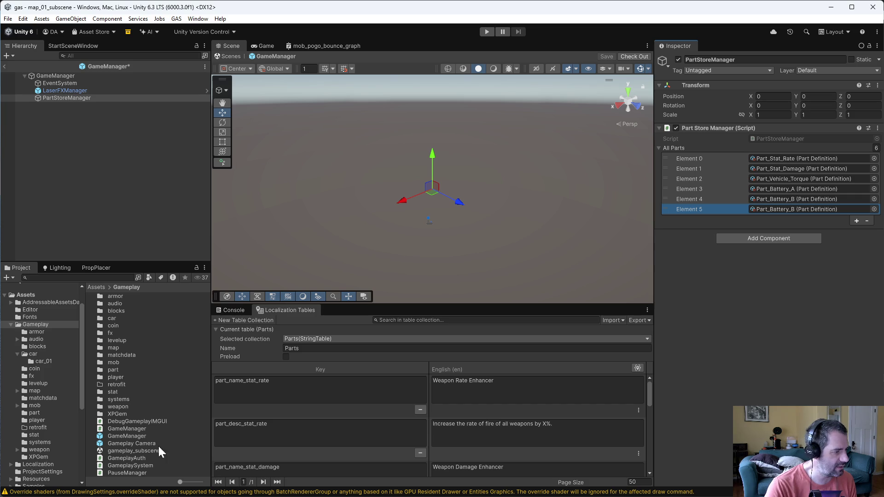
{"action": "left_click", "coordinate": [34, 412]}
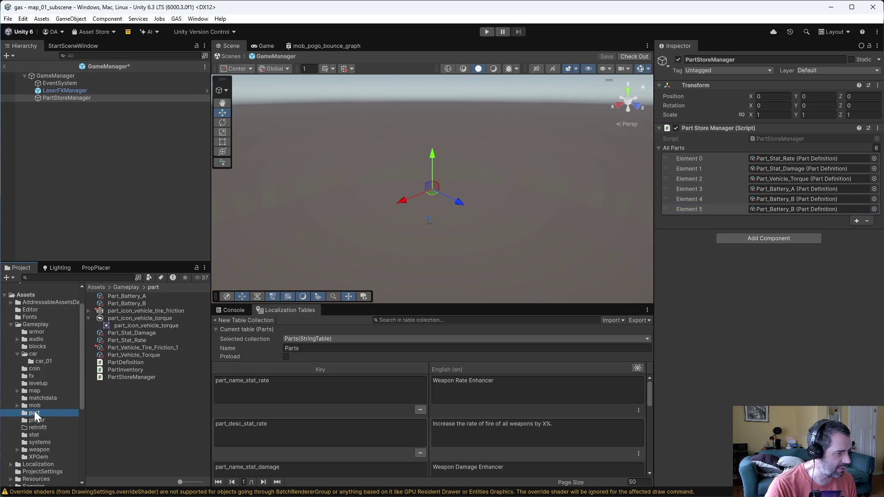
{"action": "mouse_move", "coordinate": [148, 346]}
{"action": "left_mouse_down"}
{"action": "mouse_move", "coordinate": [640, 310]}
{"action": "mouse_move", "coordinate": [806, 211]}
{"action": "left_mouse_up"}
{"action": "left_click_drag", "start_coordinate": [664, 209], "coordinate": [667, 158]}
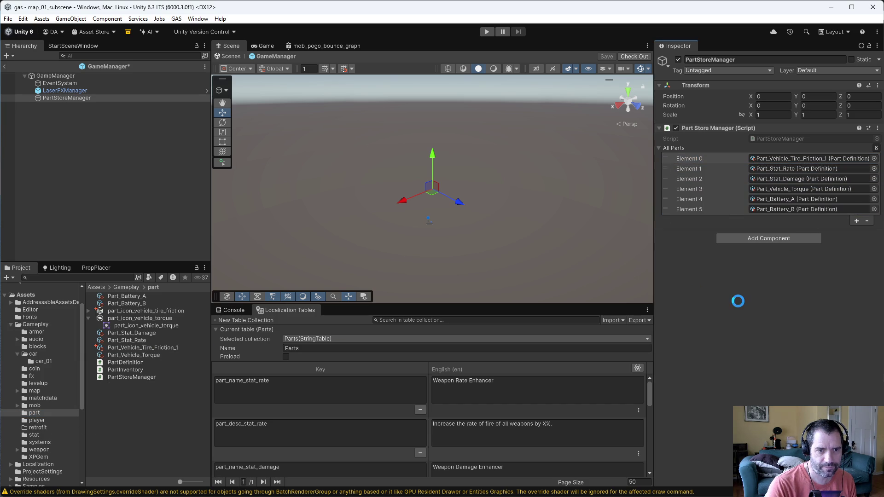
{"action": "left_click", "coordinate": [461, 269]}
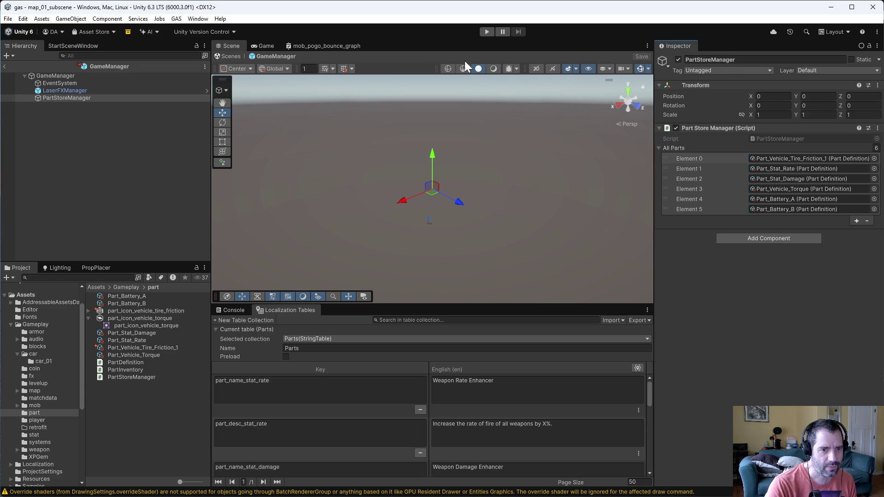
{"action": "left_click", "coordinate": [485, 33]}
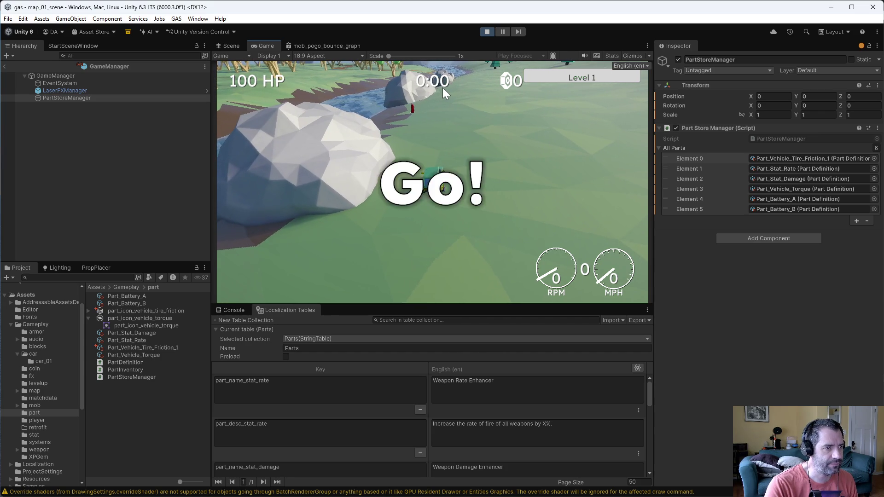
Drive the car, equip Better Tires in the large slot, pause with Escape, and stop play
{"action": "key", "text": "w"}
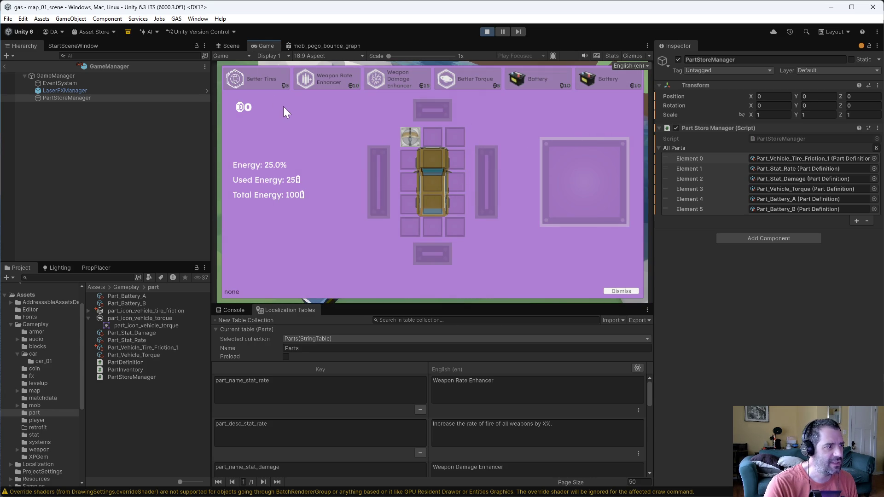
{"action": "mouse_move", "coordinate": [253, 81]}
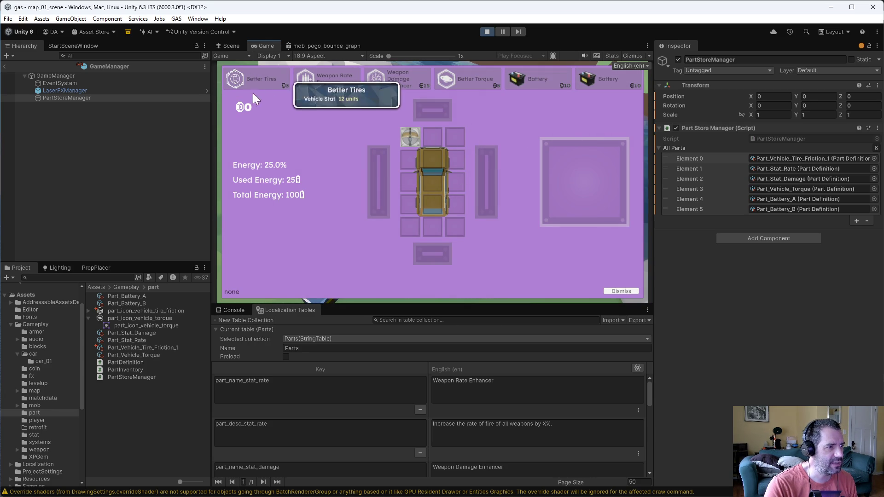
{"action": "left_click", "coordinate": [621, 291]}
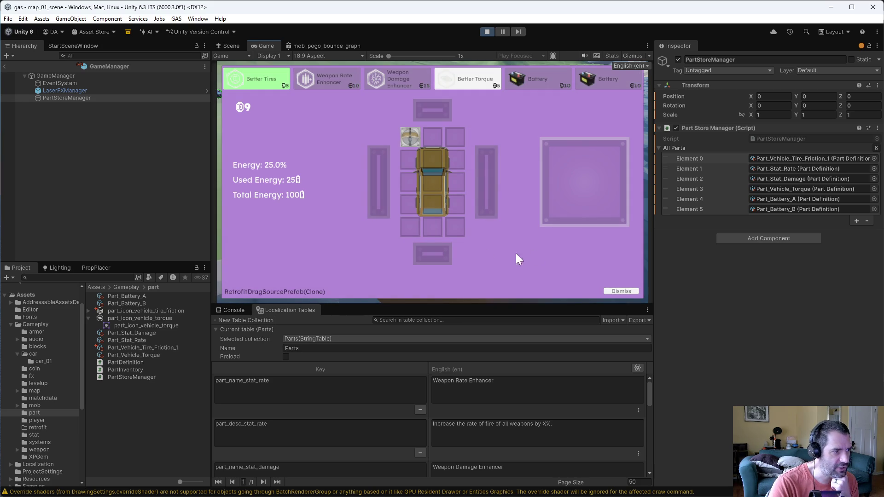
{"action": "left_click_drag", "start_coordinate": [252, 80], "coordinate": [559, 186]}
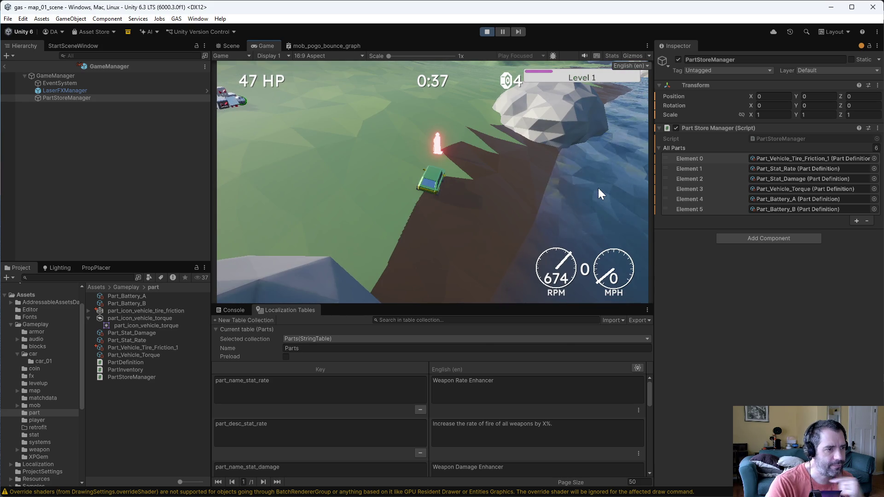
{"action": "key", "text": "w"}
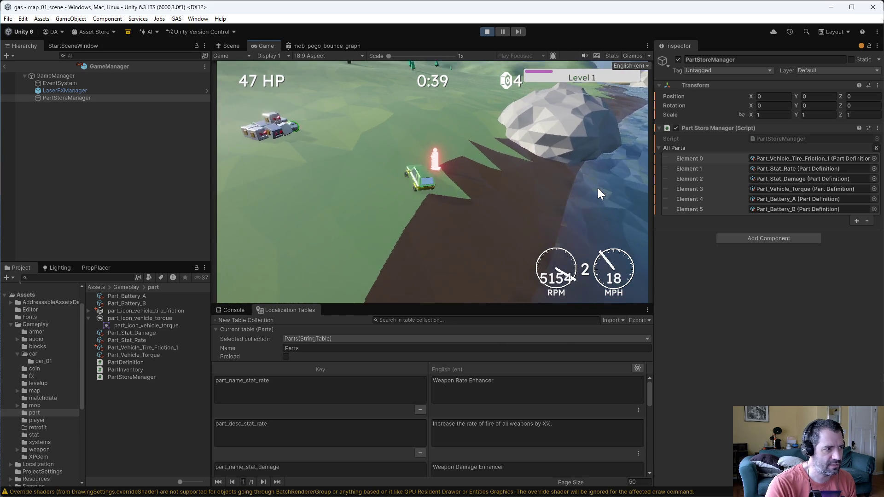
{"action": "key", "text": "Escape"}
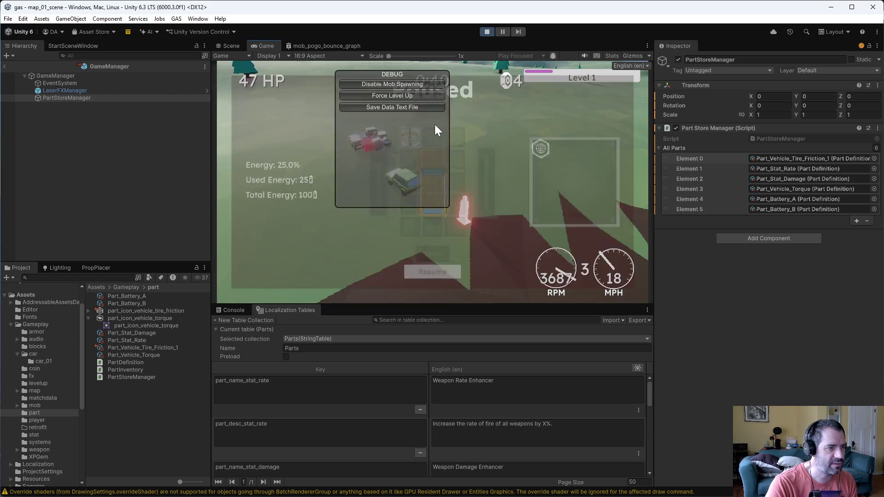
{"action": "mouse_move", "coordinate": [547, 153]}
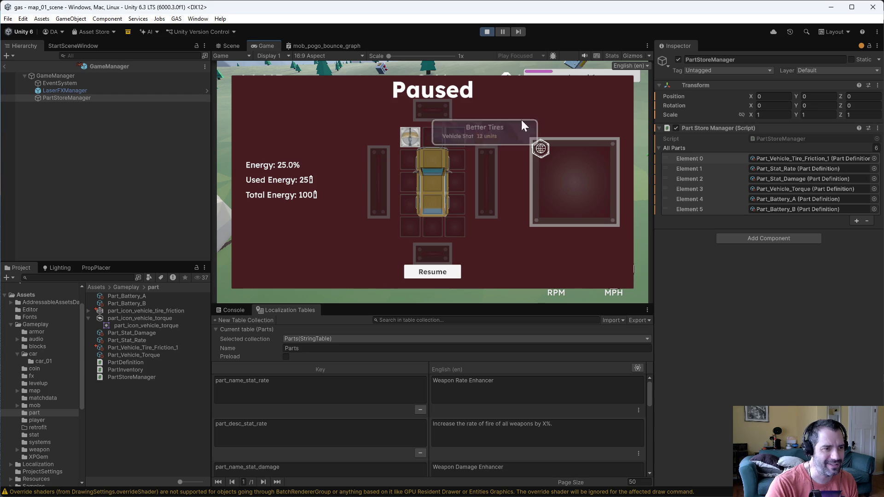
{"action": "left_click", "coordinate": [484, 32]}
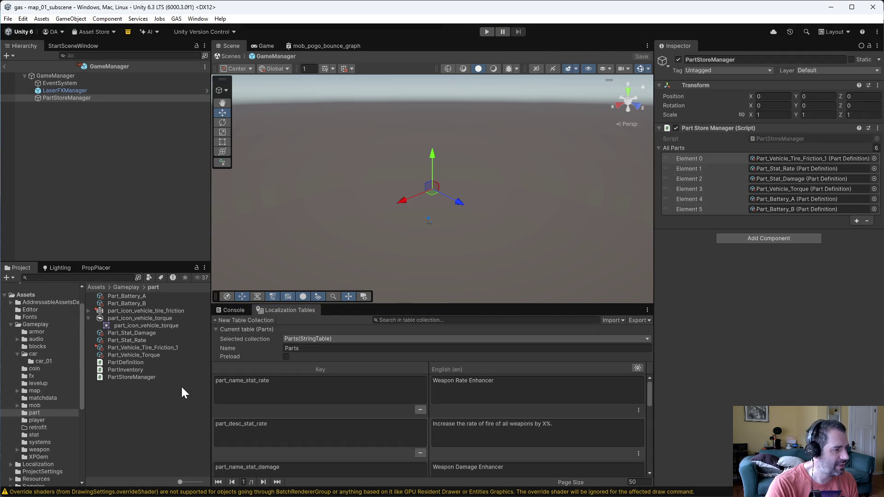
In Emacs, trace add_part_to_inventory through apply_part_effect to set_vehicle_stat in CarBuilder.cs
{"action": "key", "text": "alt+Tab"}
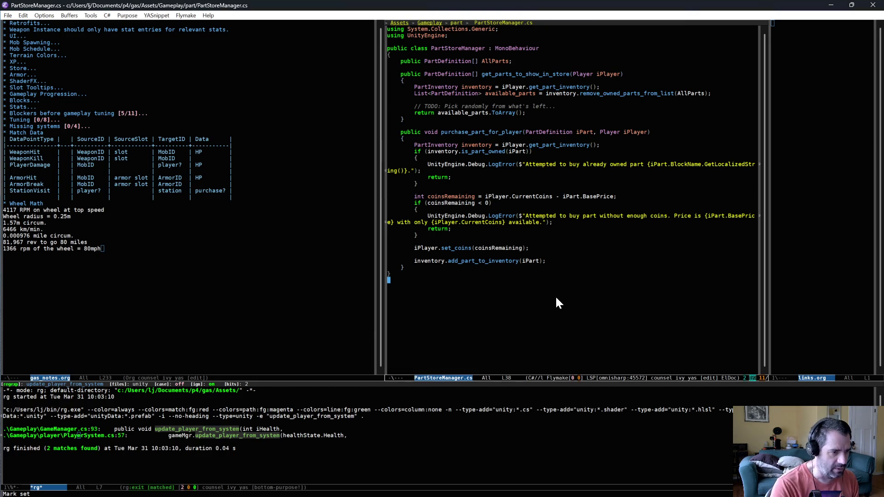
{"action": "left_click", "coordinate": [469, 255]}
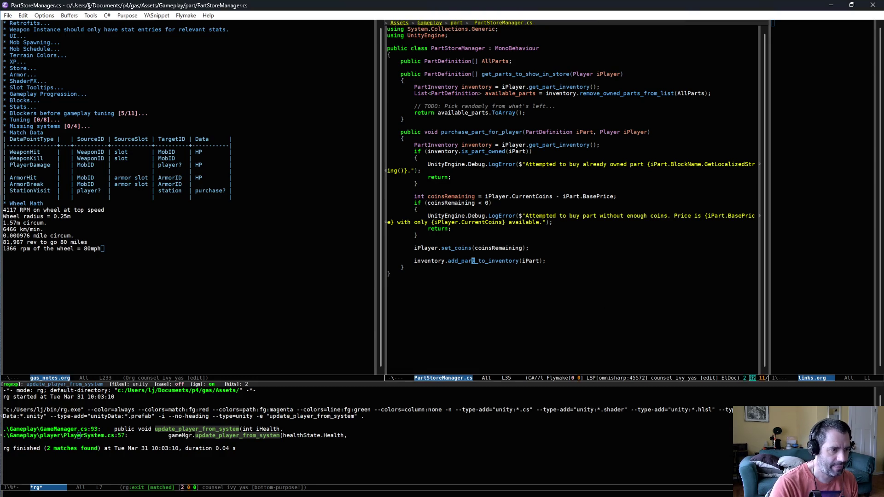
{"action": "key", "text": "alt+period"}
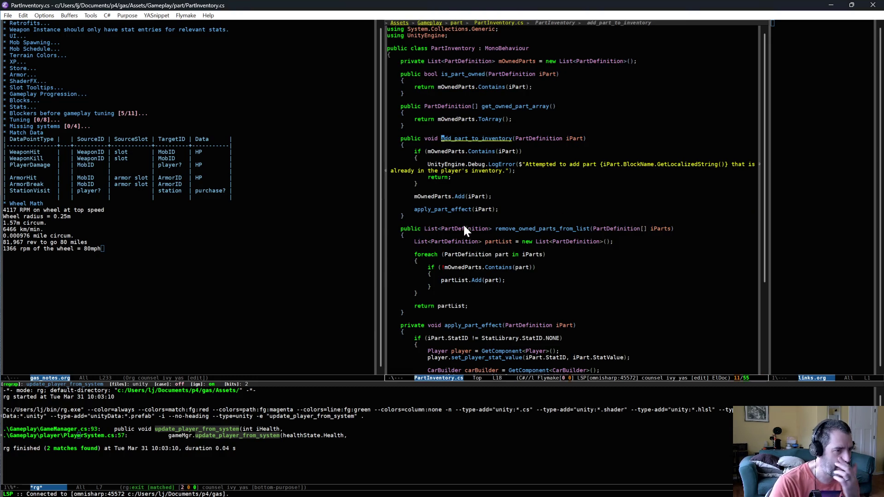
{"action": "left_click", "coordinate": [457, 211]}
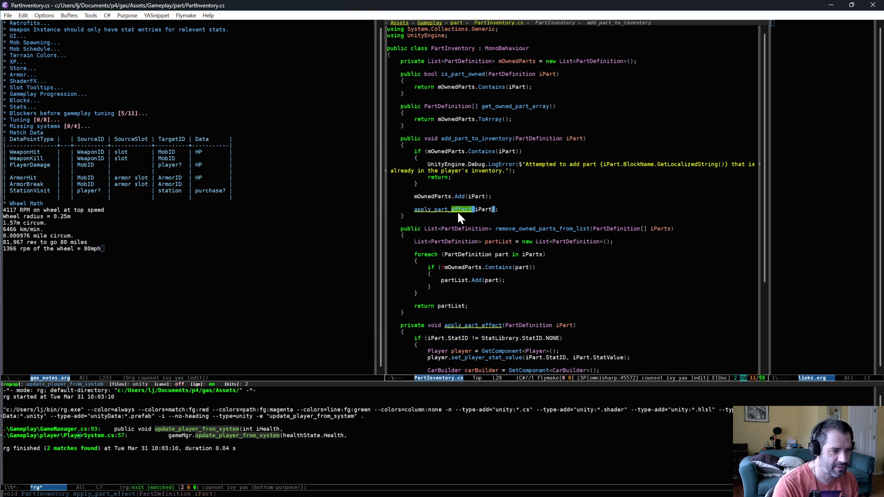
{"action": "scroll", "coordinate": [579, 270], "scroll_direction": "down", "scroll_amount": 7}
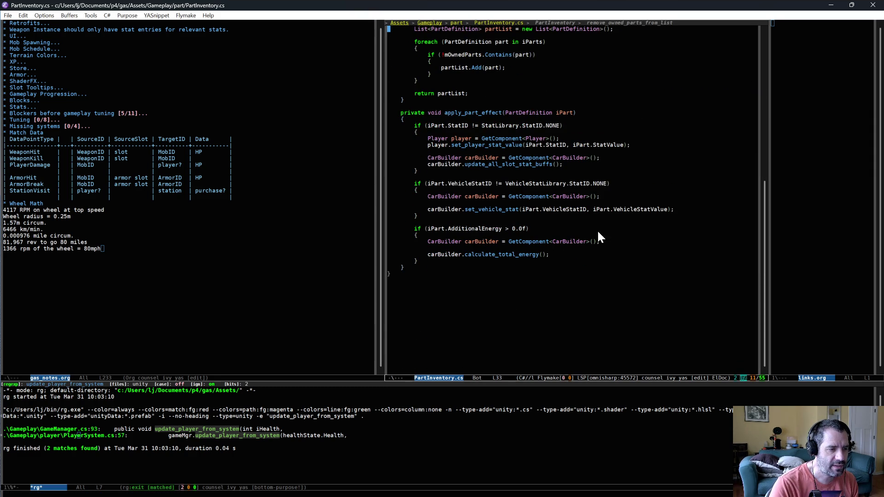
{"action": "key", "text": "alt+period"}
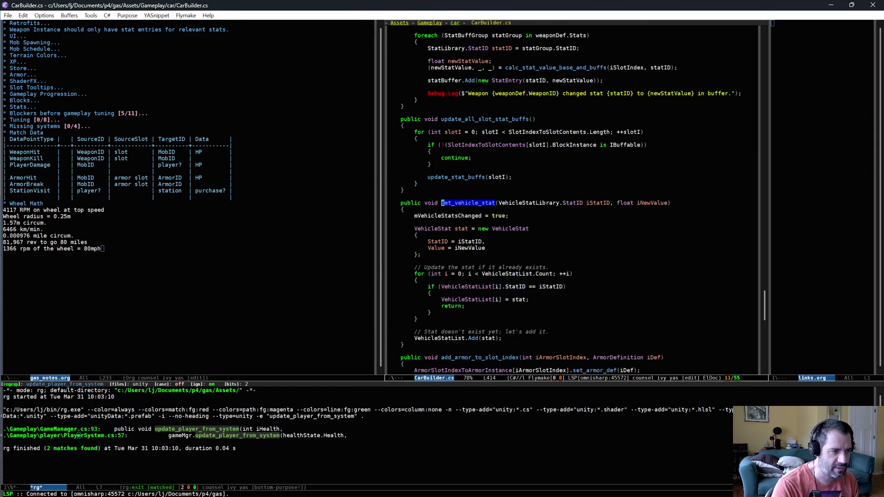
{"action": "scroll", "coordinate": [582, 250], "scroll_direction": "down", "scroll_amount": 3}
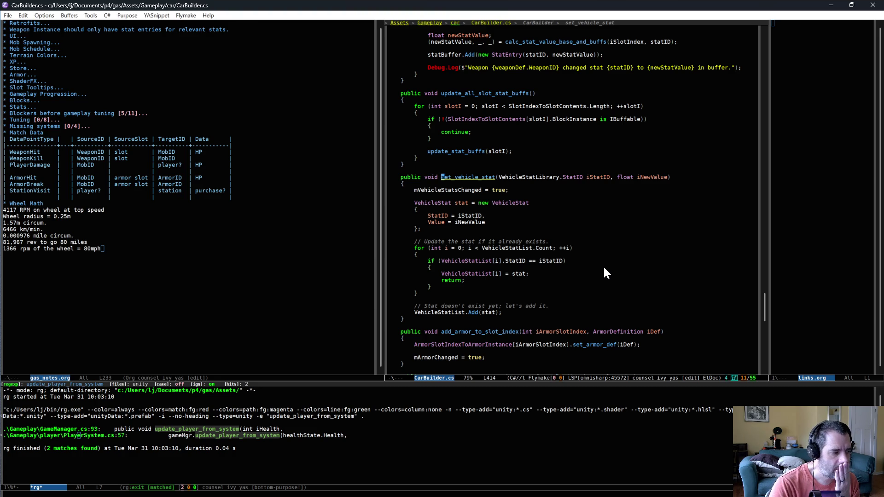
{"action": "left_click", "coordinate": [520, 241]}
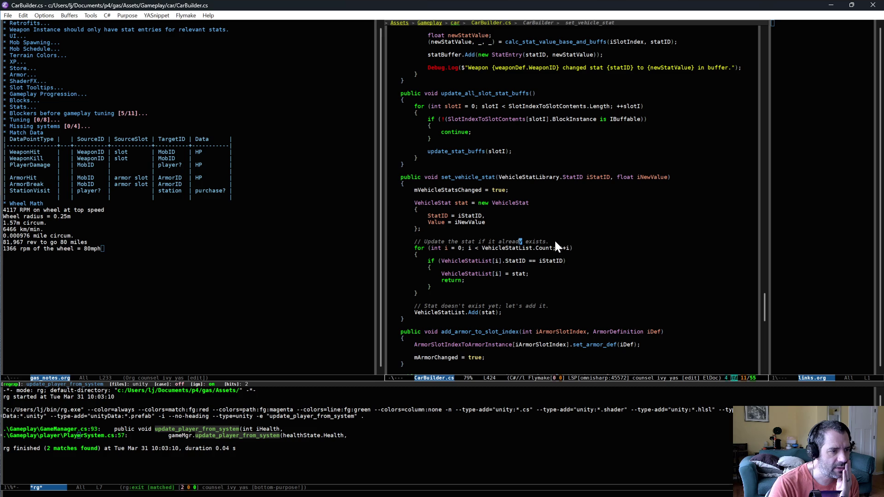
{"action": "left_click", "coordinate": [604, 299]}
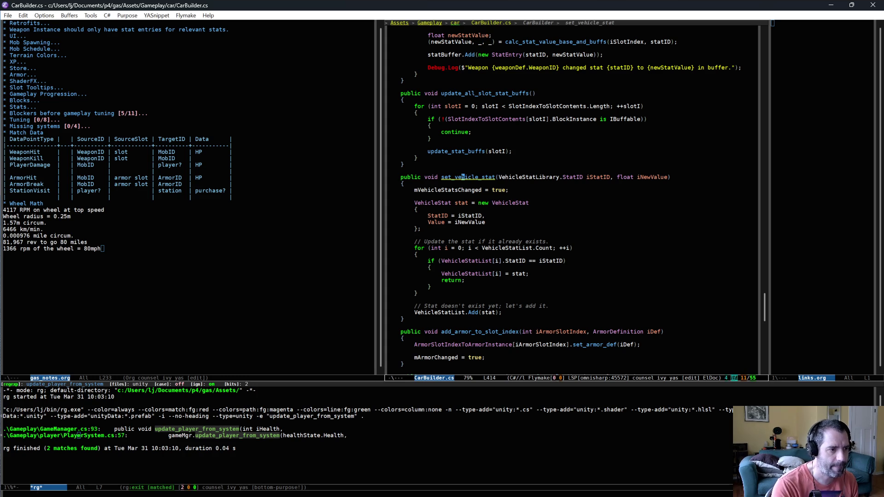
View set_vehicle_stat's caller in PartInventory.cs, then return to CarBuilder.cs
{"action": "key", "text": "ctrl+x"}
{"action": "key", "text": "b"}
{"action": "key", "text": "Return"}
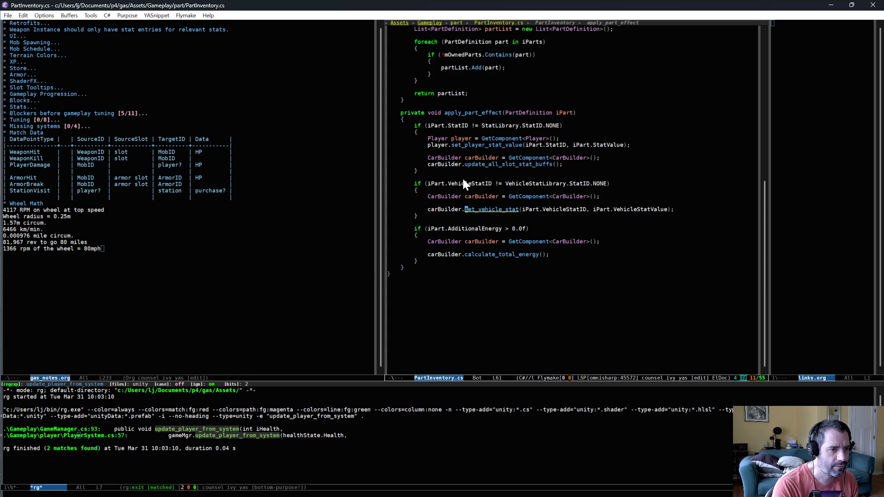
{"action": "key", "text": "ctrl+x"}
{"action": "key", "text": "b"}
{"action": "key", "text": "Return"}
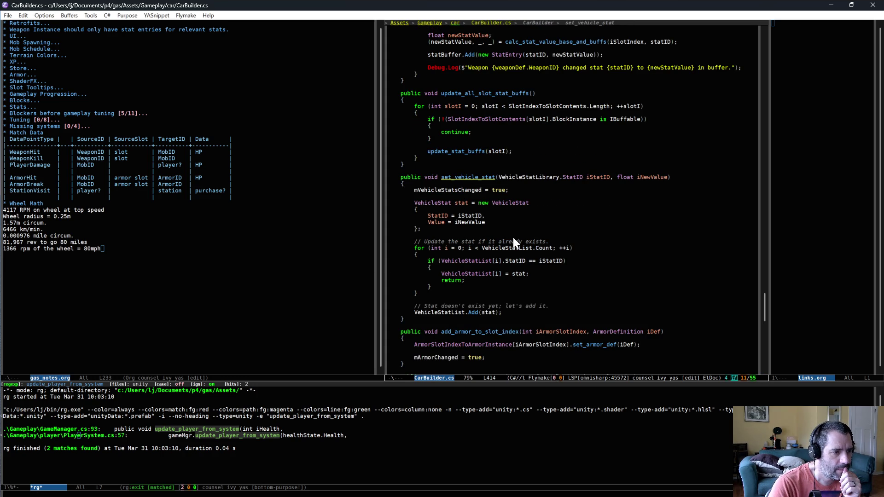
Search the project for VehicleStatList and open the CarBuilderSystem.cs:93 match
{"action": "left_click", "coordinate": [439, 313]}
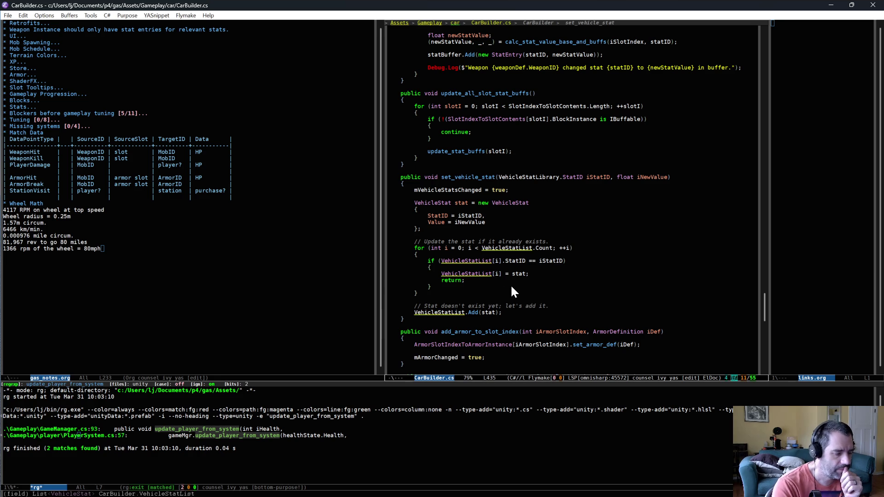
{"action": "key", "text": "ctrl+c"}
{"action": "key", "text": "r"}
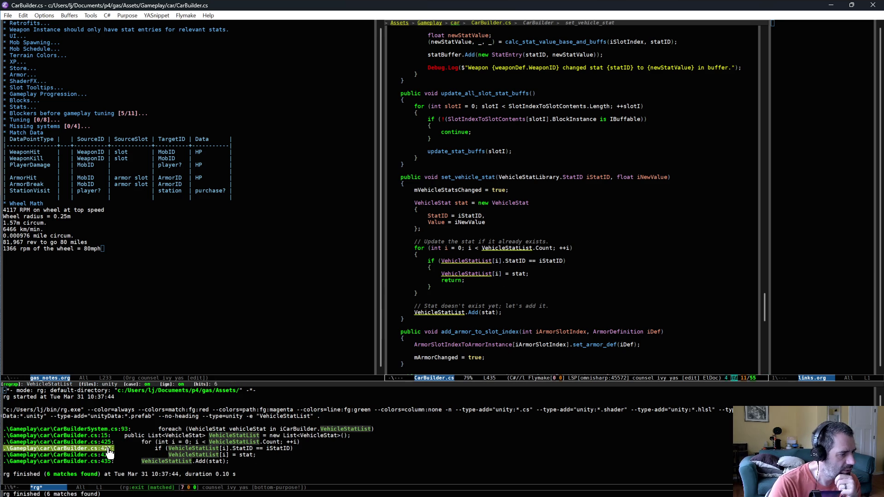
{"action": "left_click", "coordinate": [95, 430]}
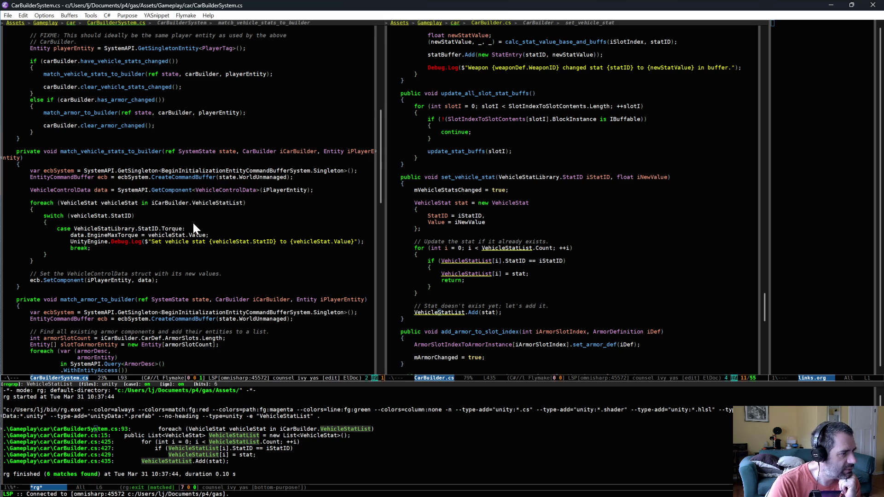
Add 'case VehicleStatLibrary.StatID.TireFriction:' with a break; below the Torque case
{"action": "left_click_drag", "start_coordinate": [197, 225], "coordinate": [205, 249]}
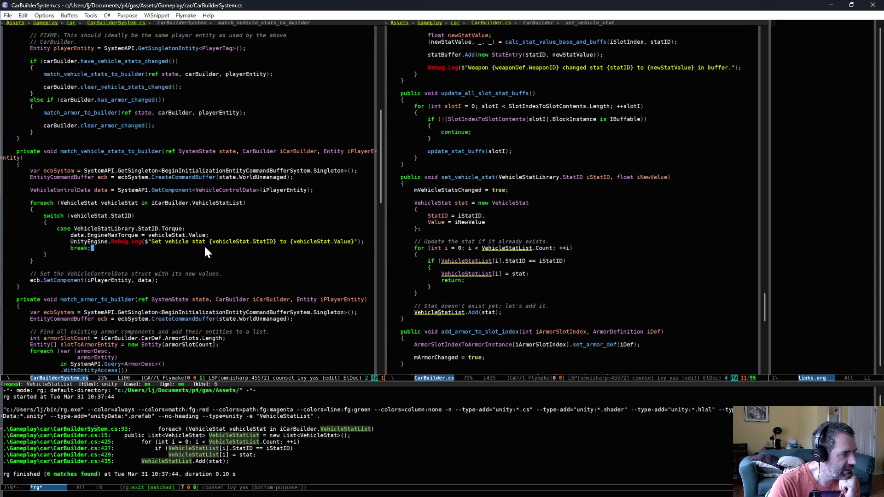
{"action": "key", "text": "Return"}
{"action": "key", "text": "Return"}
{"action": "type", "text": "case VehicleStatLibrary"}
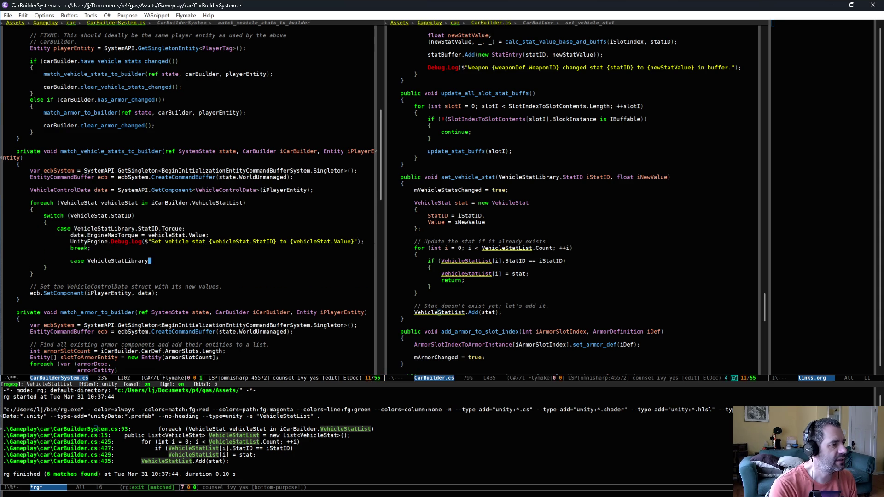
{"action": "type", "text": ".StatID."}
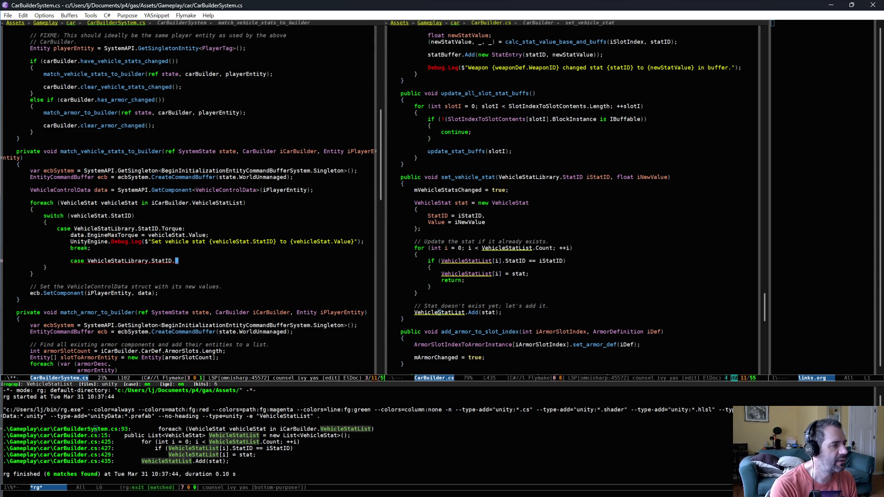
{"action": "type", "text": "Ti"}
{"action": "key", "text": "Return"}
{"action": "type", "text": ":"}
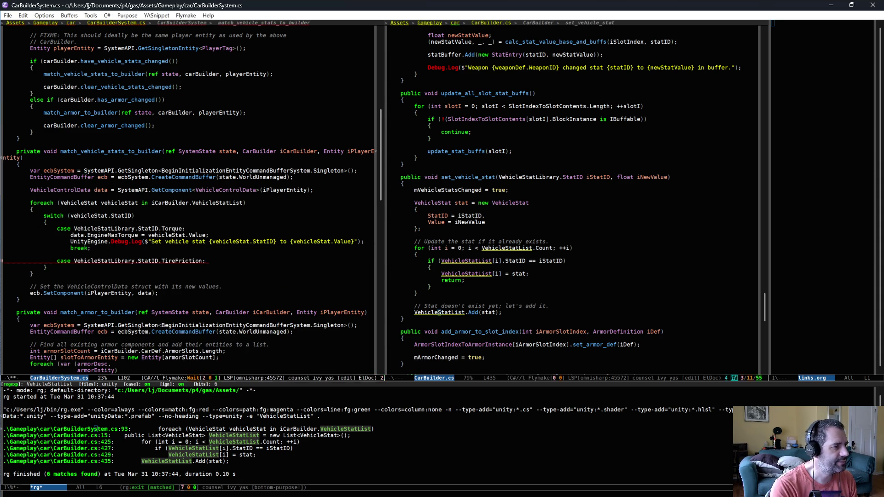
{"action": "key", "text": "Return"}
{"action": "type", "text": "break;"}
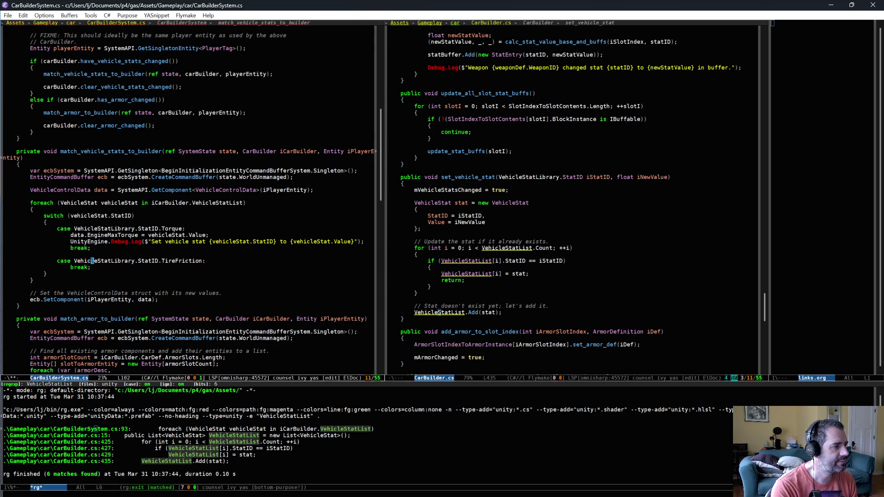
{"action": "key", "text": "Up"}
{"action": "key", "text": "End"}
{"action": "key", "text": "Return"}
Log "Set tire friction to {vehicleStat.Value}." in that case and save CarBuilderSystem.cs
{"action": "type", "text": "UnityEngine.Debug.Log($\"\");"}
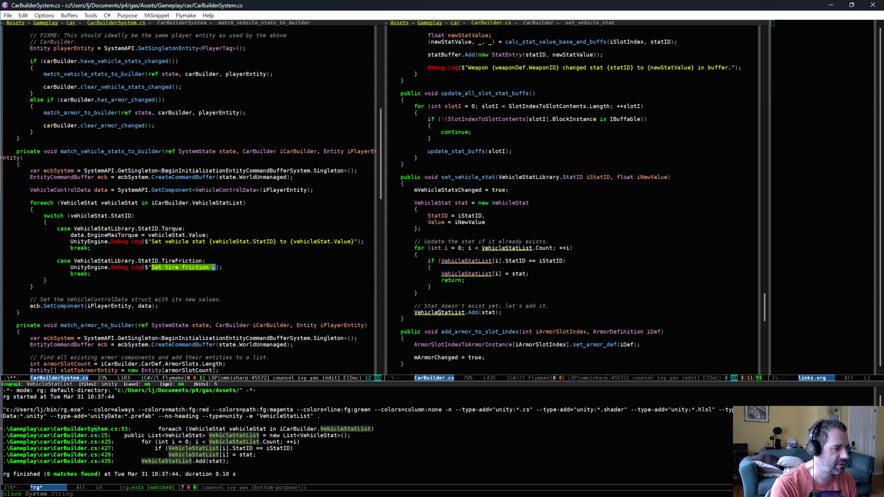
{"action": "type", "text": "{"}
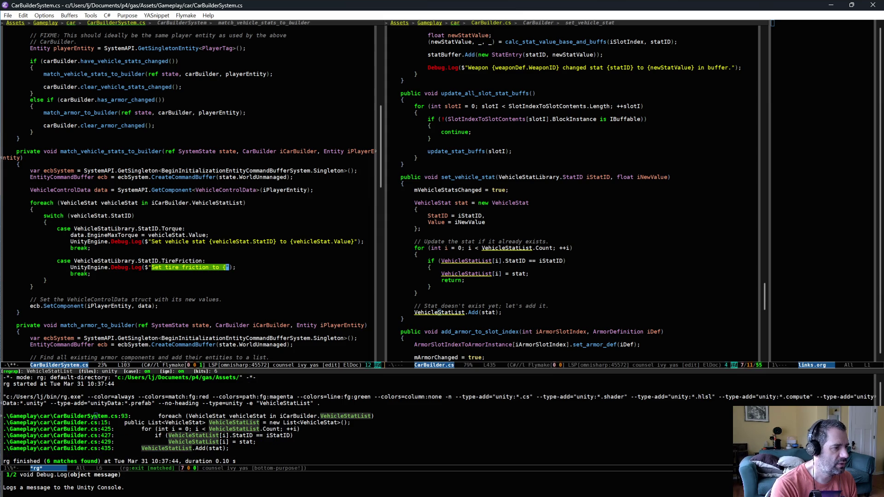
{"action": "type", "text": "vehicleStat.VehicleStatLibrary"}
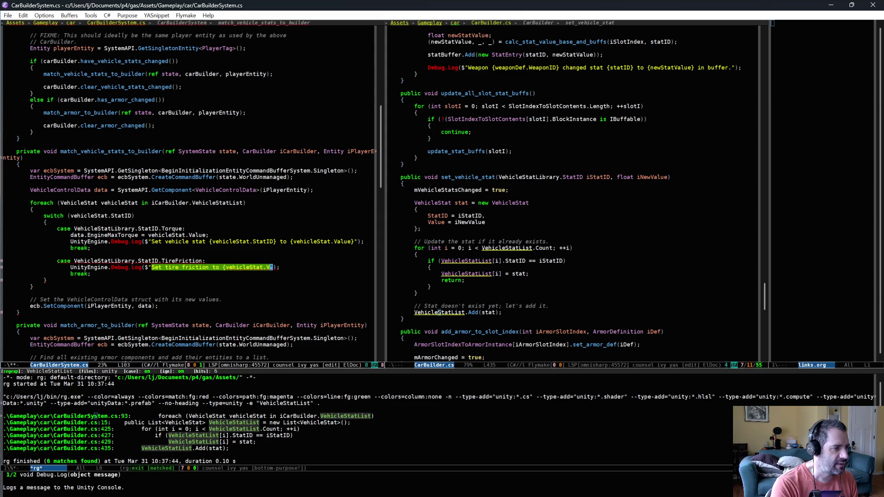
{"action": "key", "text": "ctrl+BackSpace"}
{"action": "type", "text": "Value}."}
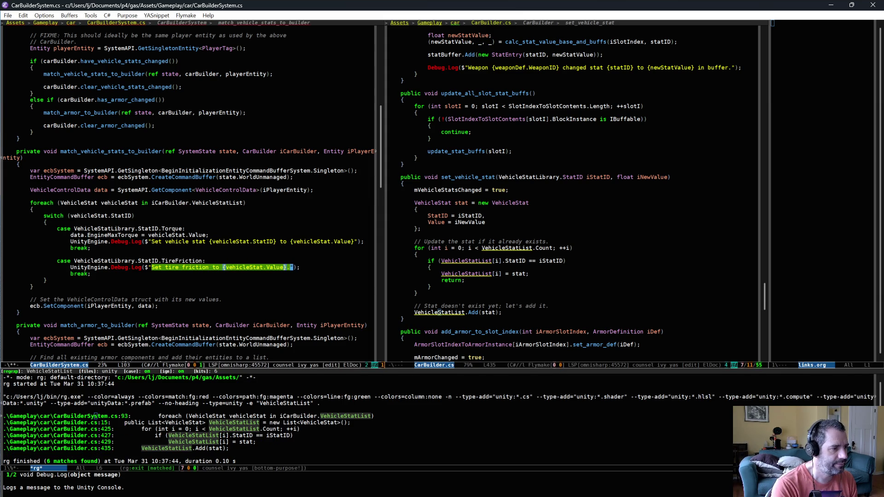
{"action": "key", "text": "End"}
{"action": "key", "text": "ctrl+x"}
{"action": "key", "text": "ctrl+s"}
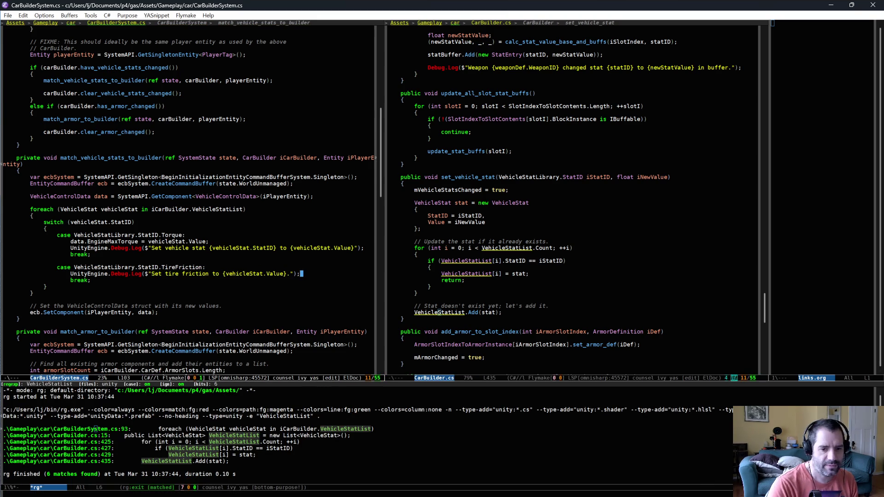
{"action": "key", "text": "alt+Tab"}
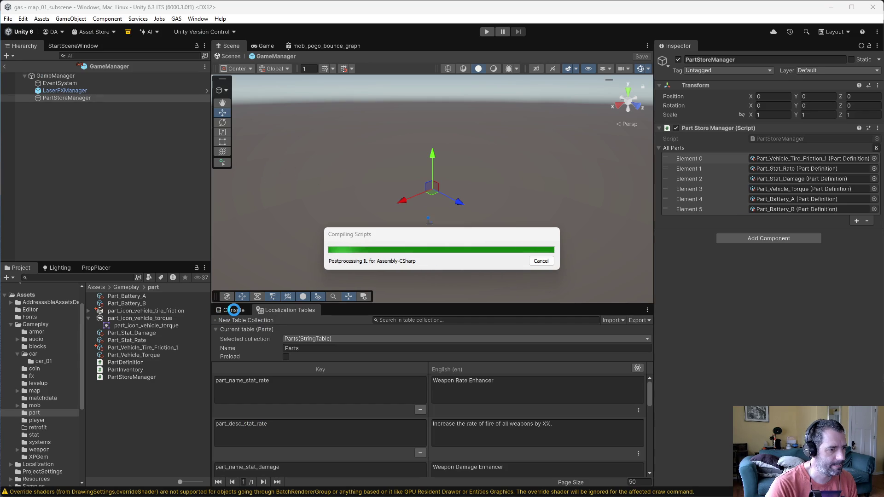
Check the Console, open map_01_subscene, set gas_pump Activate Duration to 2, press Play
{"action": "left_click", "coordinate": [234, 310]}
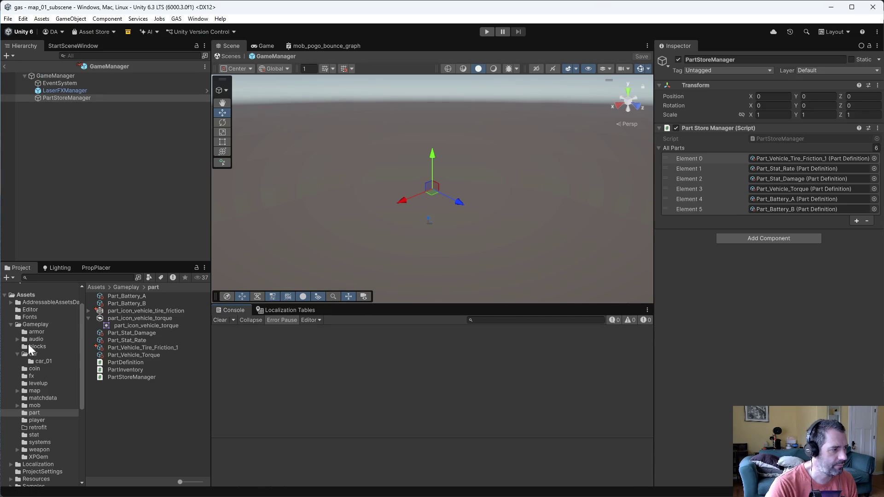
{"action": "left_click", "coordinate": [34, 391]}
{"action": "double_click", "coordinate": [114, 297]}
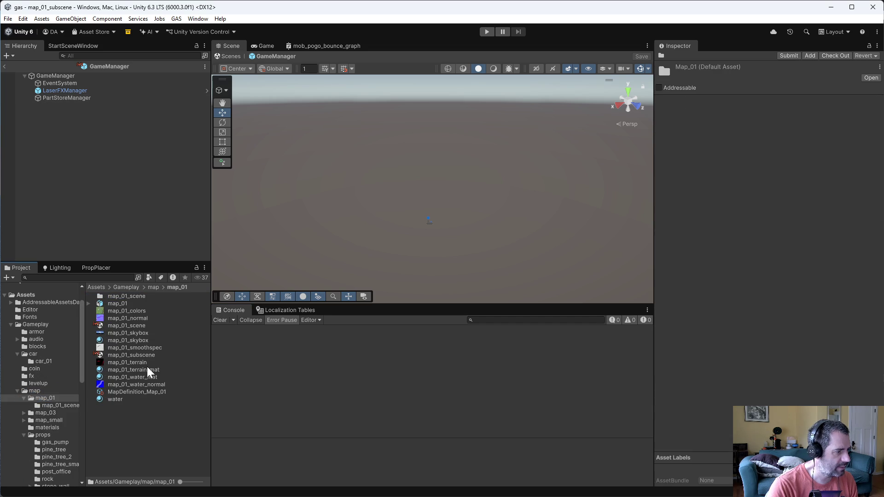
{"action": "double_click", "coordinate": [141, 356]}
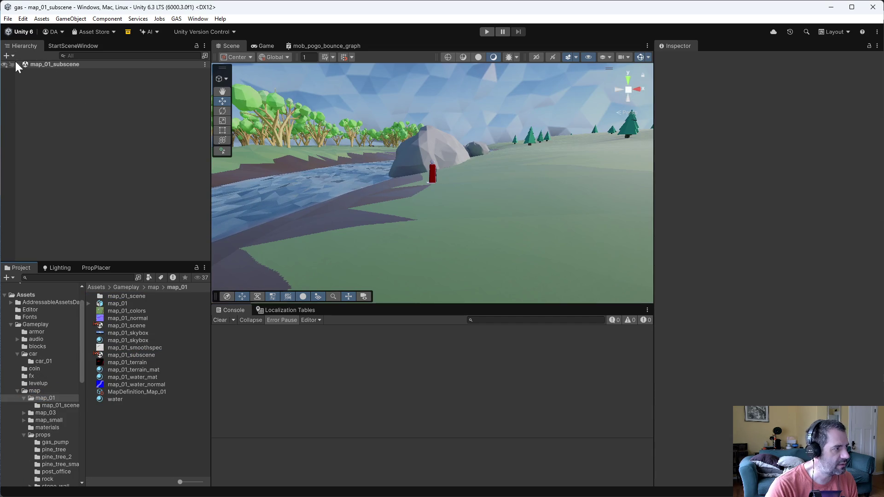
{"action": "left_click", "coordinate": [52, 146]}
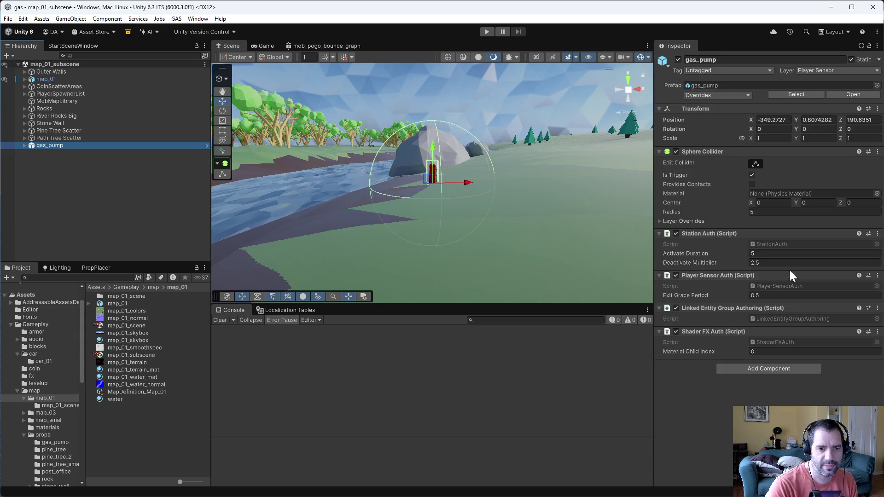
{"action": "left_click", "coordinate": [765, 253]}
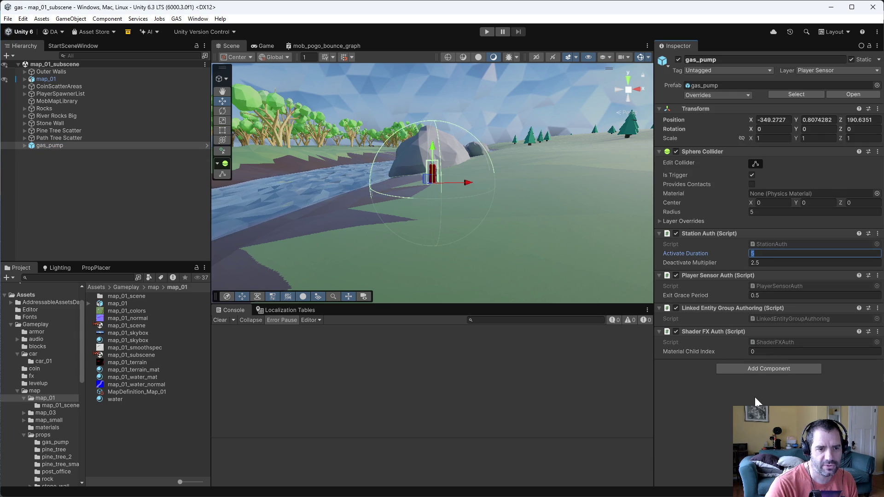
{"action": "type", "text": "2"}
{"action": "key", "text": "Return"}
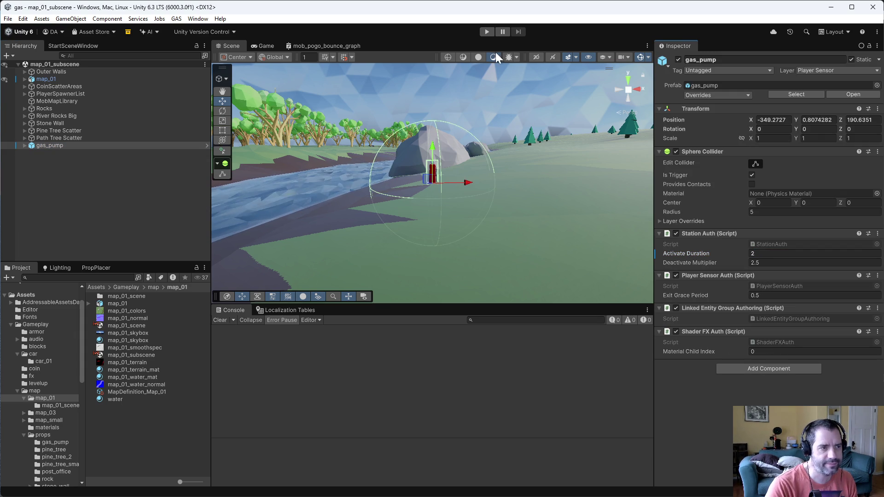
{"action": "left_click", "coordinate": [486, 31]}
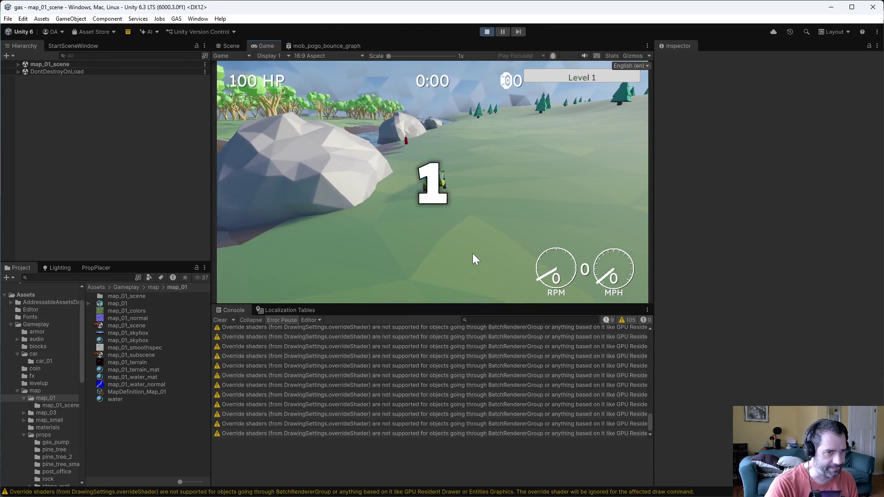
Drive to the pump, install Better Tires to log "Set tire friction to 12.", then stop
{"action": "key", "text": "w"}
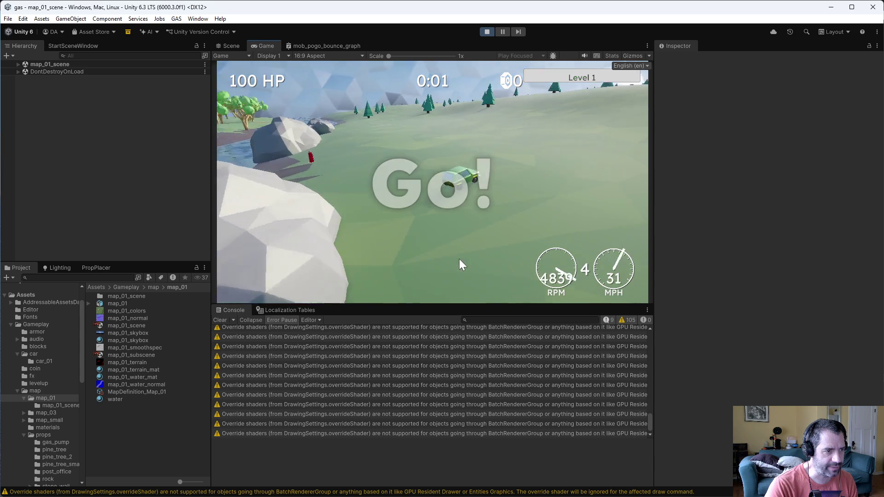
{"action": "key", "text": "d"}
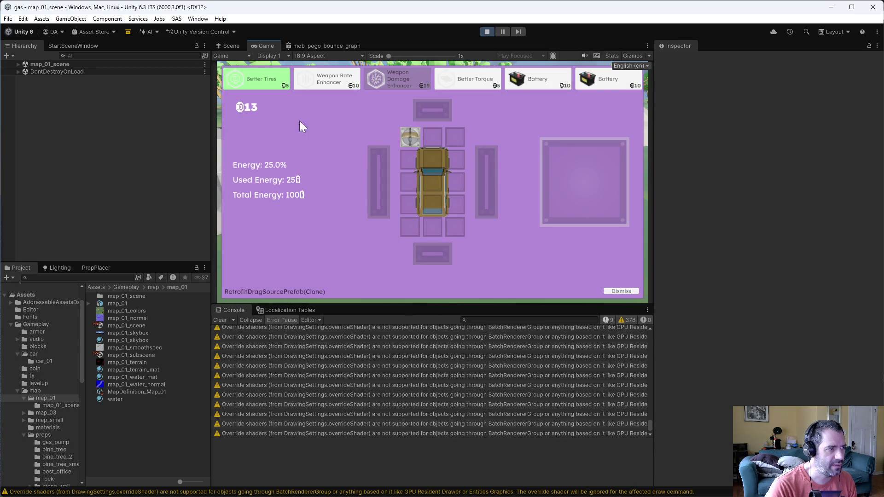
{"action": "mouse_move", "coordinate": [300, 121]}
{"action": "left_mouse_down"}
{"action": "mouse_move", "coordinate": [278, 89]}
{"action": "mouse_move", "coordinate": [554, 160]}
{"action": "left_mouse_up"}
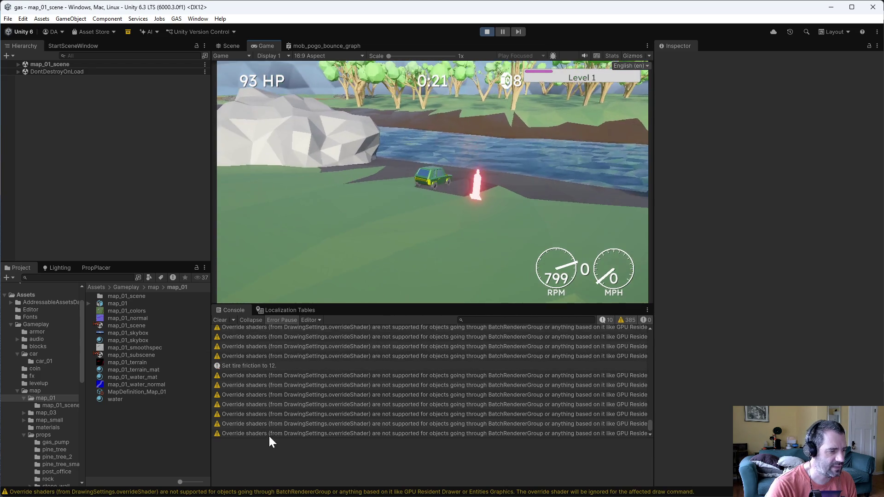
{"action": "left_click", "coordinate": [488, 31]}
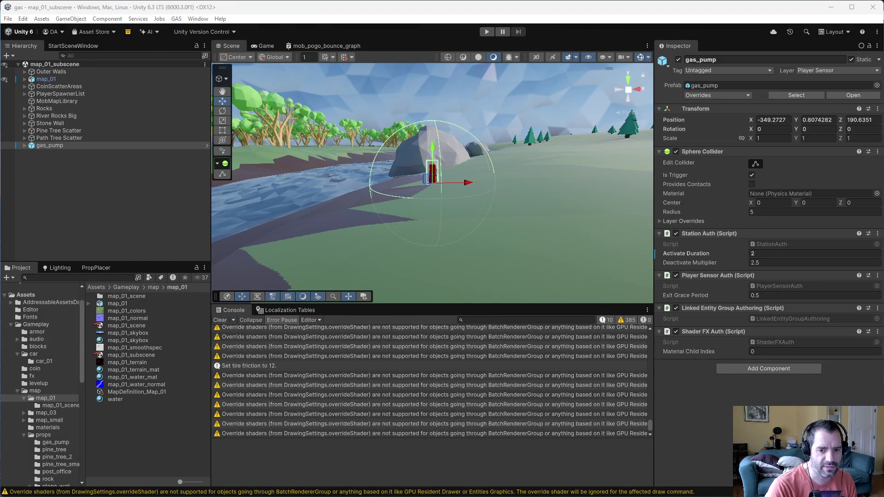
In Emacs, store the tire friction log line's position in register 1
{"action": "key", "text": "alt+Tab"}
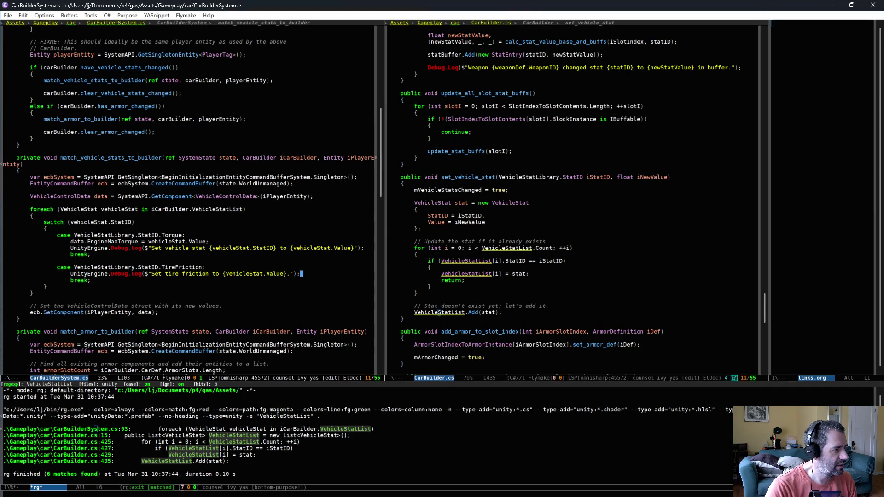
{"action": "left_click", "coordinate": [60, 196]}
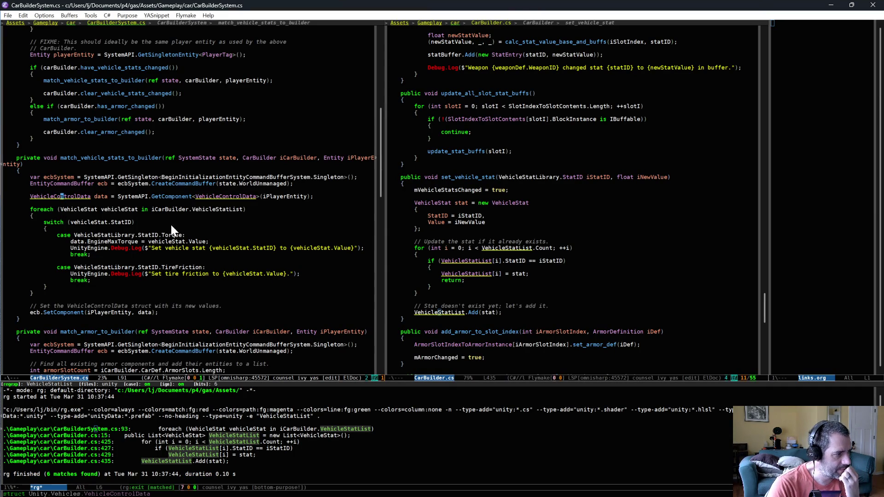
{"action": "left_click", "coordinate": [174, 273]}
{"action": "key", "text": "ctrl+x"}
{"action": "key", "text": "r"}
{"action": "key", "text": "space"}
{"action": "key", "text": "1"}
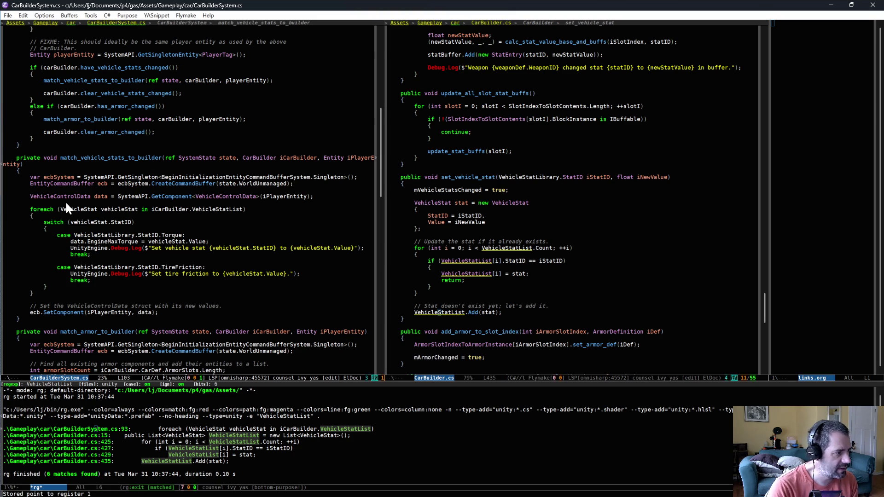
Jump back to the VehicleControlData line and look up its definition; none is found
{"action": "key", "text": "ctrl+u"}
{"action": "key", "text": "ctrl+space"}
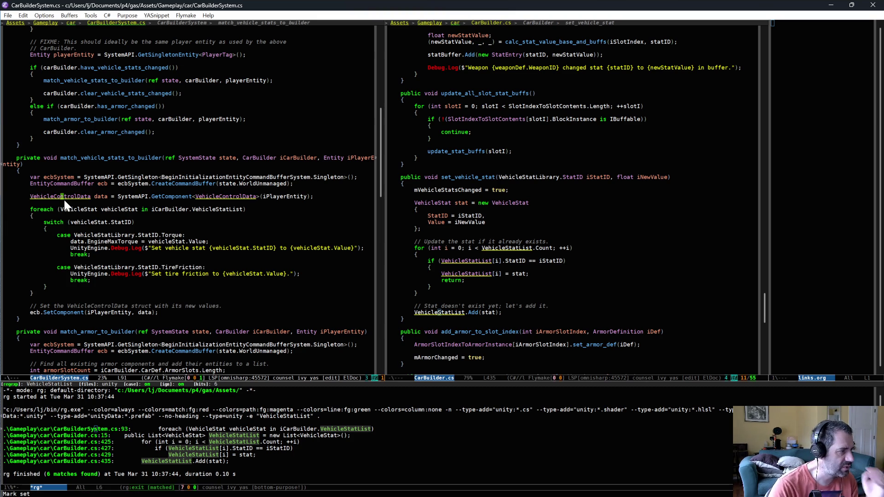
{"action": "key", "text": "alt+period"}
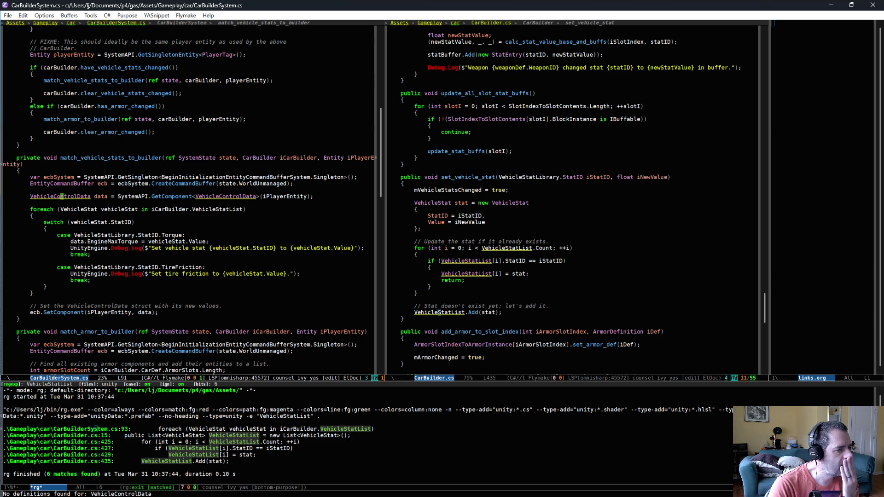
{"action": "key", "text": "alt+Tab"}
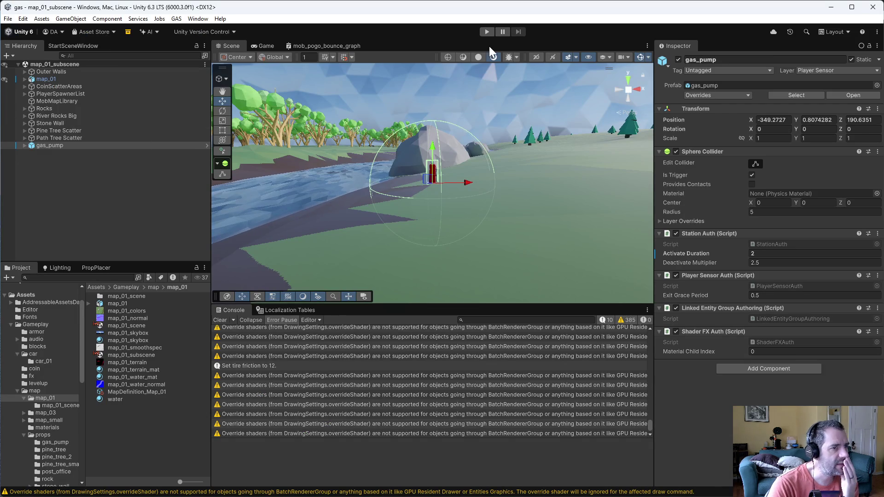
Start play mode, pause it, and open the Entities Hierarchy window
{"action": "left_click", "coordinate": [487, 33]}
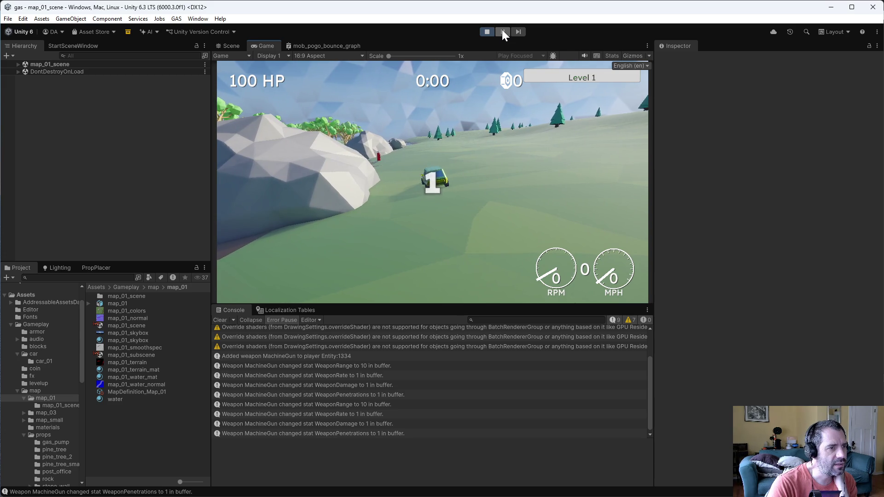
{"action": "left_click", "coordinate": [503, 32]}
{"action": "left_click", "coordinate": [198, 18]}
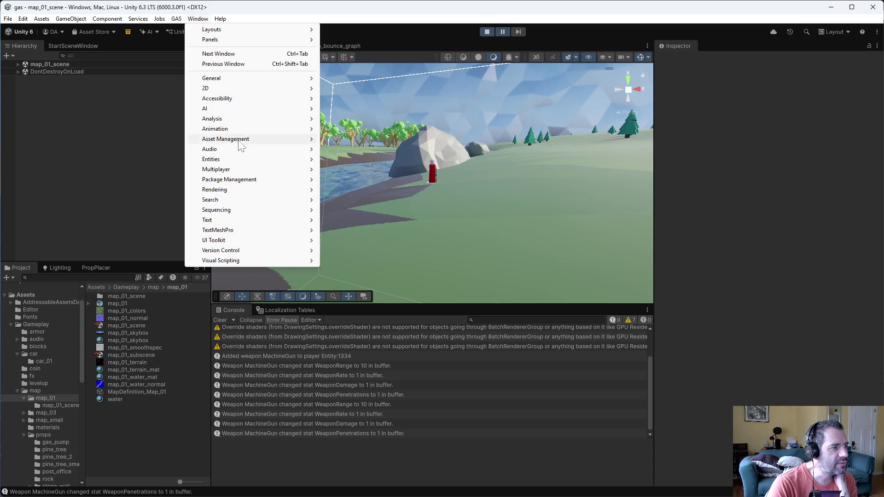
{"action": "mouse_move", "coordinate": [239, 164]}
{"action": "left_click", "coordinate": [349, 158]}
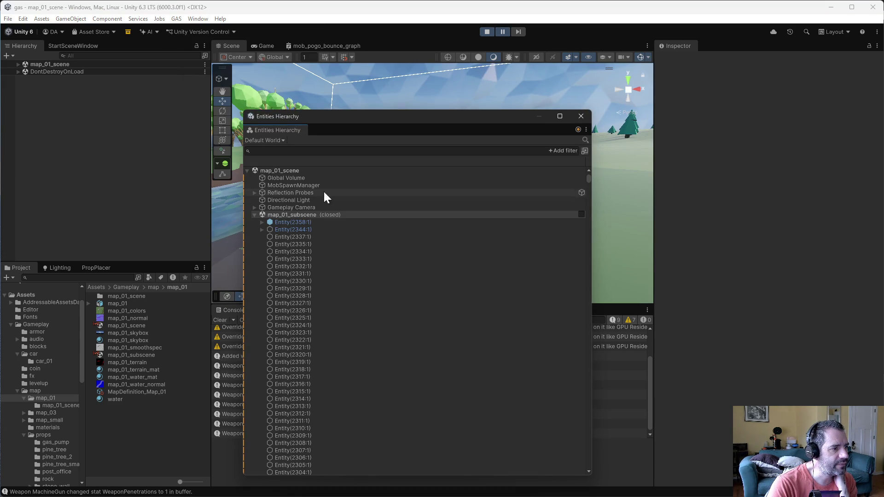
Collapse map_01_subscene and expand Player and Entity(1323:1) in the hierarchy
{"action": "left_click", "coordinate": [253, 215]}
{"action": "scroll", "coordinate": [349, 392], "scroll_direction": "down", "scroll_amount": 5}
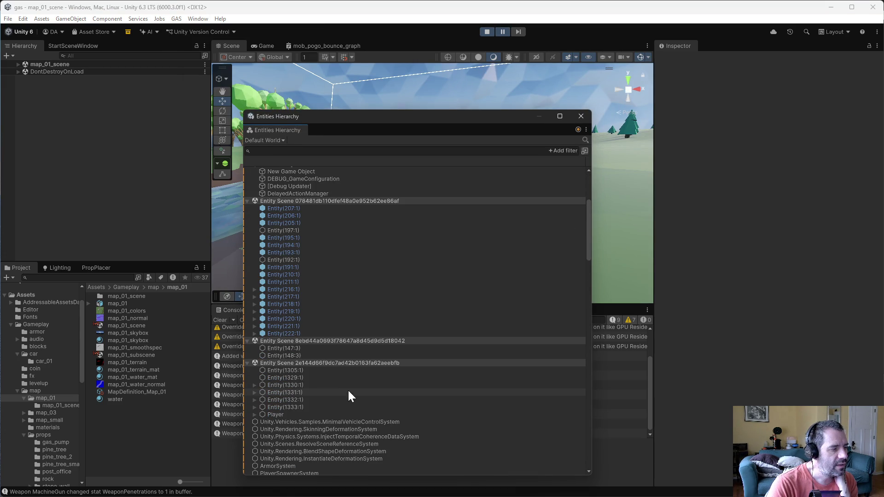
{"action": "left_click", "coordinate": [255, 414]}
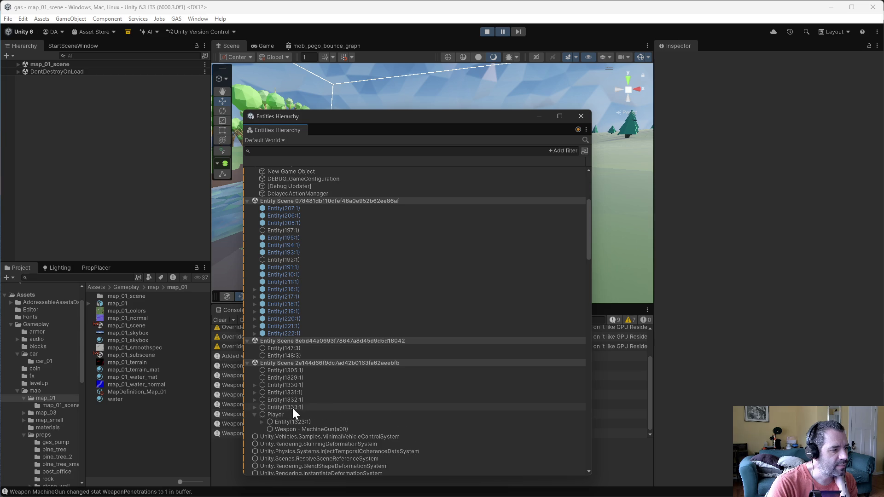
{"action": "scroll", "coordinate": [292, 408], "scroll_direction": "down", "scroll_amount": 3}
{"action": "left_click", "coordinate": [259, 347]}
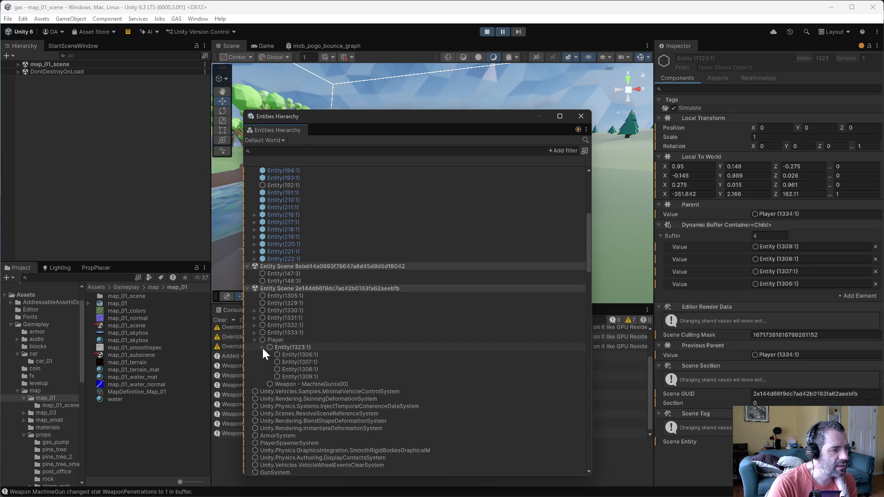
Inspect the child entities Entity(1306:1) and Entity(1330:1)
{"action": "left_click", "coordinate": [261, 347]}
{"action": "left_click", "coordinate": [293, 354]}
{"action": "scroll", "coordinate": [779, 391], "scroll_direction": "down", "scroll_amount": 10}
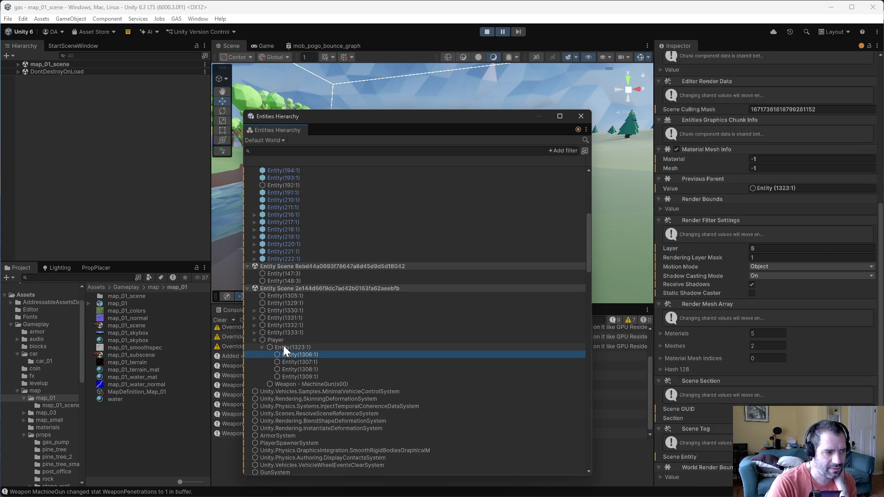
{"action": "left_click", "coordinate": [284, 309]}
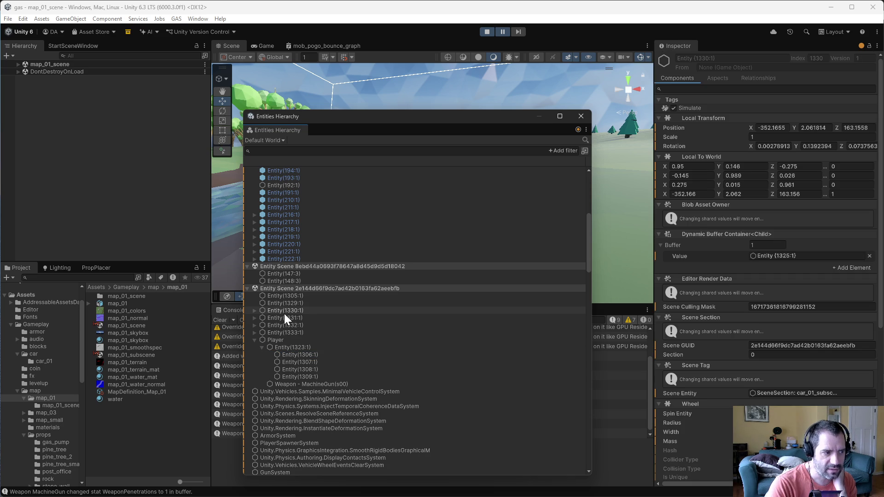
Browse the Player entity's components, then recheck Entity(1306:1)
{"action": "left_click", "coordinate": [285, 338]}
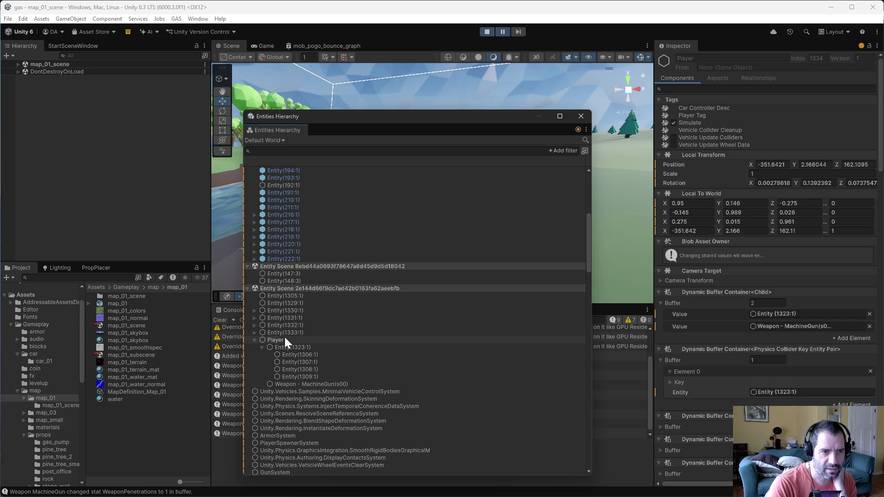
{"action": "scroll", "coordinate": [850, 313], "scroll_direction": "down", "scroll_amount": 5}
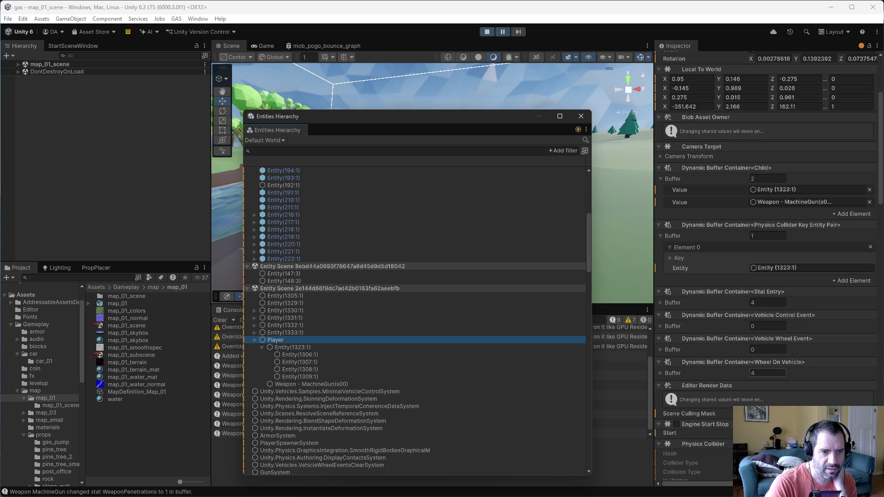
{"action": "scroll", "coordinate": [736, 240], "scroll_direction": "down", "scroll_amount": 10}
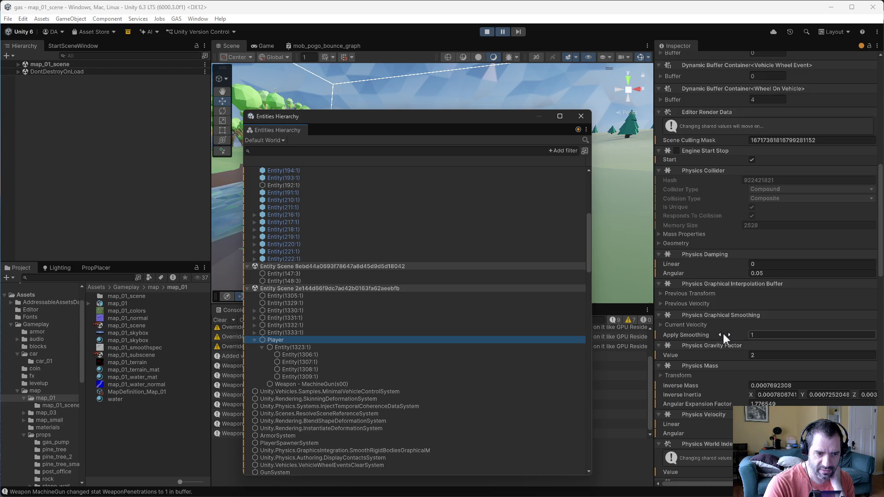
{"action": "scroll", "coordinate": [724, 338], "scroll_direction": "down", "scroll_amount": 13}
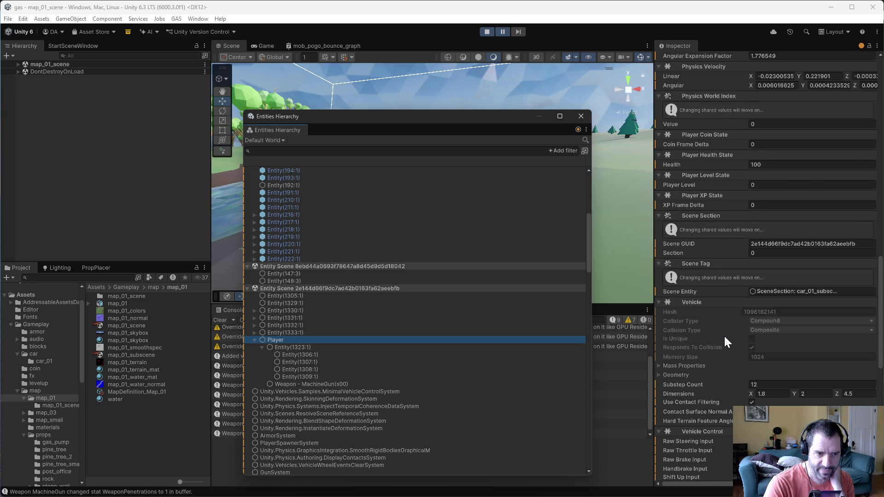
{"action": "scroll", "coordinate": [724, 336], "scroll_direction": "down", "scroll_amount": 4}
{"action": "scroll", "coordinate": [705, 309], "scroll_direction": "down", "scroll_amount": 3}
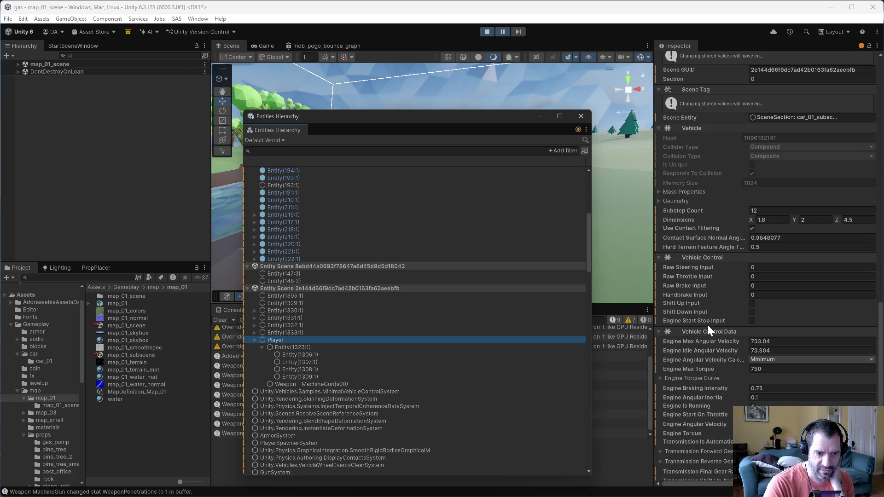
{"action": "left_click", "coordinate": [297, 352]}
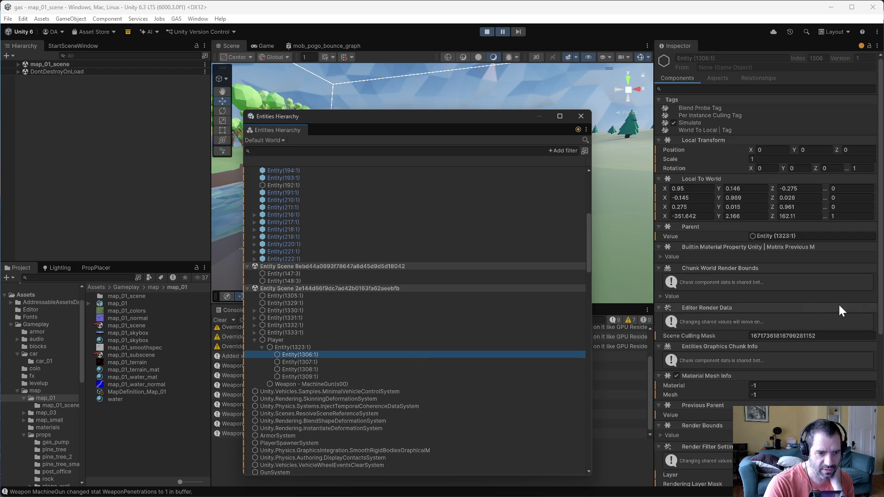
{"action": "scroll", "coordinate": [776, 311], "scroll_direction": "down", "scroll_amount": 5}
{"action": "scroll", "coordinate": [783, 323], "scroll_direction": "up", "scroll_amount": 3}
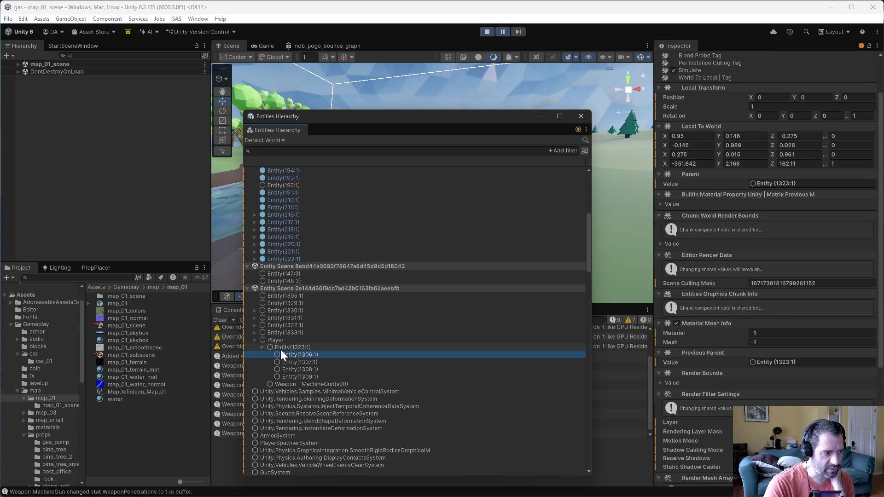
Return to Player and scroll to Vehicle Control Data, showing Engine Max Torque 750
{"action": "left_click", "coordinate": [271, 340]}
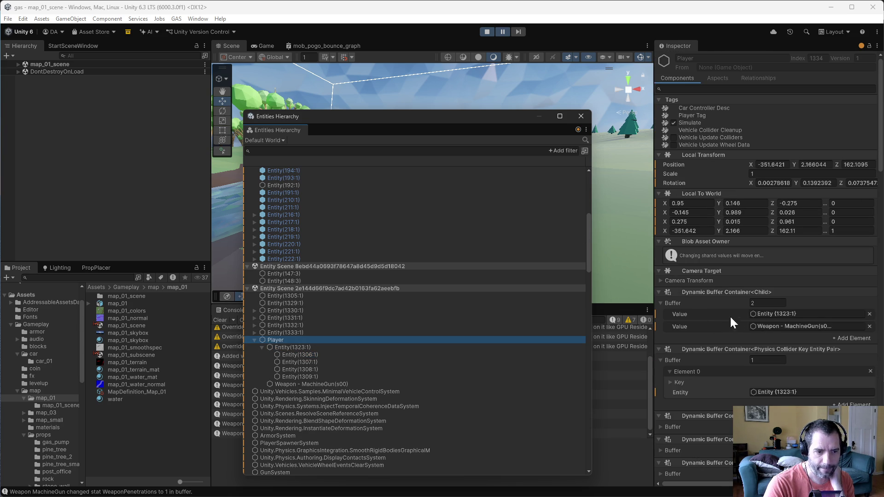
{"action": "scroll", "coordinate": [736, 341], "scroll_direction": "down", "scroll_amount": 15}
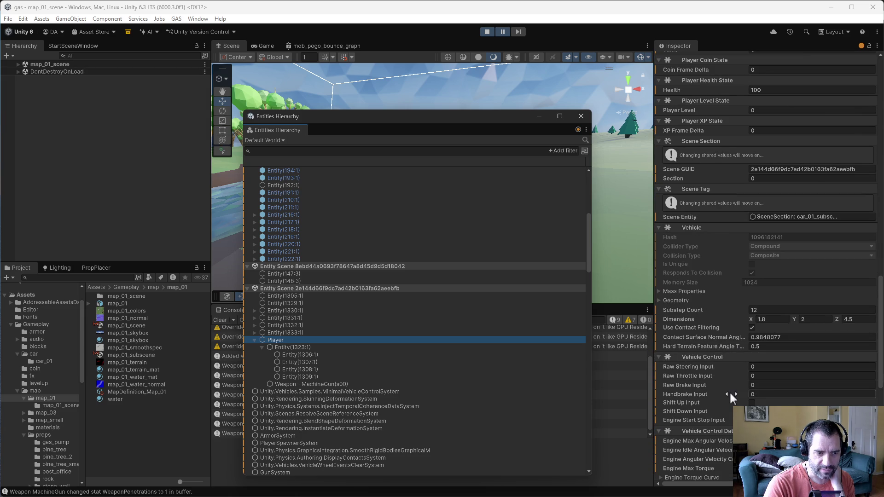
{"action": "scroll", "coordinate": [730, 391], "scroll_direction": "down", "scroll_amount": 4}
{"action": "scroll", "coordinate": [730, 387], "scroll_direction": "down", "scroll_amount": 4}
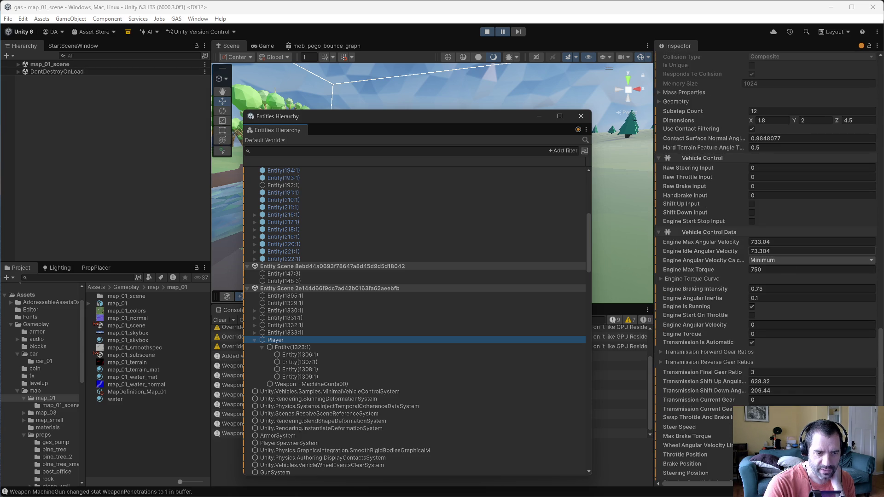
{"action": "scroll", "coordinate": [725, 365], "scroll_direction": "down", "scroll_amount": 2}
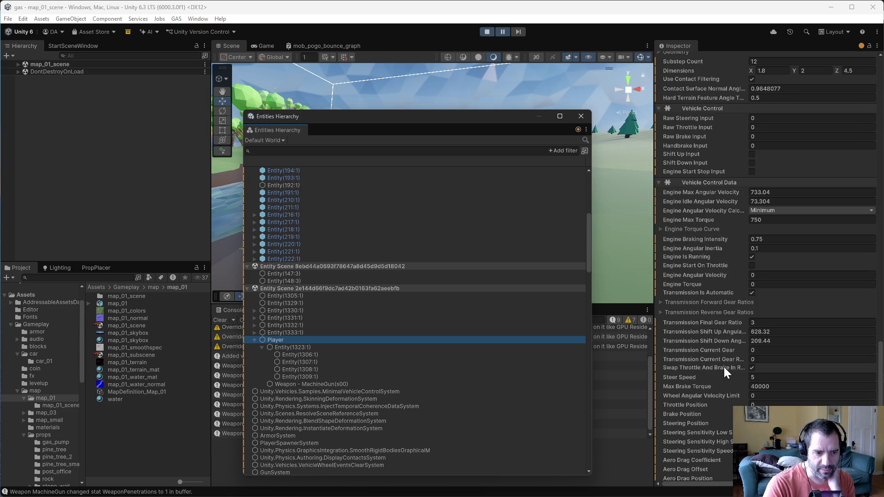
{"action": "scroll", "coordinate": [724, 368], "scroll_direction": "down", "scroll_amount": 1}
{"action": "scroll", "coordinate": [722, 369], "scroll_direction": "down", "scroll_amount": 1}
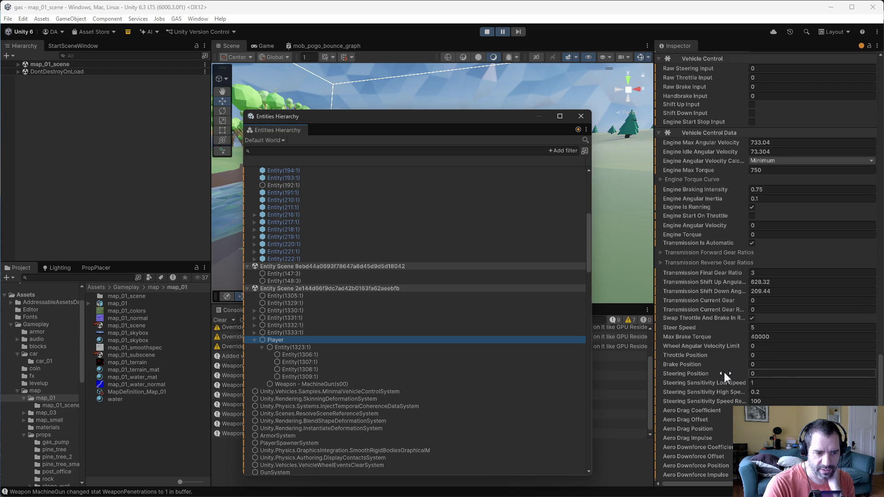
{"action": "scroll", "coordinate": [724, 374], "scroll_direction": "down", "scroll_amount": 1}
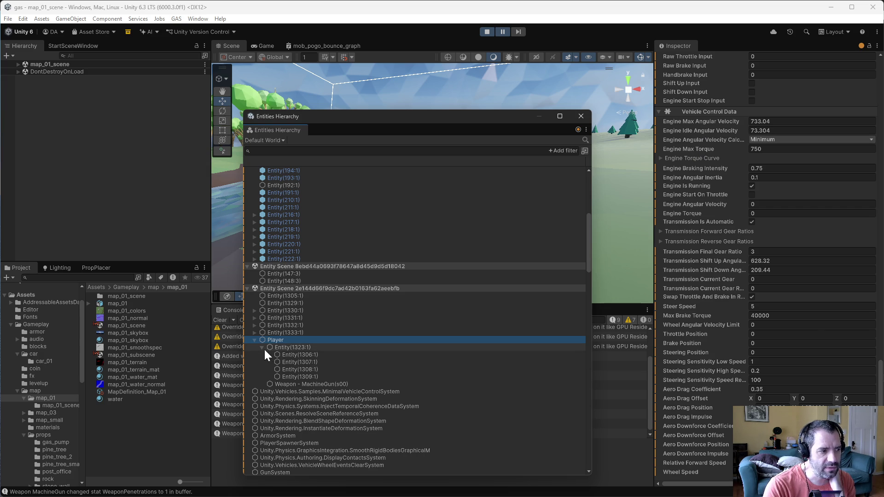
Inspect Entity(1323:1) and its child Entity(1309:1)
{"action": "left_click", "coordinate": [281, 347]}
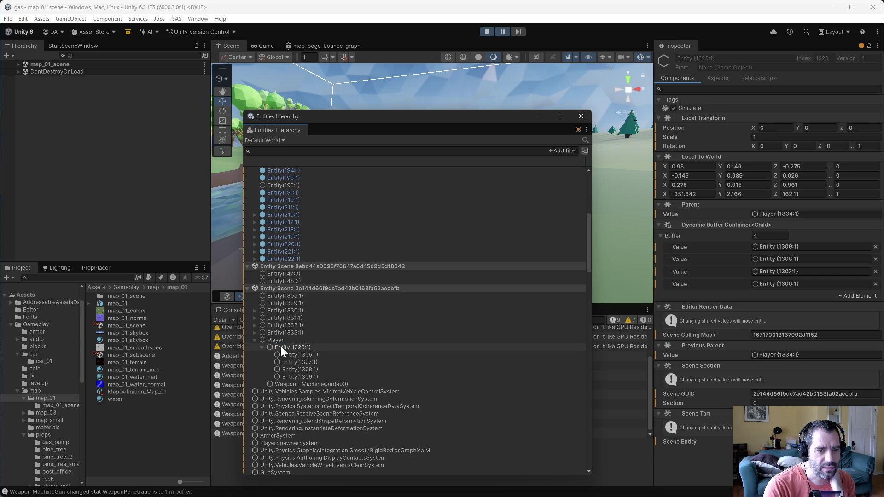
{"action": "left_click", "coordinate": [280, 347]}
{"action": "left_click", "coordinate": [320, 377]}
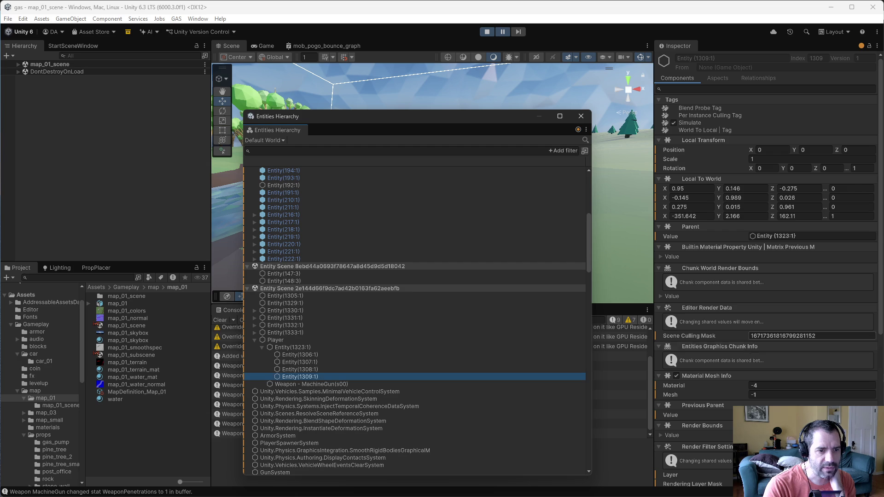
{"action": "scroll", "coordinate": [771, 321], "scroll_direction": "down", "scroll_amount": 5}
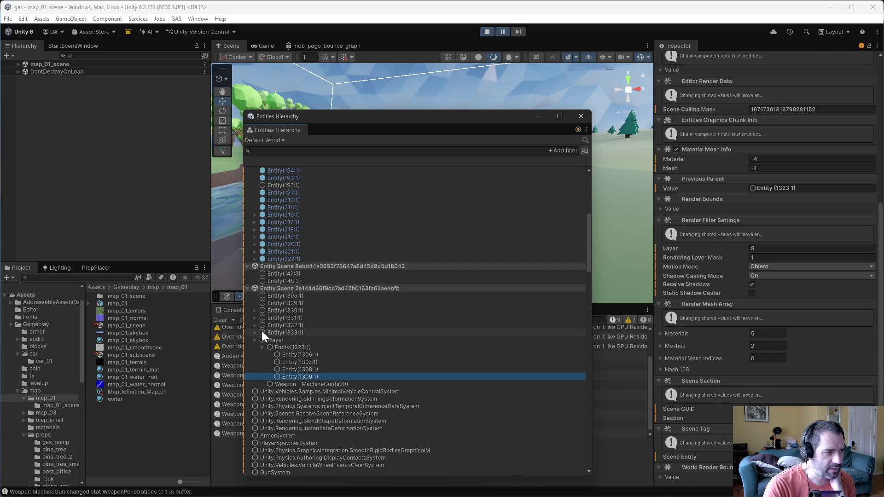
Expand Entity(1333:1), Entity(1326:1) and Entity(1324:1), inspecting Entity(1319:1) and Entity(1333:1)
{"action": "left_click", "coordinate": [255, 332]}
{"action": "left_click", "coordinate": [261, 340]}
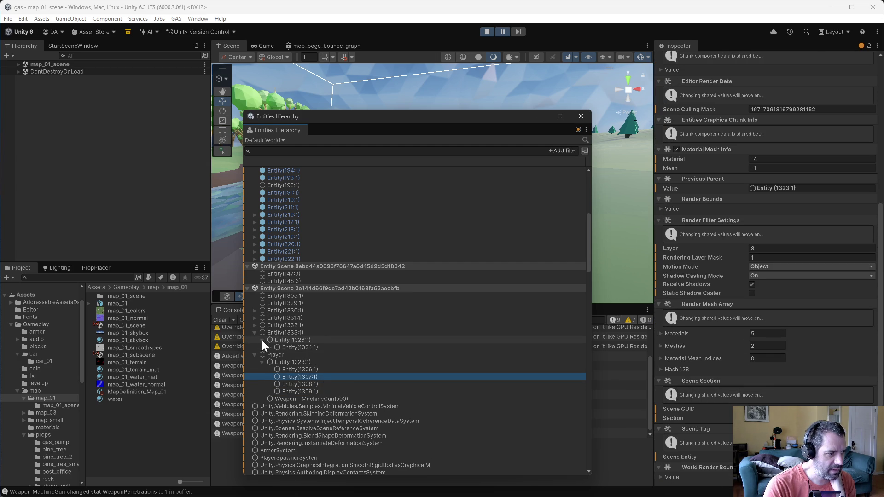
{"action": "left_click", "coordinate": [269, 346]}
{"action": "left_click", "coordinate": [294, 355]}
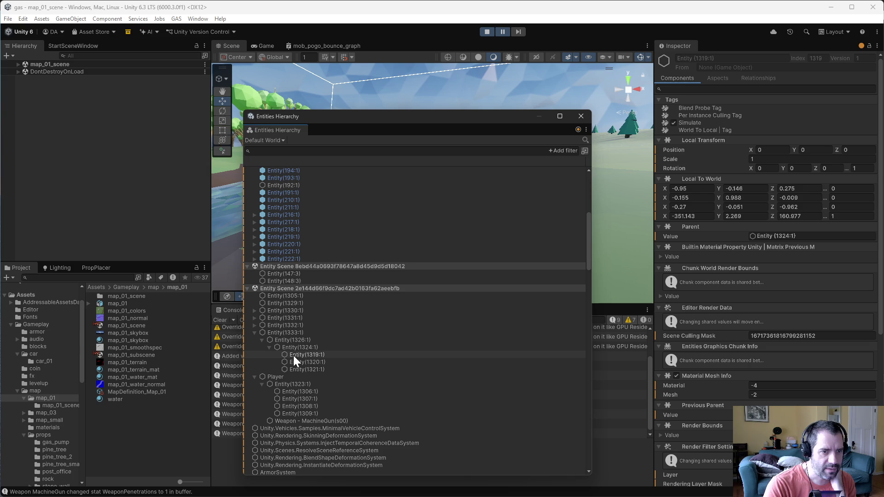
{"action": "left_click", "coordinate": [305, 345]}
{"action": "left_click", "coordinate": [303, 339]}
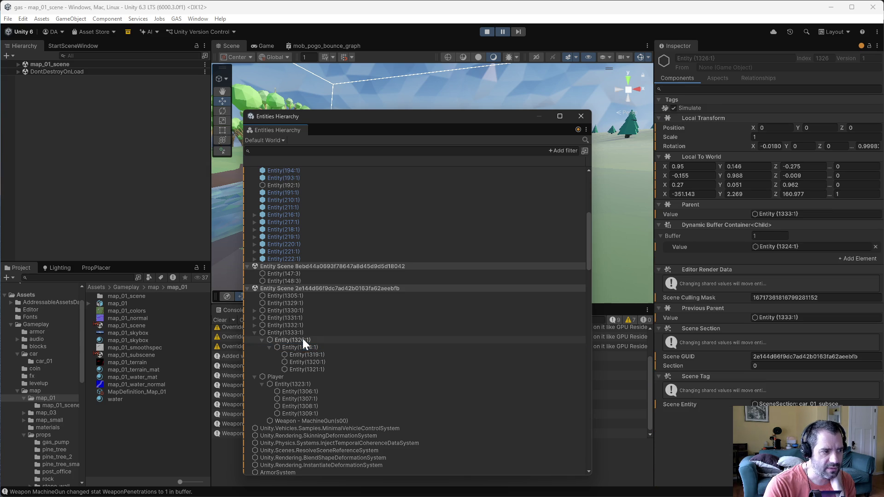
{"action": "left_click", "coordinate": [294, 333]}
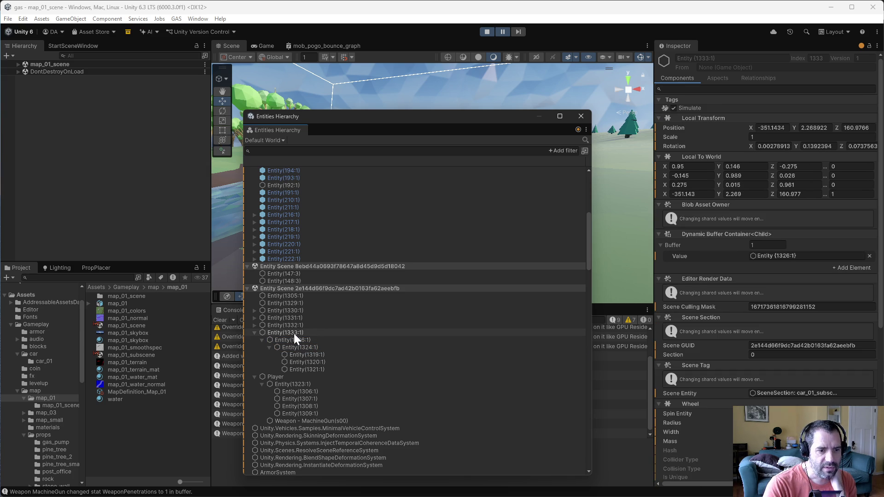
Expand Entity(1330:1), Entity(1325:1), Entity(1331:1) and Entity(1328:1), inspecting Entity(1327:1) and Entity(1314:1)
{"action": "left_click", "coordinate": [293, 332]}
{"action": "left_click", "coordinate": [253, 313]}
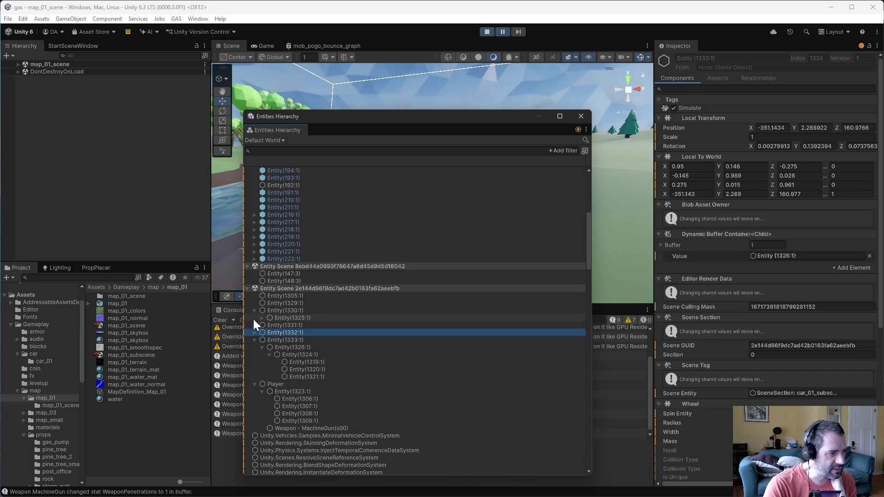
{"action": "left_click", "coordinate": [261, 318]}
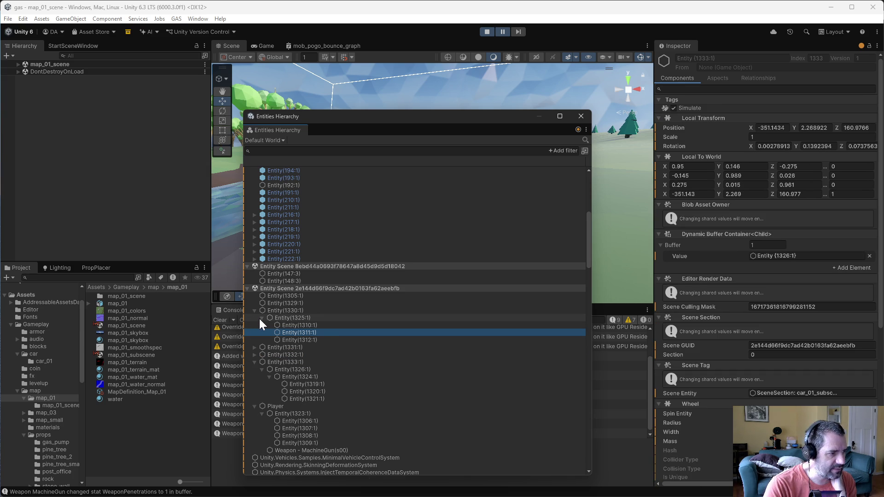
{"action": "left_click", "coordinate": [254, 346]}
{"action": "left_click", "coordinate": [259, 352]}
{"action": "left_click", "coordinate": [262, 355]}
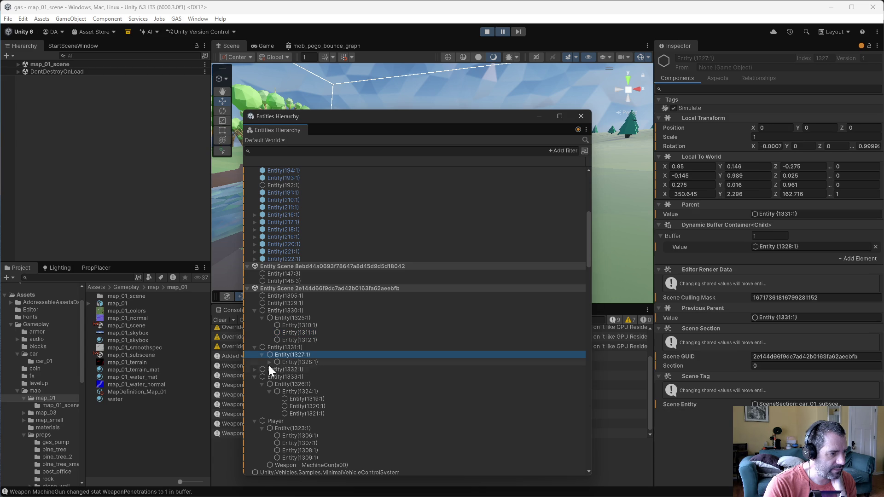
{"action": "left_click", "coordinate": [269, 363]}
{"action": "left_click", "coordinate": [295, 376]}
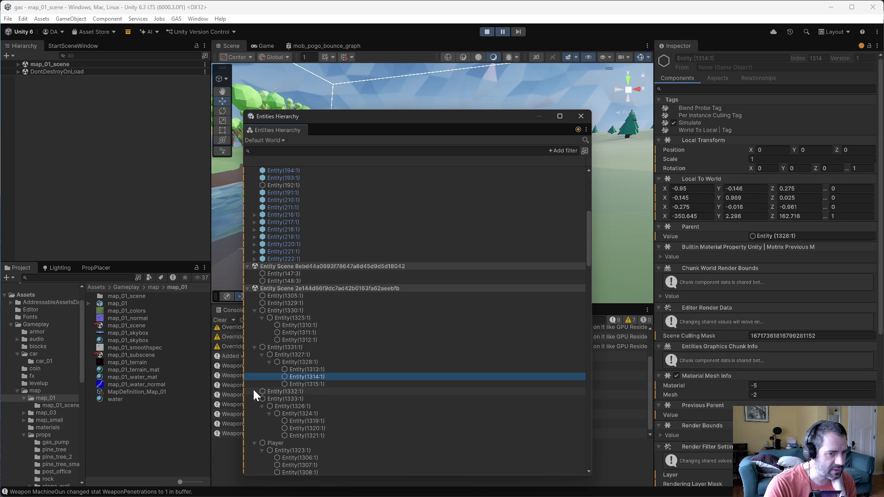
Select wheel Entity(1331:1) and view its Friction Curve Maximum and Minimum values
{"action": "left_click", "coordinate": [272, 349]}
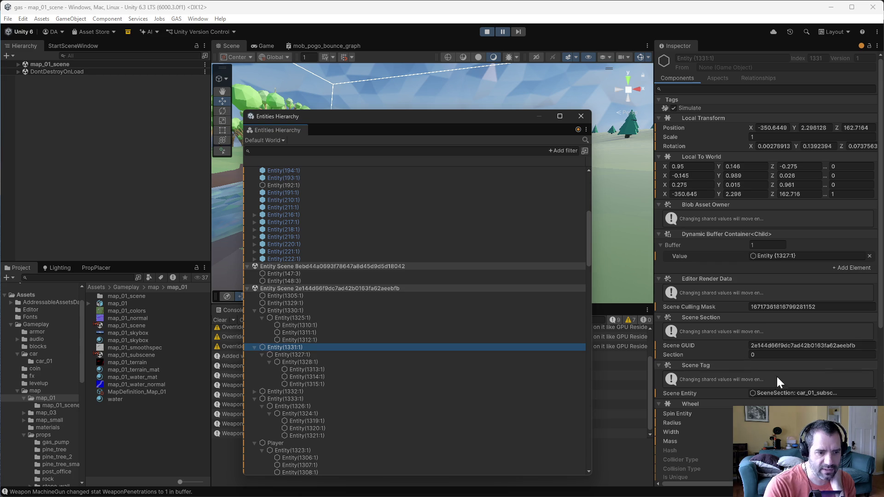
{"action": "scroll", "coordinate": [776, 377], "scroll_direction": "down", "scroll_amount": 3}
{"action": "scroll", "coordinate": [776, 372], "scroll_direction": "down", "scroll_amount": 3}
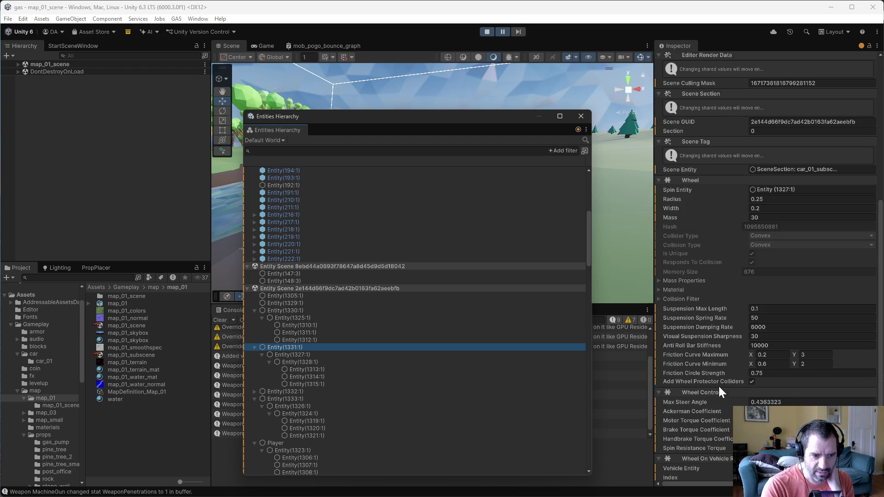
{"action": "scroll", "coordinate": [718, 385], "scroll_direction": "down", "scroll_amount": 3}
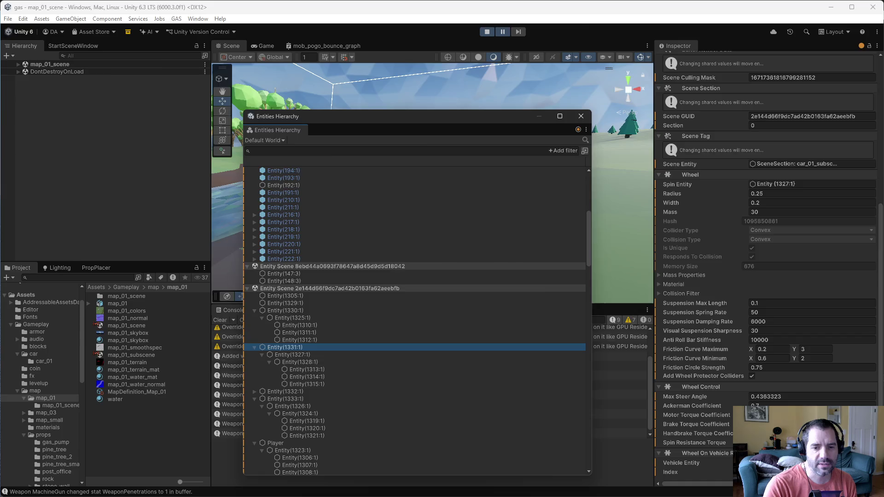
{"action": "key", "text": "alt+Tab"}
Move the VehicleControlData fetch line into the Torque case and re-indent it
{"action": "key", "text": "alt+f"}
{"action": "key", "text": "alt+f"}
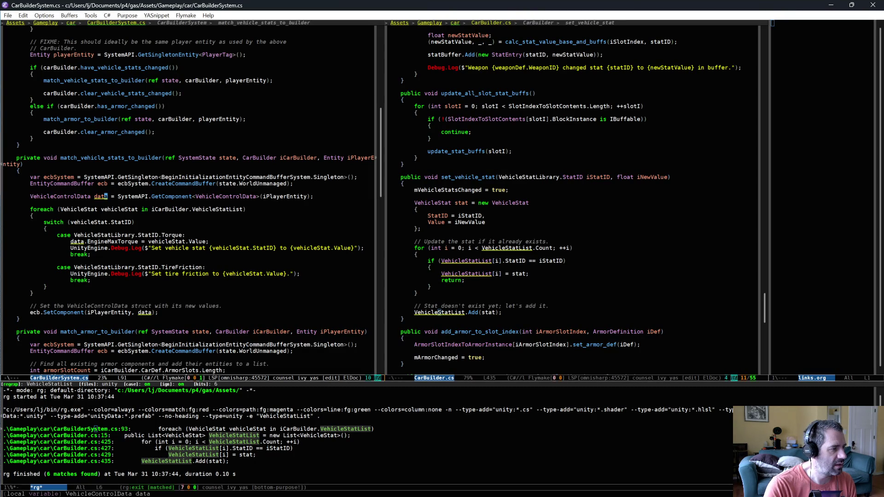
{"action": "key", "text": "ctrl+shift+BackSpace"}
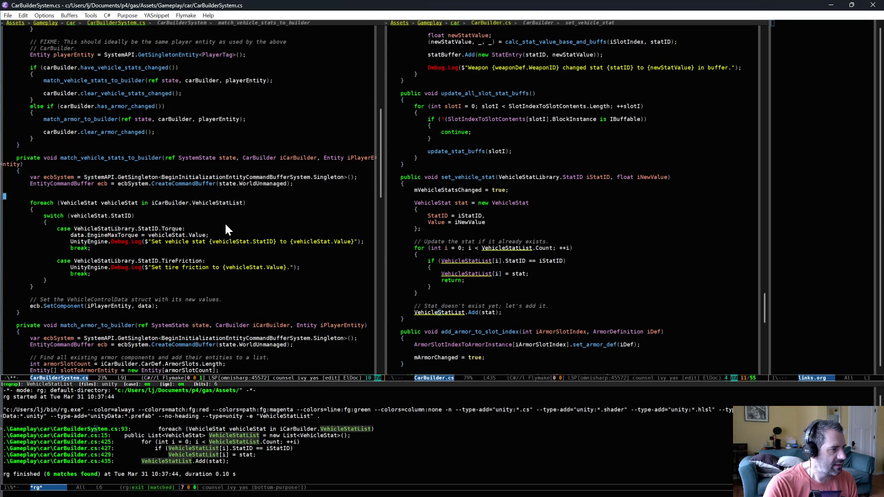
{"action": "key", "text": "Down"}
{"action": "key", "text": "Down"}
{"action": "key", "text": "Down"}
{"action": "key", "text": "Tab"}
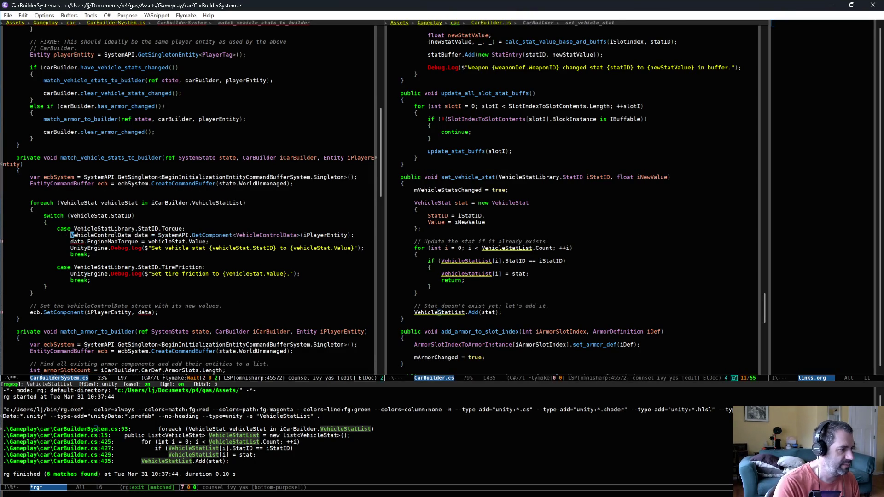
{"action": "key", "text": "alt+g"}
{"action": "key", "text": "n"}
Move the comment and SetComponent write-back into the Torque case and delete the blank line above the loop
{"action": "key", "text": "ctrl+w"}
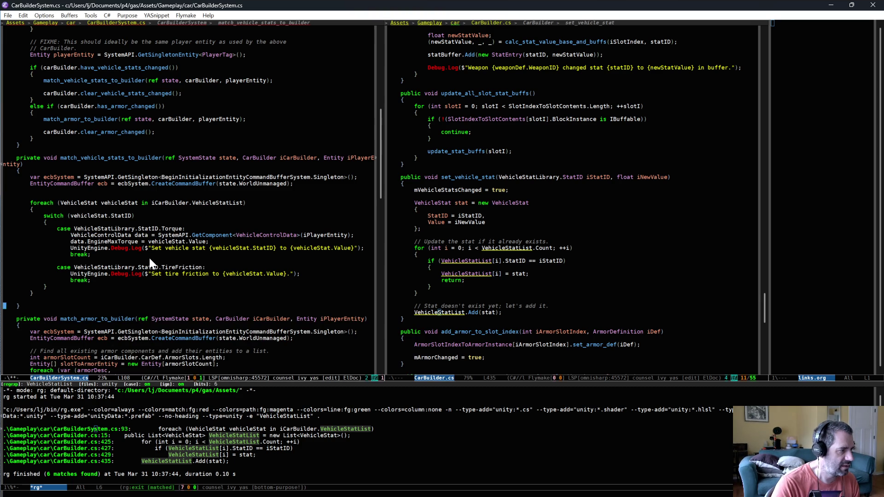
{"action": "left_click", "coordinate": [151, 254]}
{"action": "key", "text": "ctrl+p"}
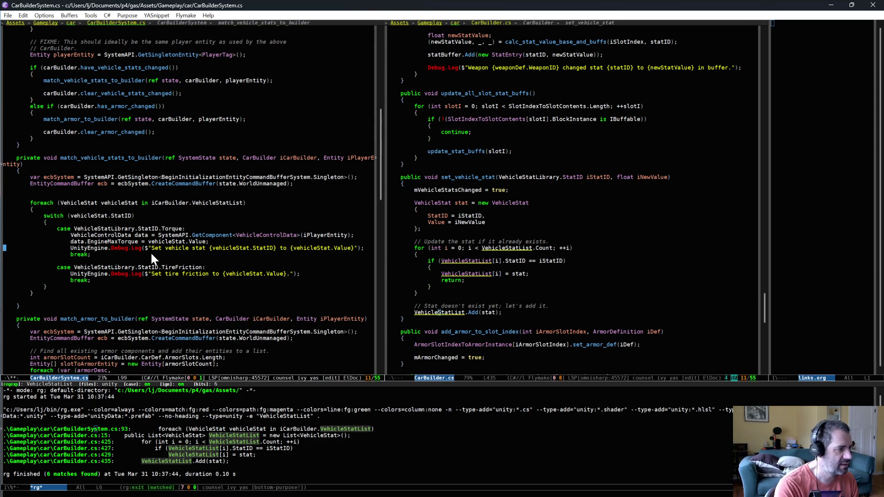
{"action": "key", "text": "ctrl+y"}
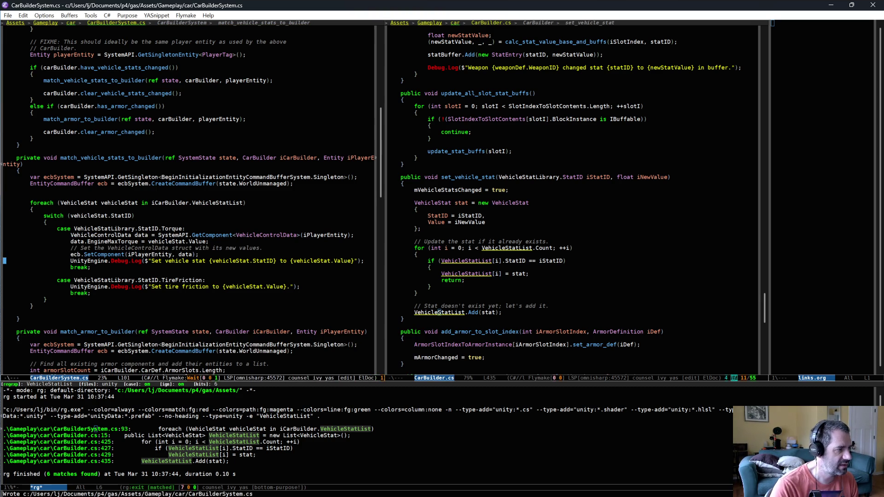
{"action": "key", "text": "ctrl+Up"}
{"action": "key", "text": "ctrl+k"}
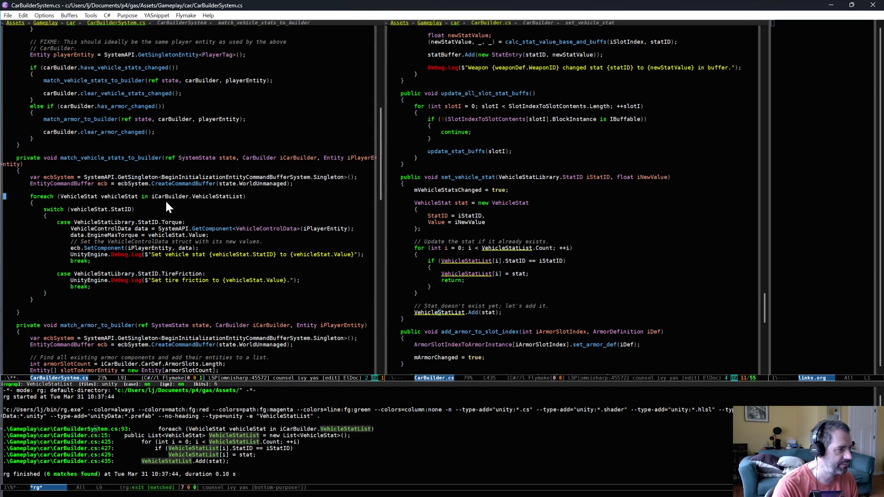
Add a new line under the TireFriction case and start a SystemAPI call
{"action": "left_click", "coordinate": [336, 272]}
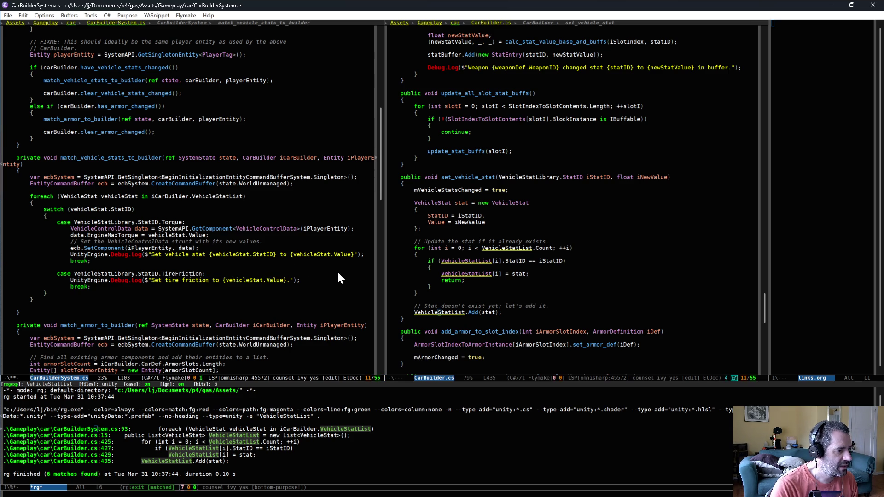
{"action": "key", "text": "Return"}
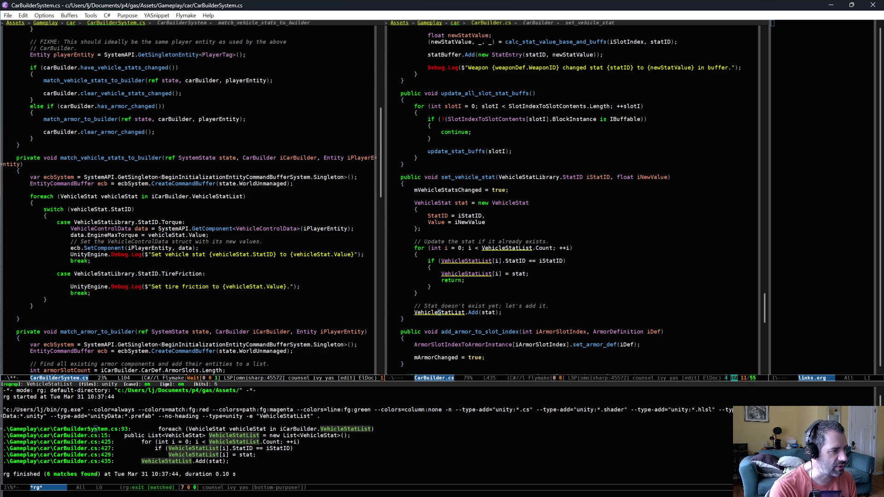
{"action": "type", "text": "SystemAPI.Get"}
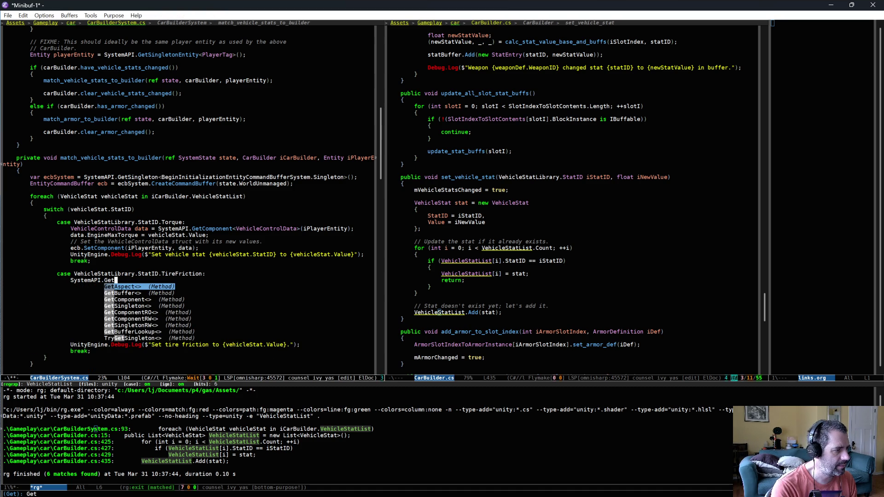
{"action": "type", "text": "C"}
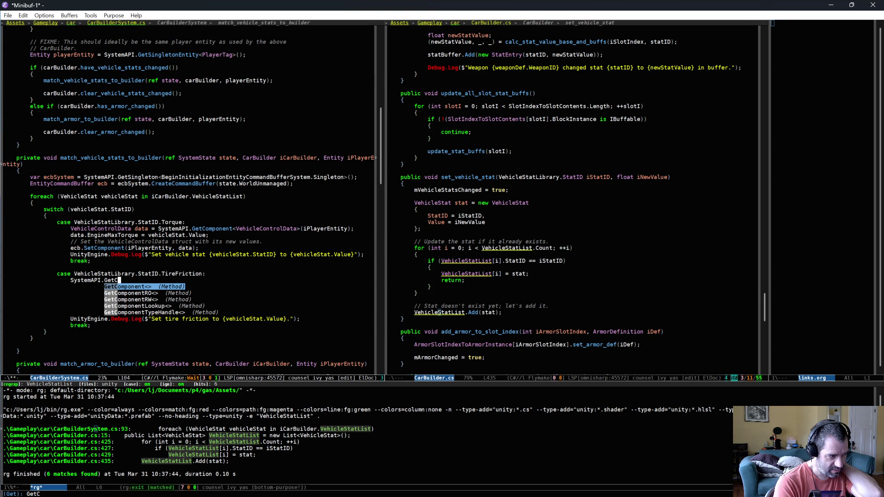
{"action": "key", "text": "BackSpace"}
{"action": "type", "text": "Sin"}
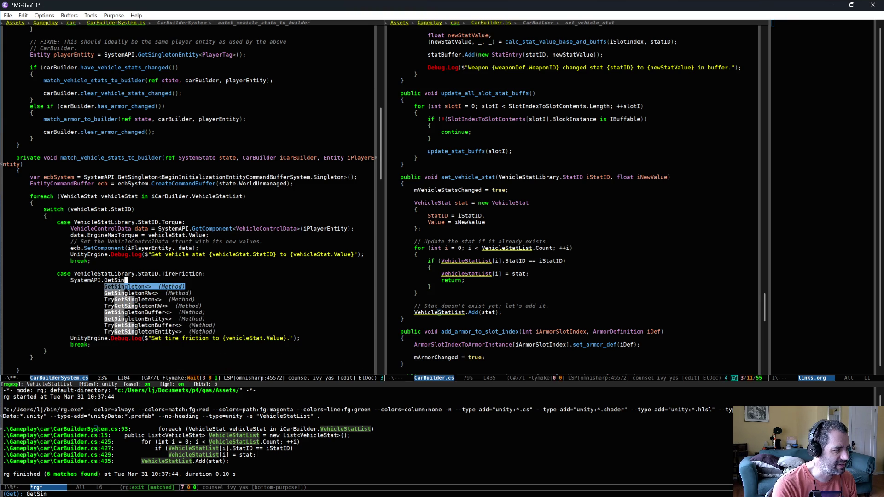
{"action": "key", "text": "ctrl+g"}
{"action": "key", "text": "ctrl+BackSpace"}
{"action": "key", "text": "ctrl+BackSpace"}
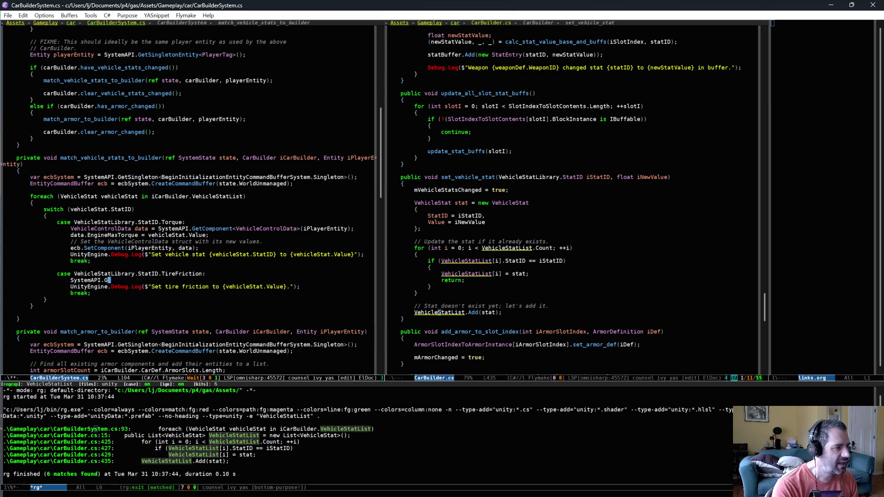
{"action": "key", "text": "alt+Tab"}
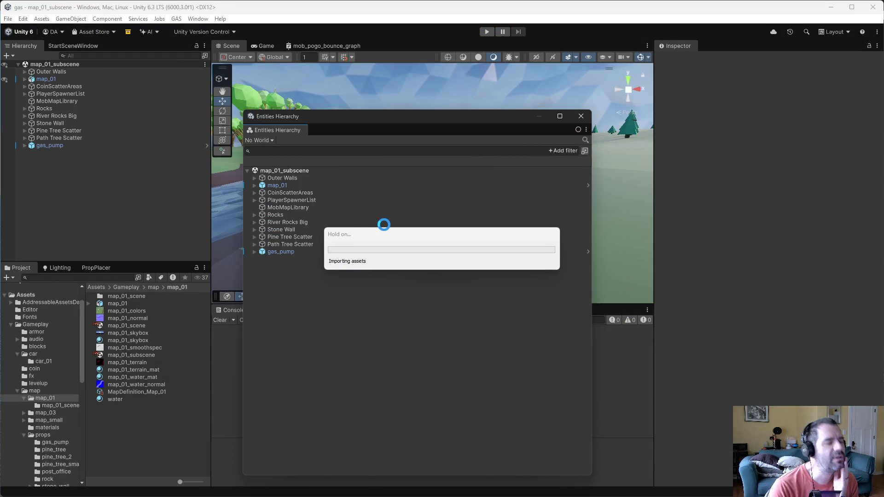
Close the Entities Hierarchy, run and pause play mode, then reopen it scrolled to the car entities
{"action": "left_click", "coordinate": [581, 116]}
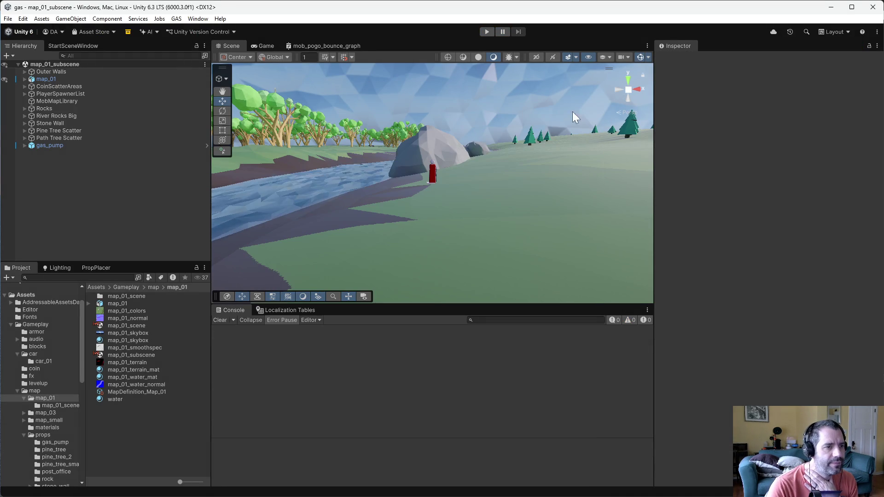
{"action": "left_click", "coordinate": [487, 31]}
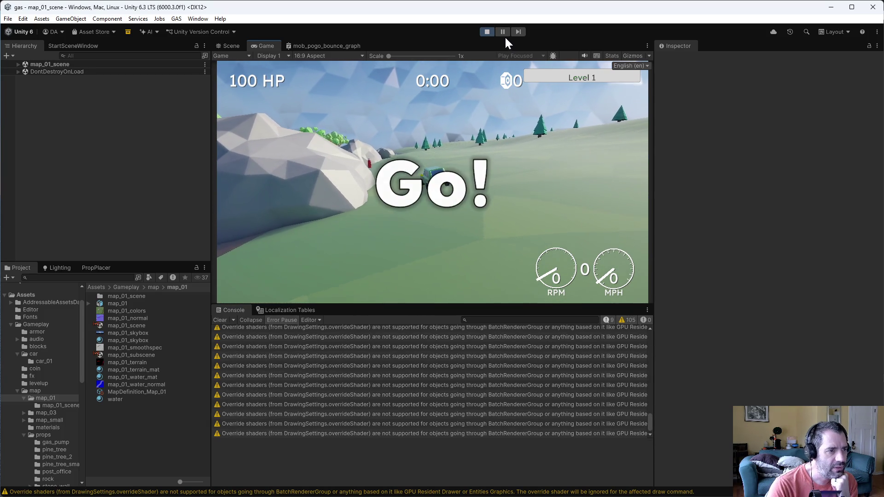
{"action": "left_click", "coordinate": [501, 32]}
{"action": "left_click", "coordinate": [198, 19]}
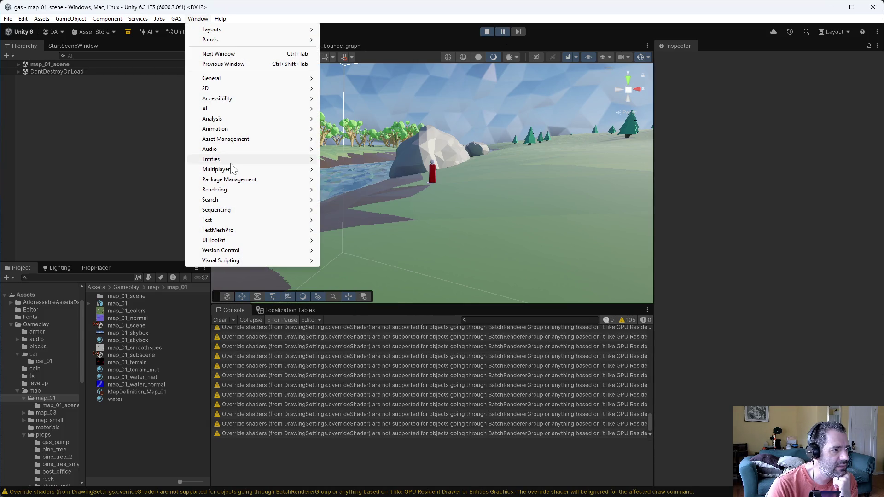
{"action": "mouse_move", "coordinate": [233, 159]}
{"action": "left_click", "coordinate": [348, 161]}
{"action": "scroll", "coordinate": [338, 381], "scroll_direction": "down", "scroll_amount": 3}
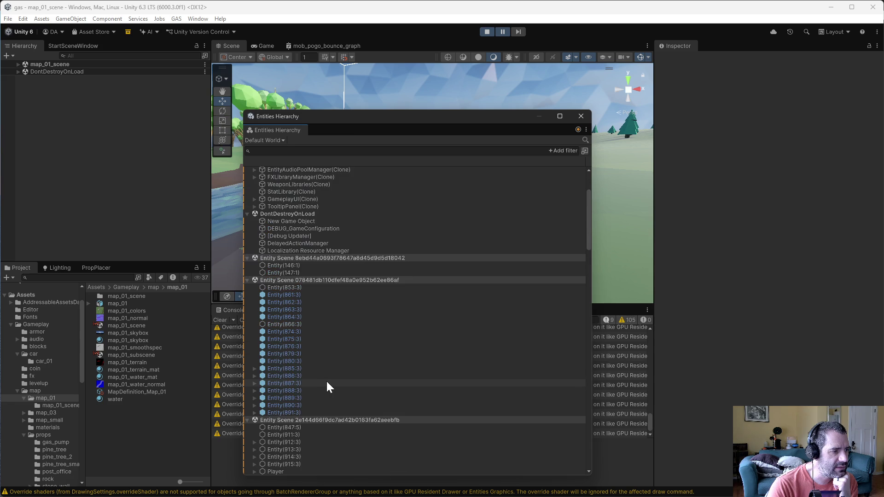
{"action": "scroll", "coordinate": [318, 366], "scroll_direction": "down", "scroll_amount": 4}
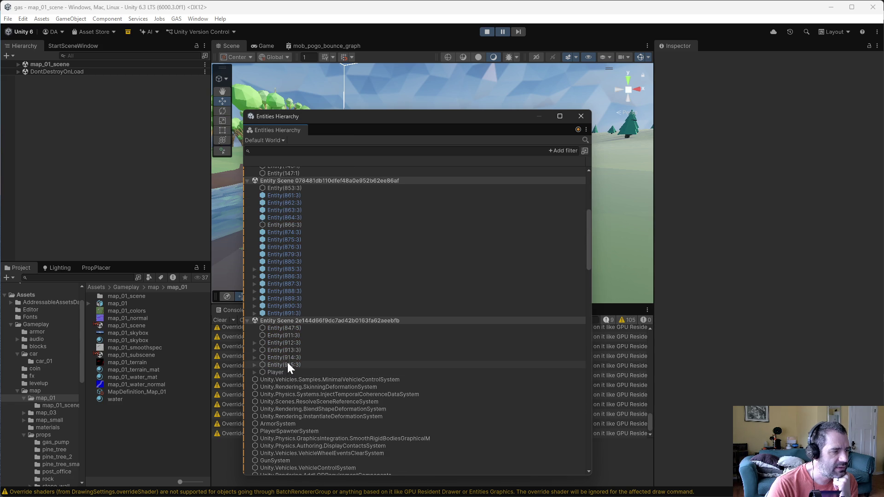
Select and expand the Player entity and scroll through its Inspector components
{"action": "left_click", "coordinate": [277, 343]}
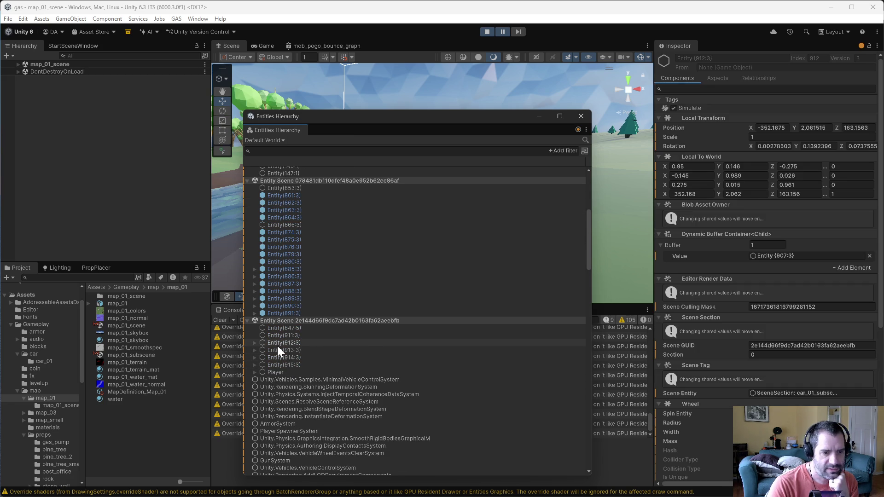
{"action": "left_click", "coordinate": [275, 372]}
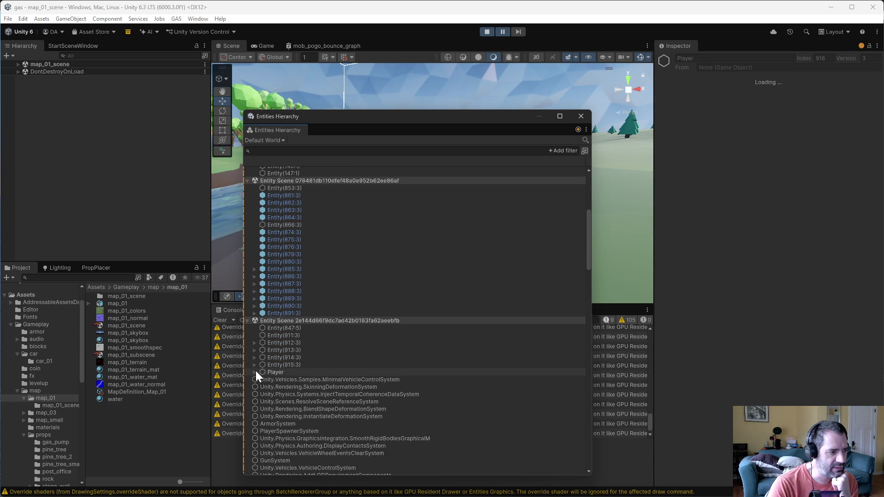
{"action": "left_click", "coordinate": [255, 372]}
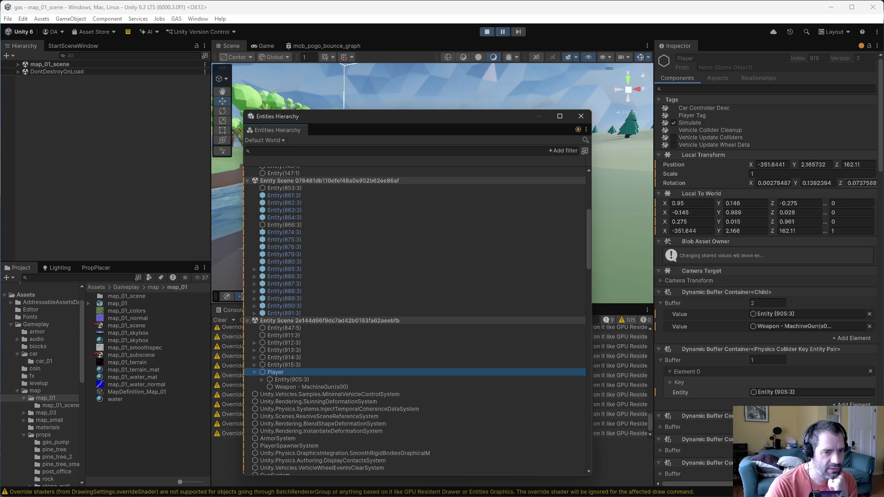
{"action": "left_click_drag", "start_coordinate": [880, 68], "coordinate": [879, 306]}
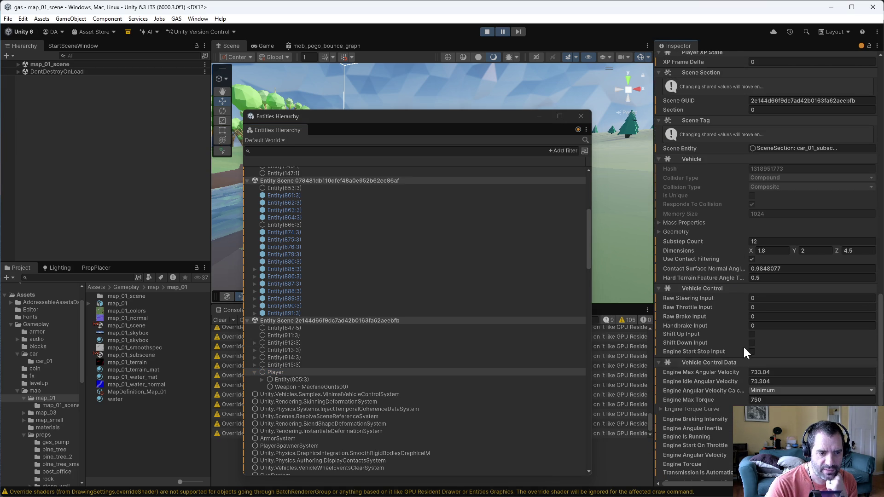
{"action": "scroll", "coordinate": [743, 349], "scroll_direction": "down", "scroll_amount": 4}
{"action": "scroll", "coordinate": [732, 377], "scroll_direction": "down", "scroll_amount": 6}
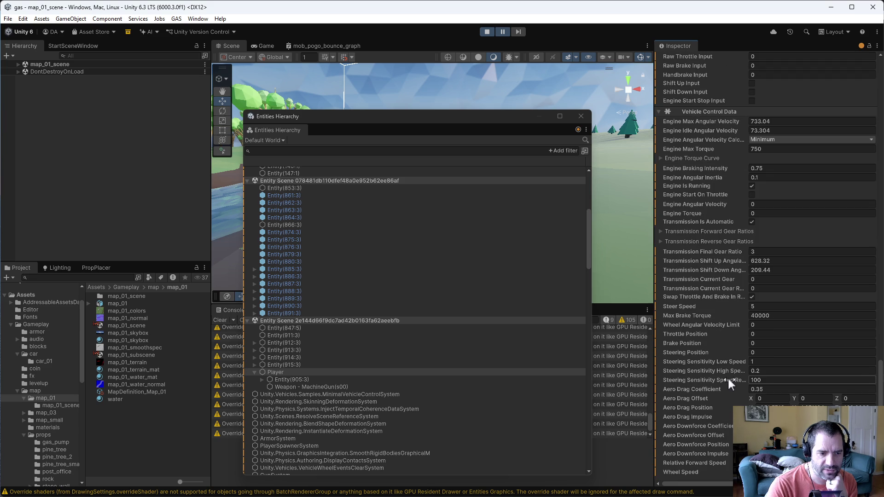
{"action": "scroll", "coordinate": [704, 439], "scroll_direction": "up", "scroll_amount": 14}
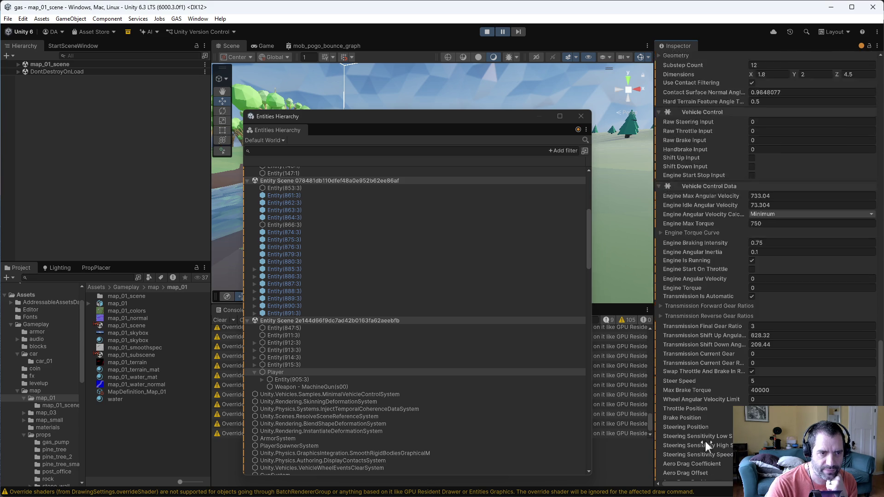
{"action": "scroll", "coordinate": [747, 402], "scroll_direction": "up", "scroll_amount": 2}
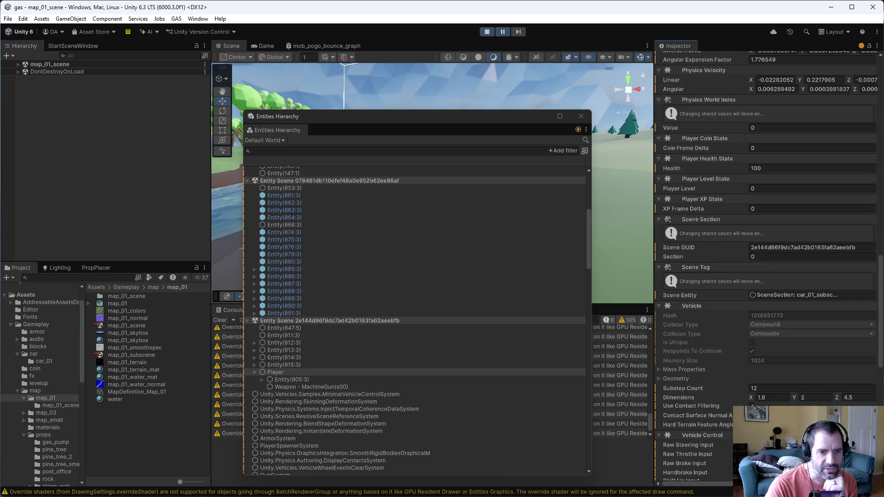
{"action": "scroll", "coordinate": [749, 400], "scroll_direction": "up", "scroll_amount": 6}
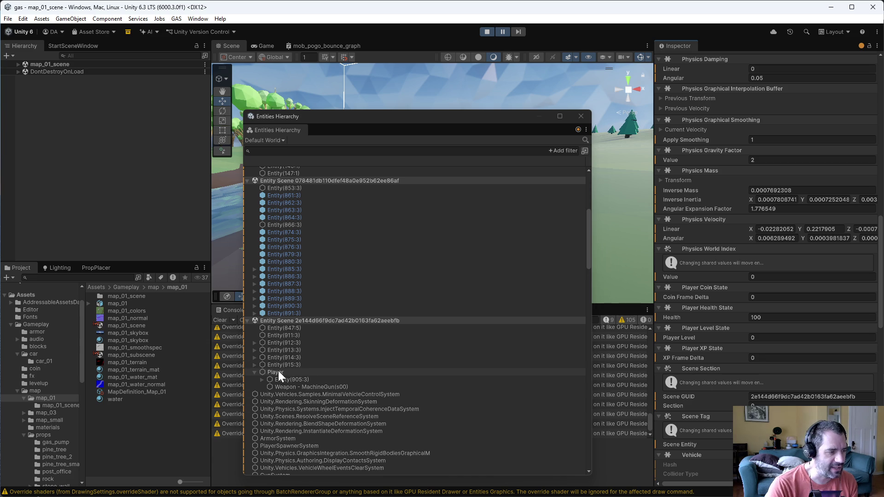
Select the wheel entity Entity(912:3) to show its Wheel data
{"action": "left_click", "coordinate": [252, 340]}
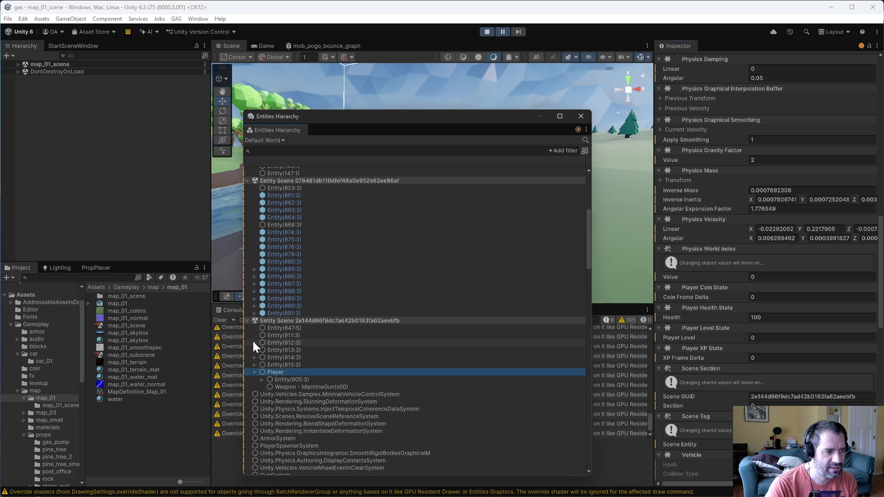
{"action": "left_click", "coordinate": [253, 341]}
{"action": "left_click", "coordinate": [273, 342]}
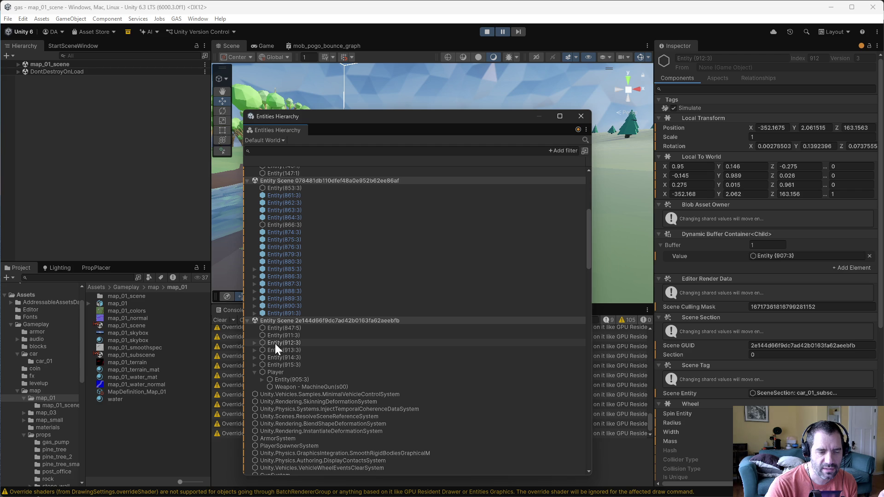
Scroll Entity(912:3)'s Wheel data to Friction Curve Maximum 0.2 and 3, then select Player
{"action": "left_click", "coordinate": [274, 344]}
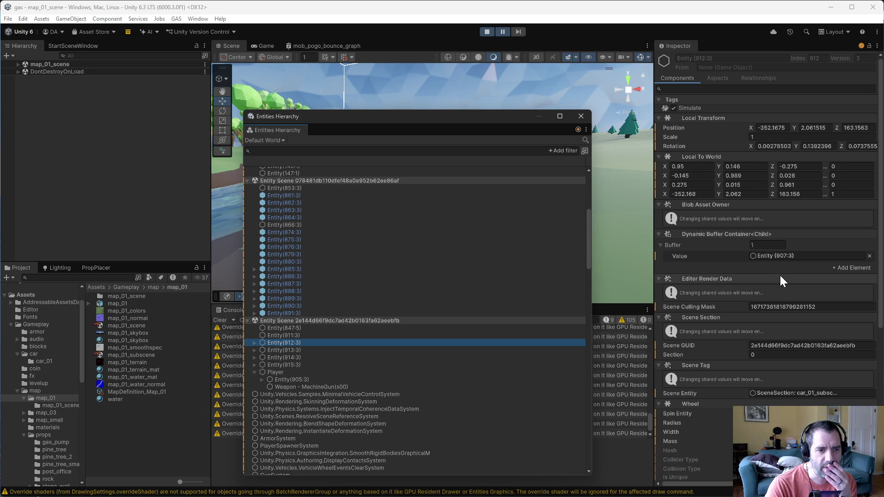
{"action": "scroll", "coordinate": [774, 273], "scroll_direction": "down", "scroll_amount": 4}
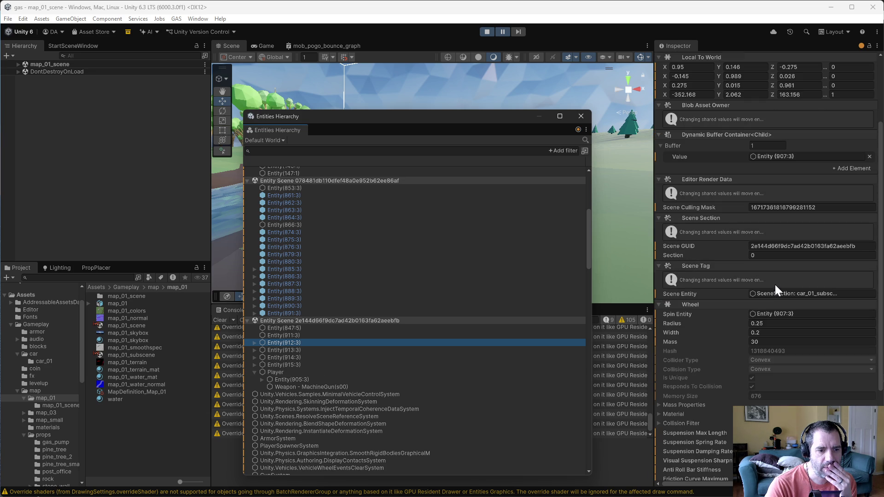
{"action": "scroll", "coordinate": [795, 314], "scroll_direction": "down", "scroll_amount": 4}
{"action": "scroll", "coordinate": [792, 330], "scroll_direction": "down", "scroll_amount": 2}
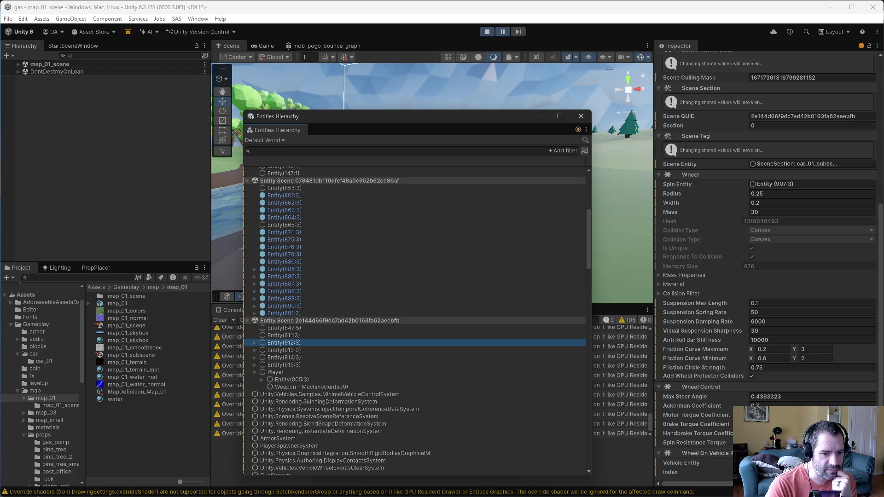
{"action": "left_click", "coordinate": [283, 374]}
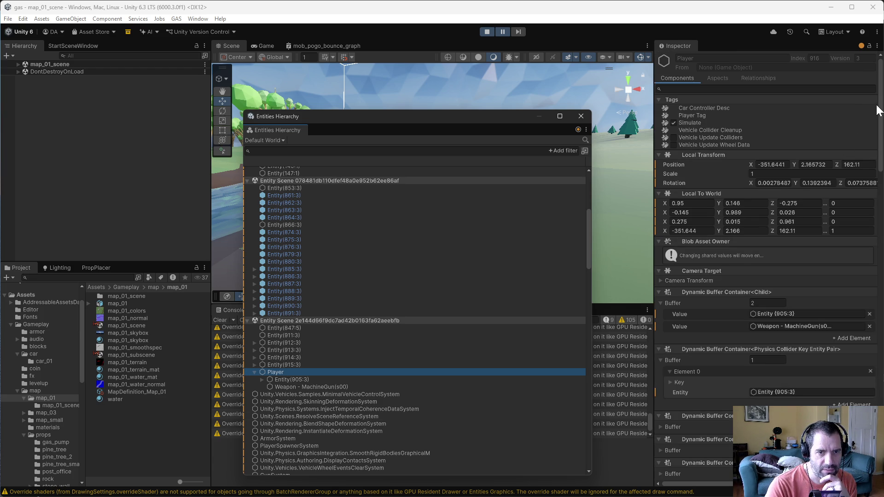
Expand the Player's collider geometry and check Child 0's collision filter and mass properties
{"action": "left_click_drag", "start_coordinate": [880, 110], "coordinate": [842, 382]}
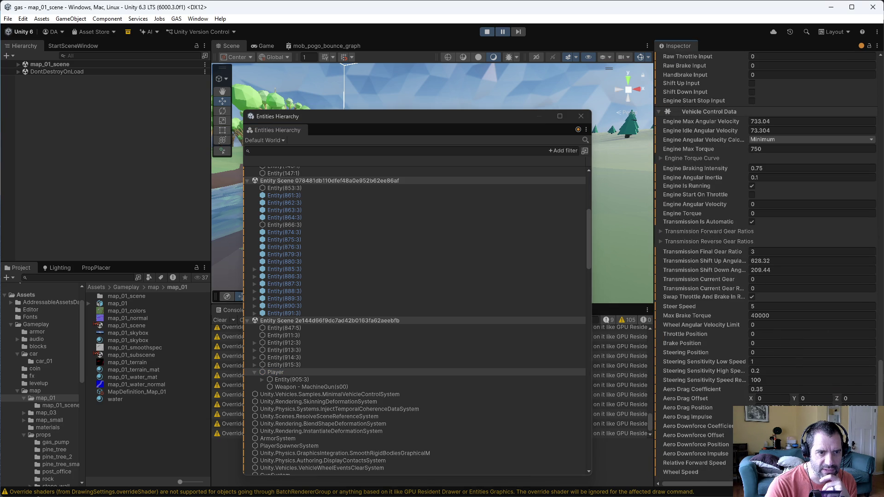
{"action": "scroll", "coordinate": [857, 369], "scroll_direction": "up", "scroll_amount": 5}
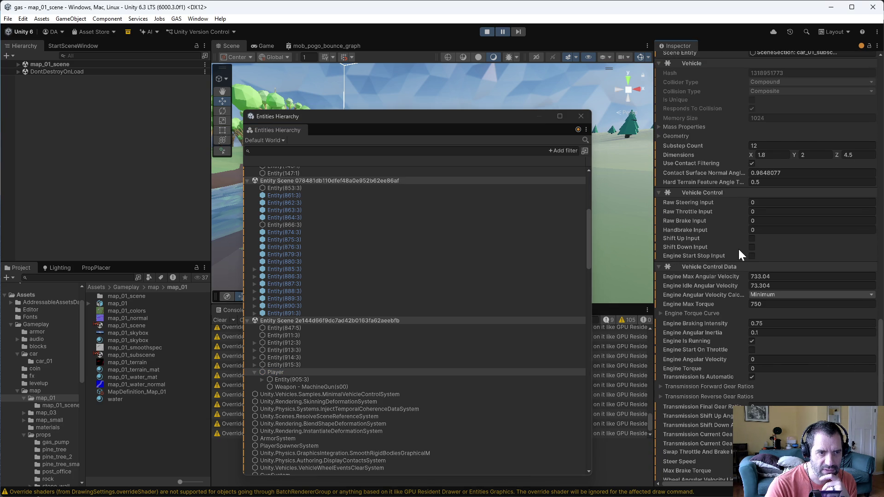
{"action": "scroll", "coordinate": [739, 251], "scroll_direction": "up", "scroll_amount": 3}
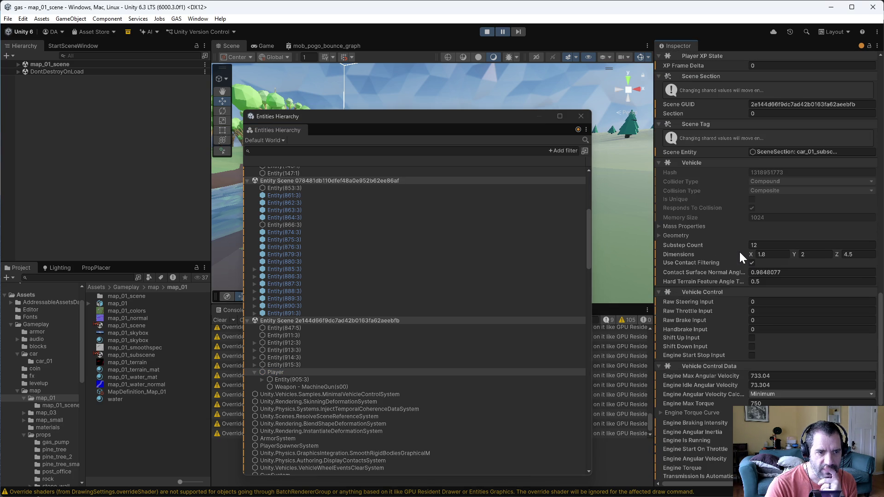
{"action": "left_click", "coordinate": [659, 235]}
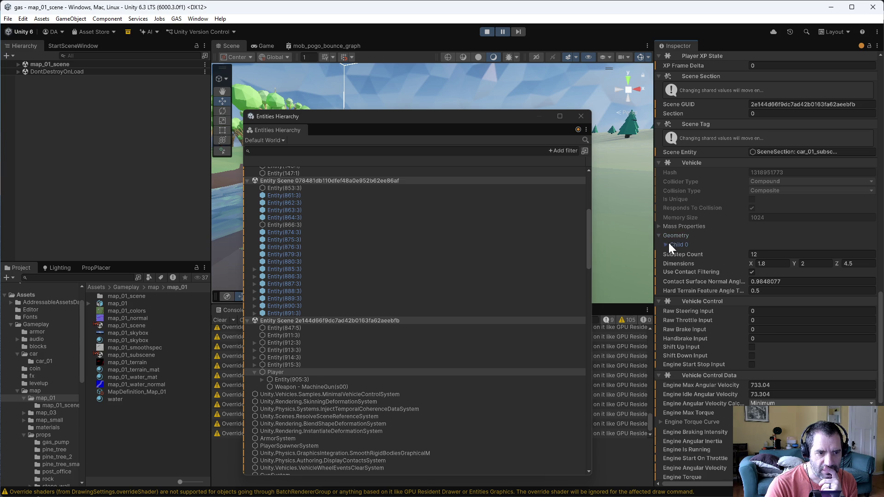
{"action": "left_click", "coordinate": [668, 244]}
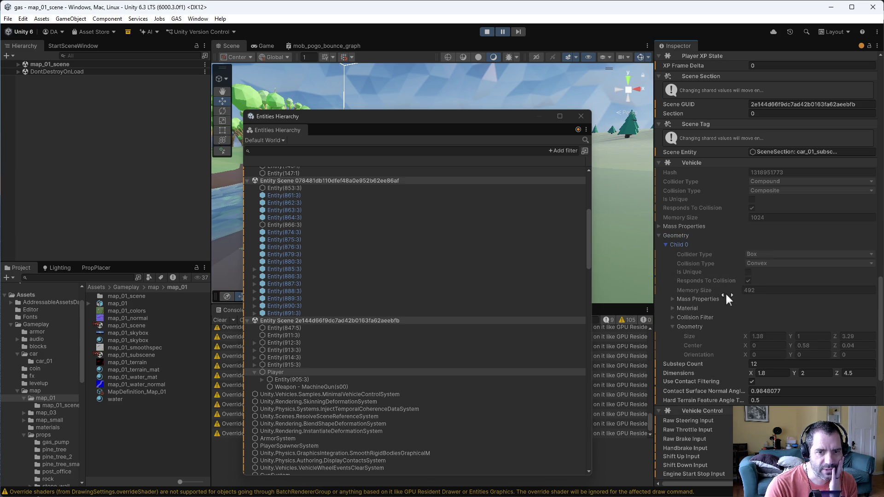
{"action": "left_click", "coordinate": [672, 317]}
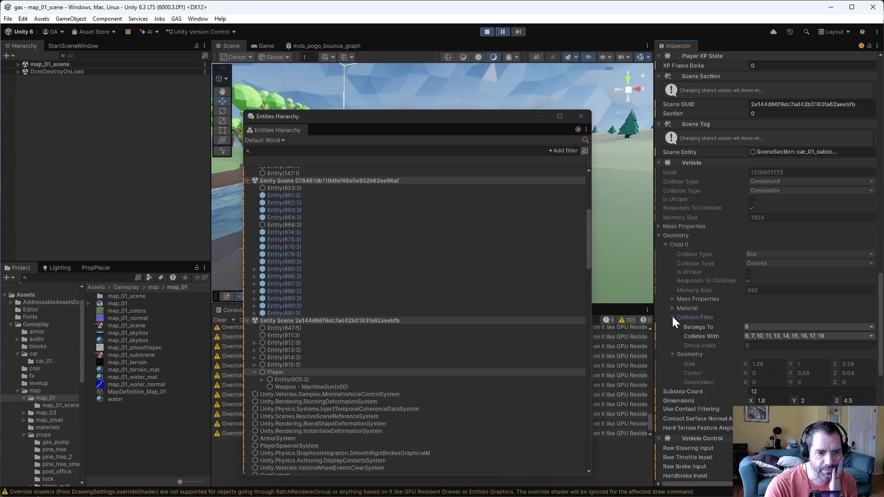
{"action": "left_click", "coordinate": [670, 317]}
{"action": "left_click", "coordinate": [671, 300]}
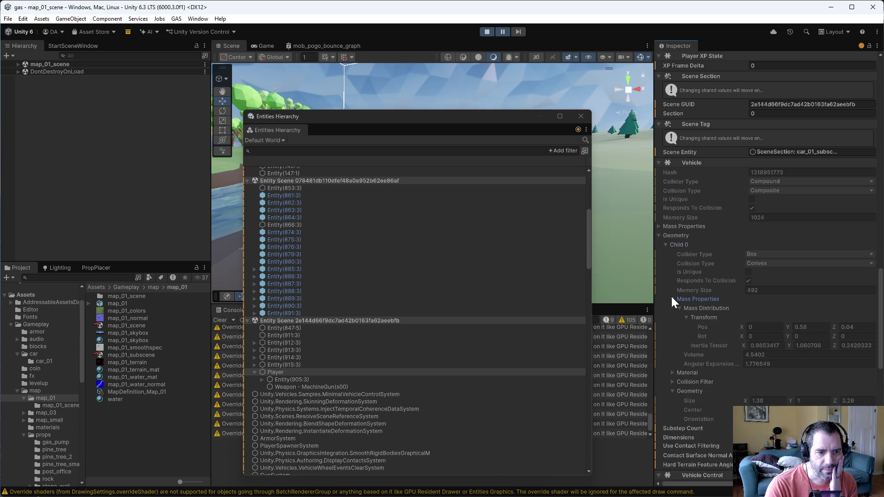
{"action": "left_click", "coordinate": [672, 300]}
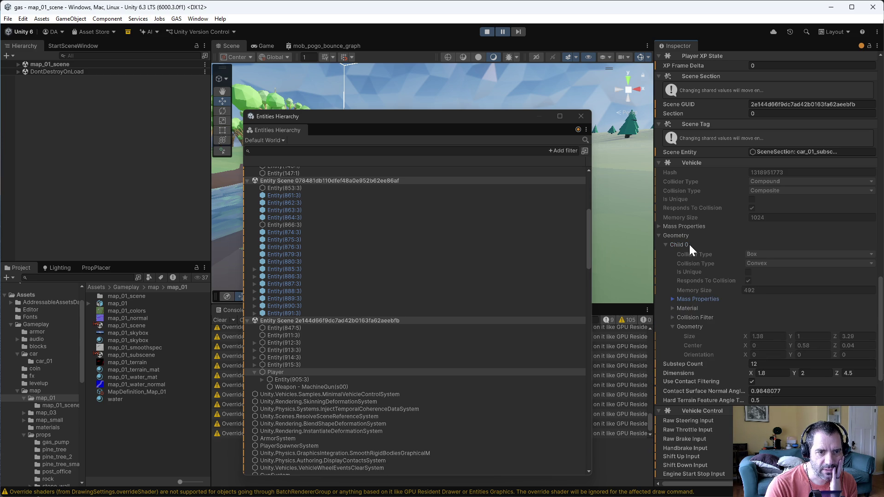
List the vehicle's four attached wheels and expand Elements 0 through 3
{"action": "scroll", "coordinate": [725, 286], "scroll_direction": "up", "scroll_amount": 5}
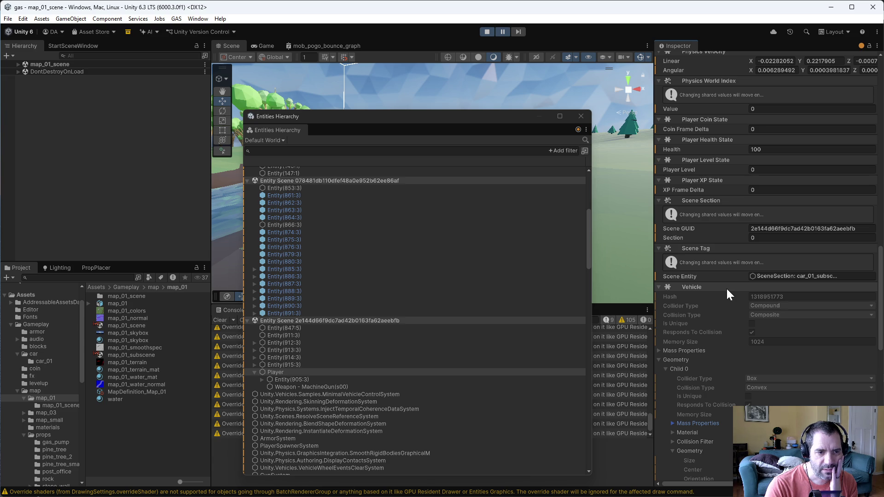
{"action": "scroll", "coordinate": [760, 288], "scroll_direction": "up", "scroll_amount": 3}
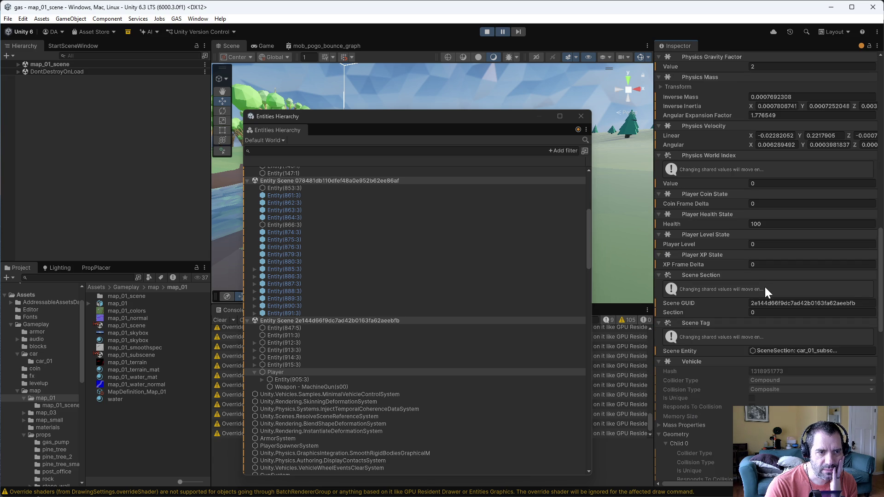
{"action": "scroll", "coordinate": [764, 286], "scroll_direction": "up", "scroll_amount": 6}
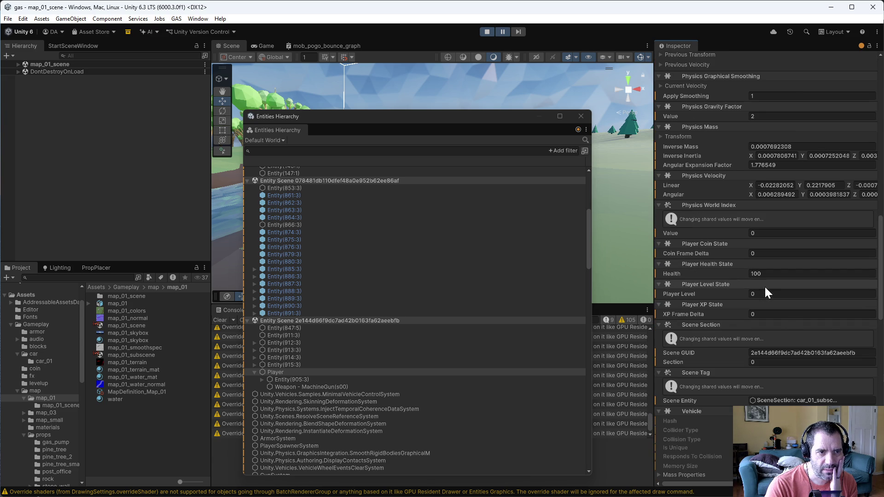
{"action": "scroll", "coordinate": [764, 286], "scroll_direction": "up", "scroll_amount": 10}
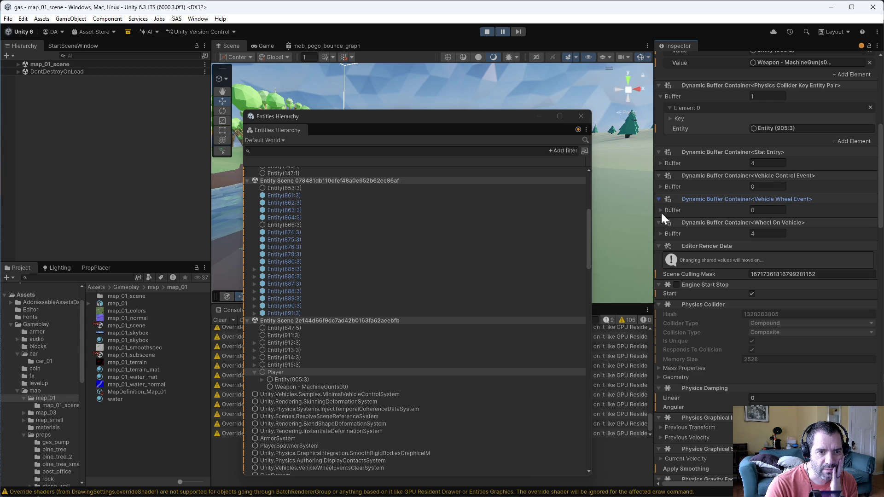
{"action": "left_click", "coordinate": [661, 233]}
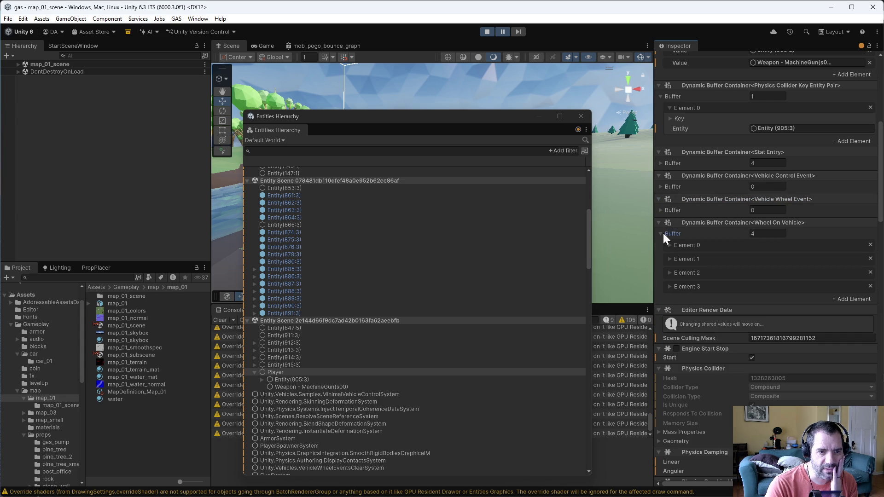
{"action": "left_click", "coordinate": [670, 286]}
{"action": "left_click", "coordinate": [670, 272]}
{"action": "left_click", "coordinate": [669, 259]}
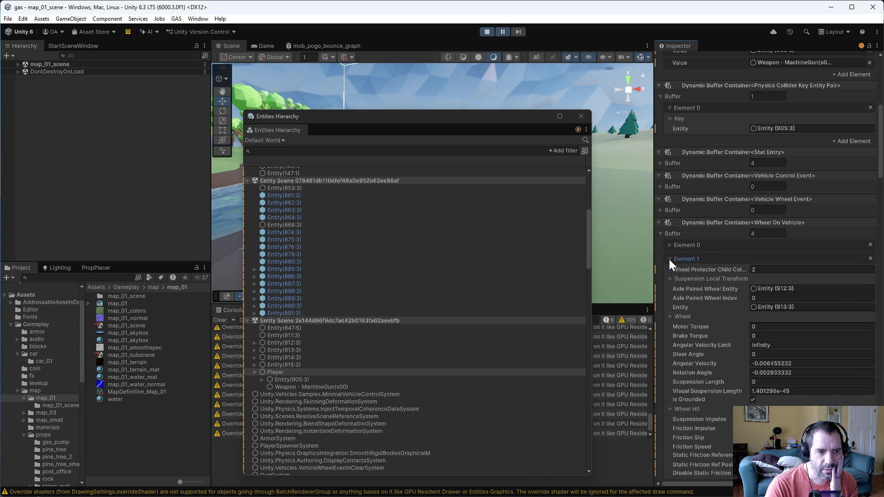
{"action": "left_click", "coordinate": [668, 246]}
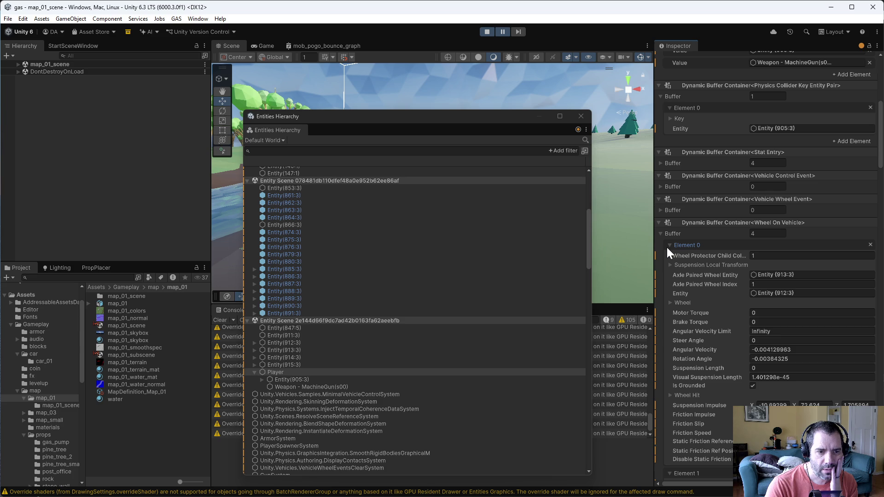
Review and collapse the first wheel's Wheel settings, then select wheel entity Entity(912:3)
{"action": "left_click", "coordinate": [670, 303]}
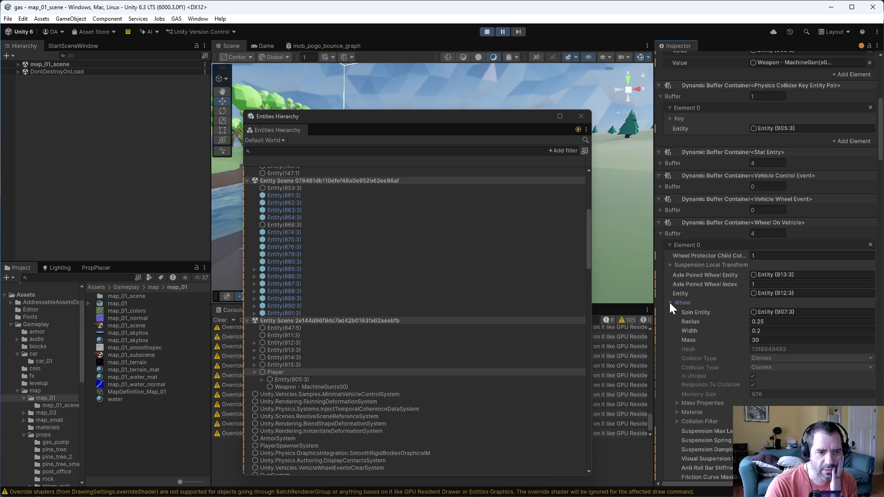
{"action": "left_click", "coordinate": [669, 302]}
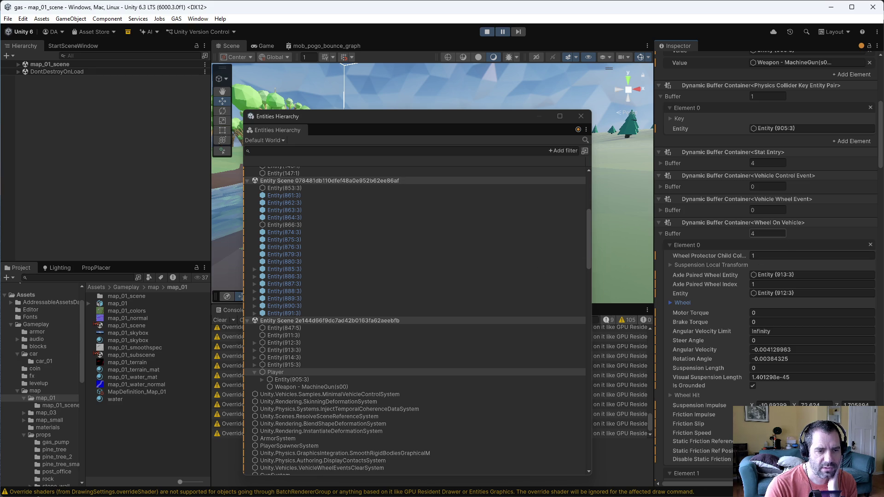
{"action": "scroll", "coordinate": [714, 349], "scroll_direction": "down", "scroll_amount": 3}
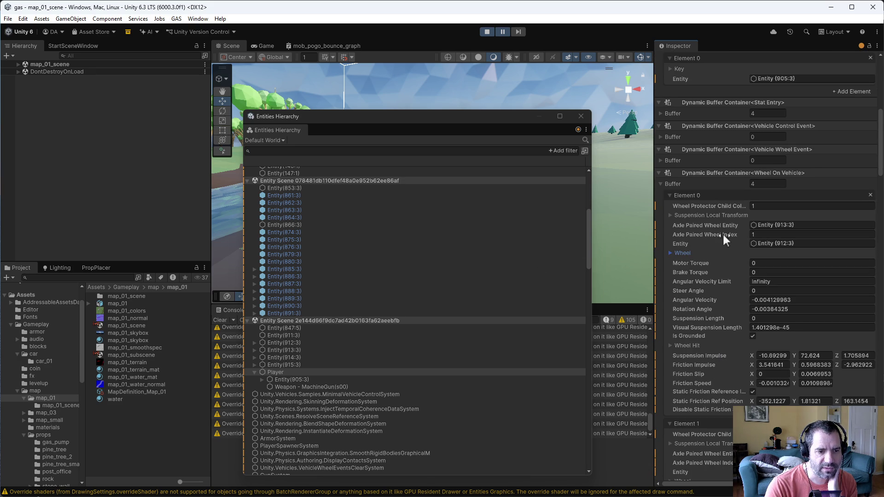
{"action": "left_click", "coordinate": [671, 253]}
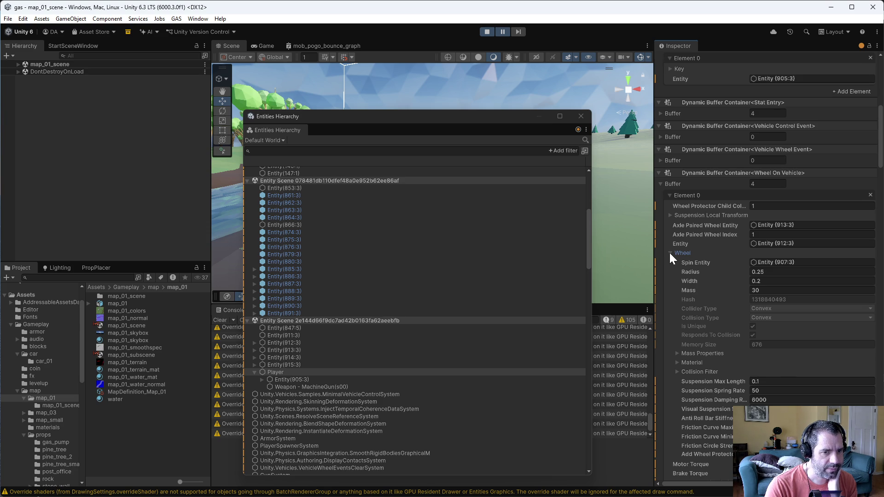
{"action": "left_click", "coordinate": [670, 252]}
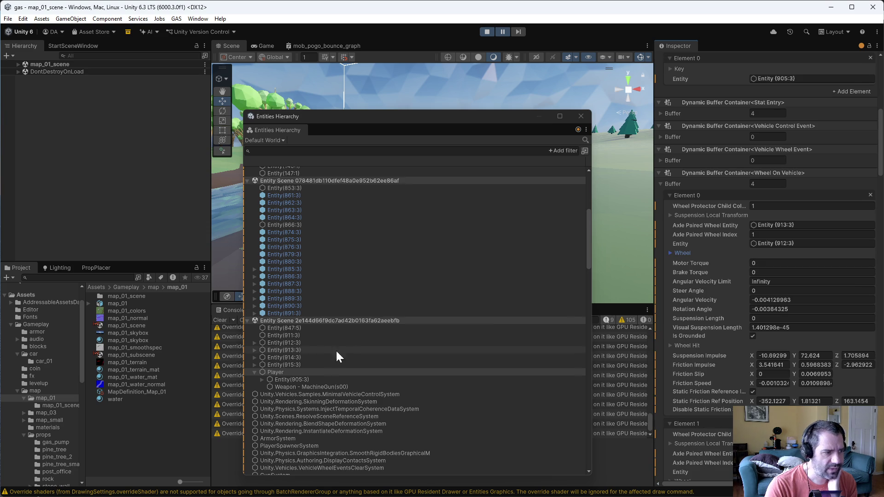
{"action": "left_click", "coordinate": [297, 343]}
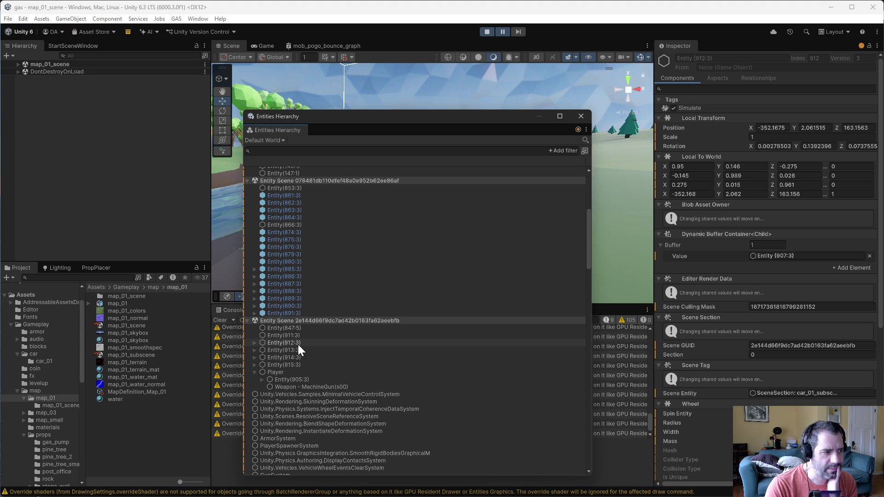
Select the Player entity, expand its Wheel On Vehicle buffer and Element 0, then resume play
{"action": "left_click", "coordinate": [297, 344]}
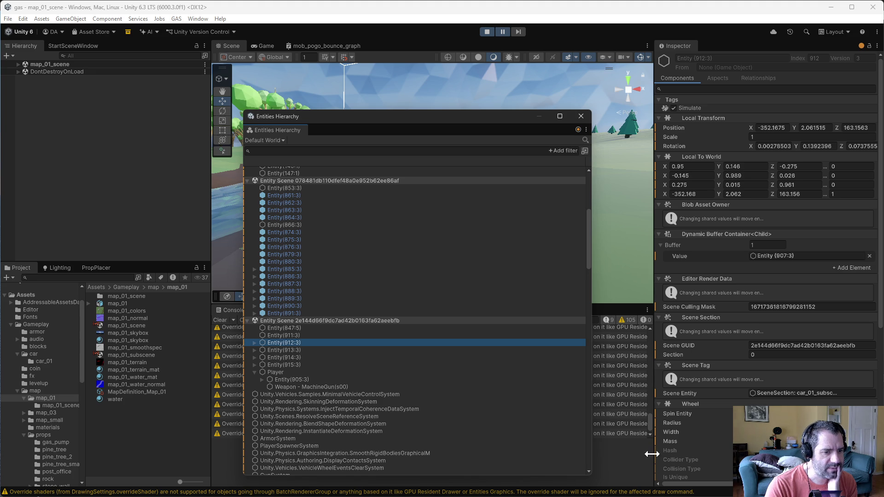
{"action": "left_click", "coordinate": [275, 372]}
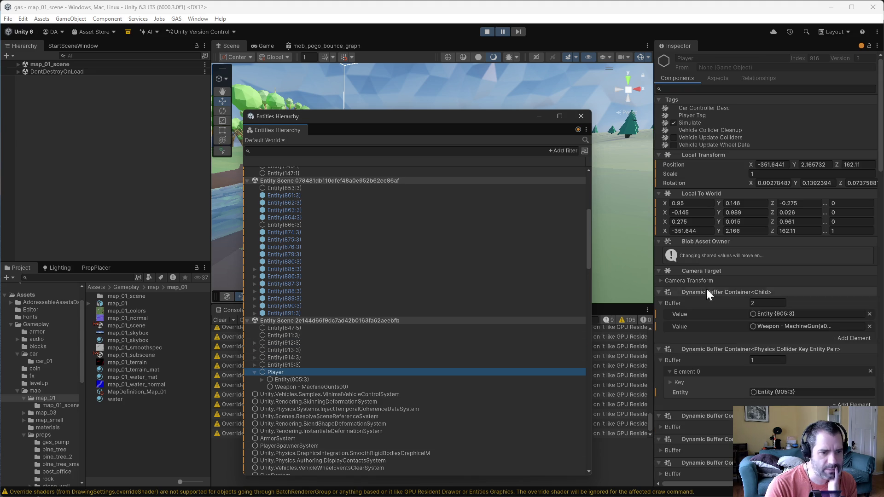
{"action": "scroll", "coordinate": [704, 323], "scroll_direction": "down", "scroll_amount": 2}
{"action": "scroll", "coordinate": [707, 339], "scroll_direction": "down", "scroll_amount": 6}
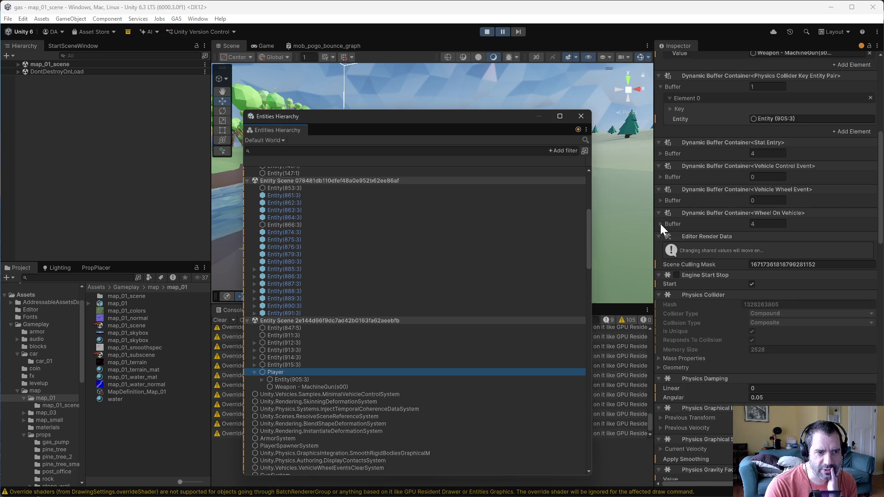
{"action": "left_click", "coordinate": [660, 224]}
{"action": "left_click", "coordinate": [668, 249]}
{"action": "left_click", "coordinate": [667, 234]}
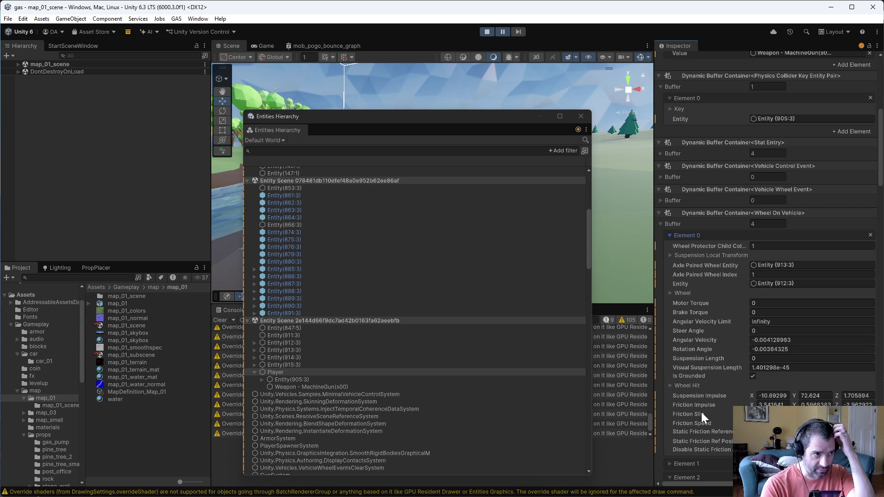
{"action": "left_click", "coordinate": [504, 30]}
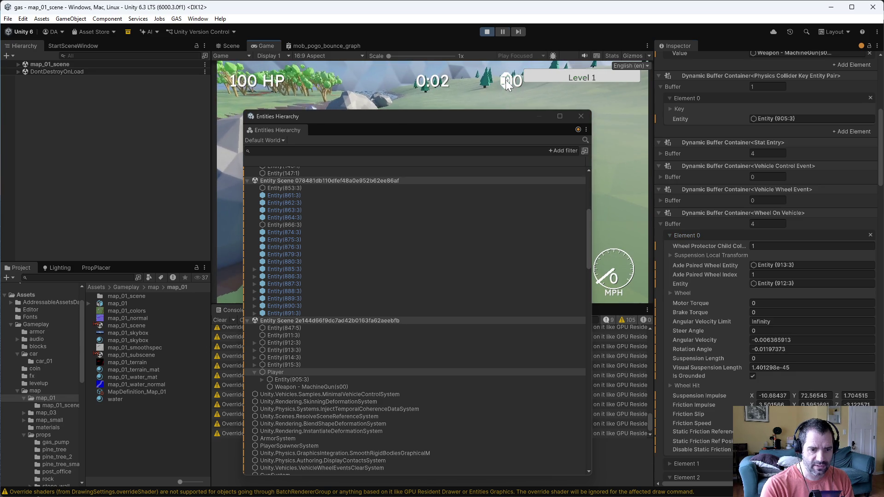
Drive the car forward, pause, and expand Element 0's Wheel settings to check its friction curve
{"action": "key", "text": "w"}
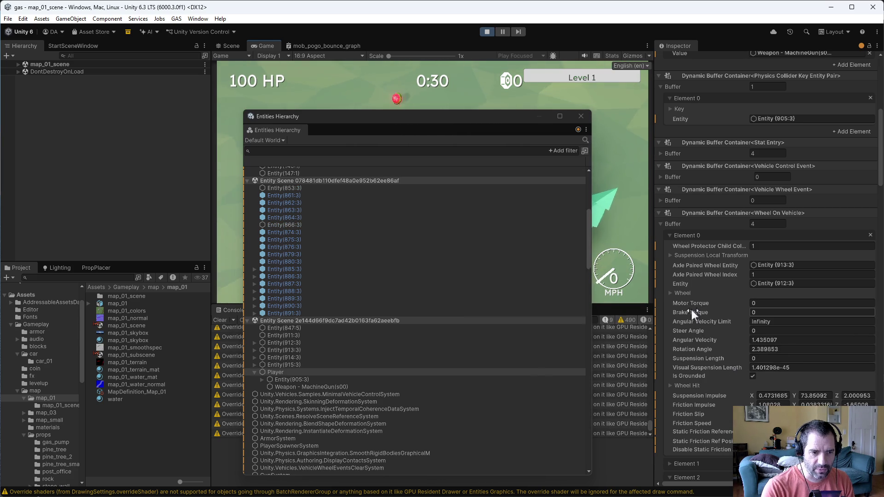
{"action": "left_click", "coordinate": [502, 31]}
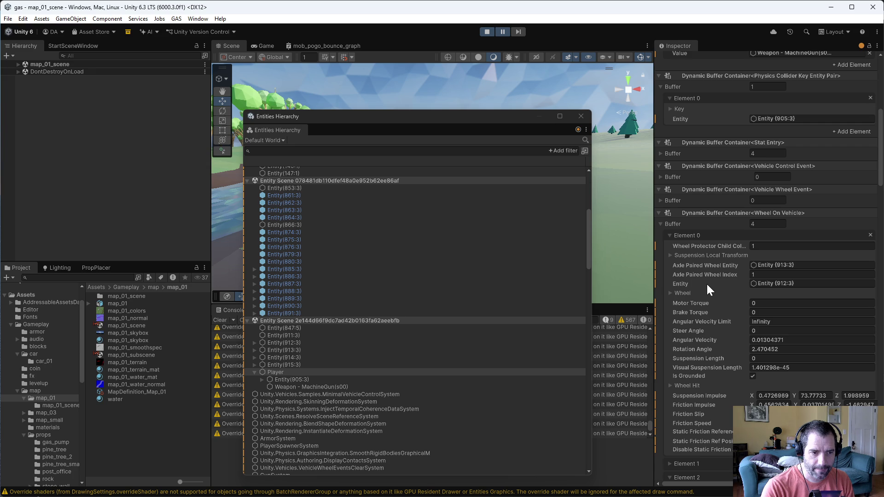
{"action": "left_click", "coordinate": [669, 293]}
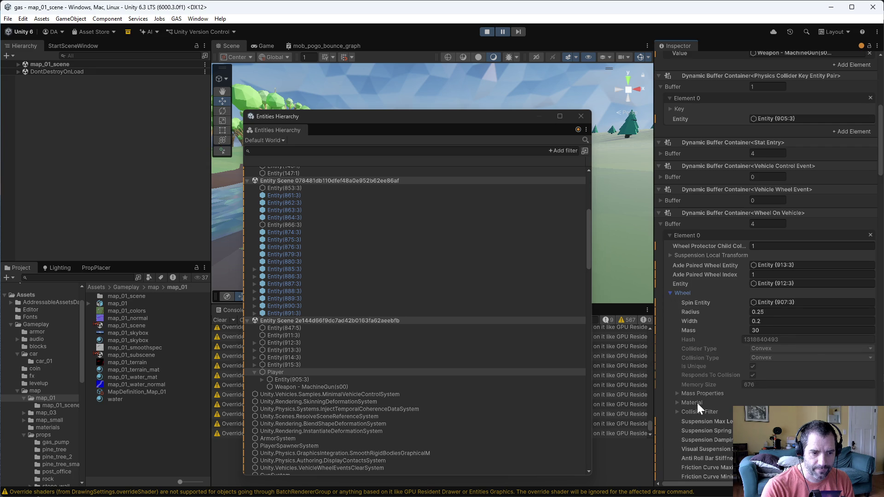
{"action": "scroll", "coordinate": [696, 405], "scroll_direction": "down", "scroll_amount": 2}
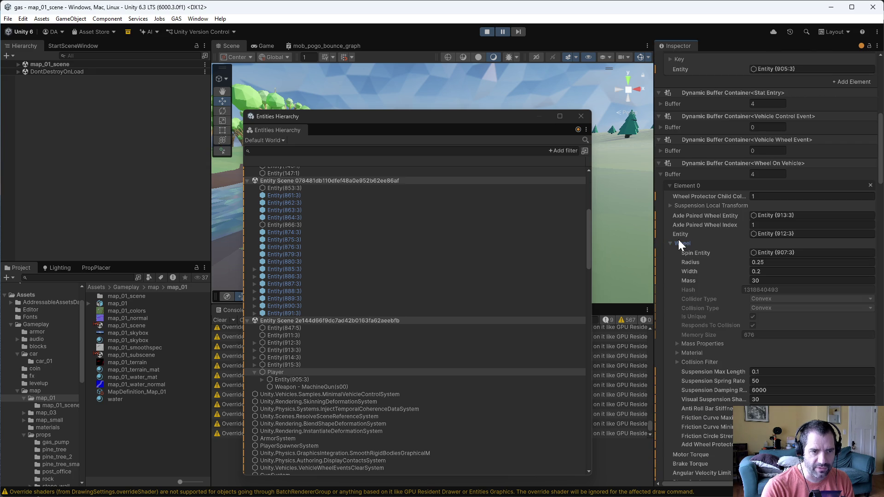
{"action": "key", "text": "alt+Tab"}
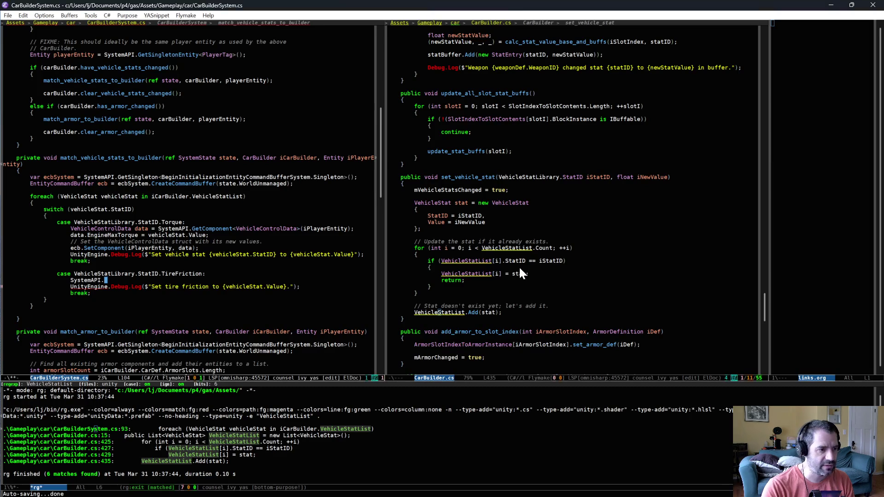
From CarBuilderSystem.cs, search the project for 'wheelonvehicle'
{"action": "left_click", "coordinate": [220, 241]}
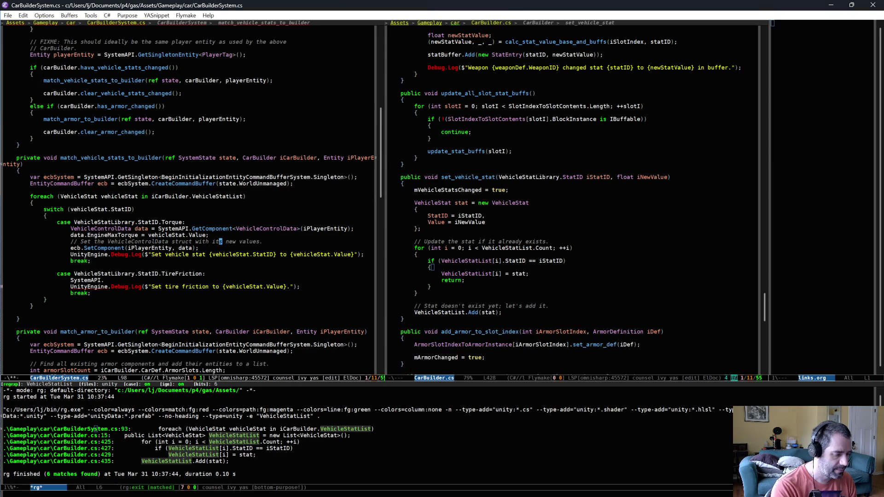
{"action": "key", "text": "ctrl+s"}
{"action": "type", "text": "wheelonvehic"}
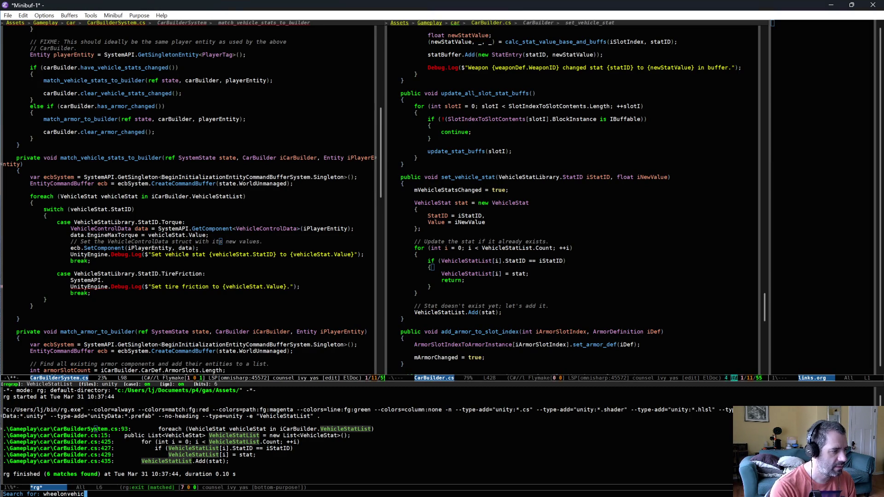
{"action": "type", "text": "le"}
{"action": "key", "text": "Return"}
Rerun the search in the Library folder, save CarBuilderSystem.cs, and open the WheelOnVehicle.cs:14 result
{"action": "key", "text": "d"}
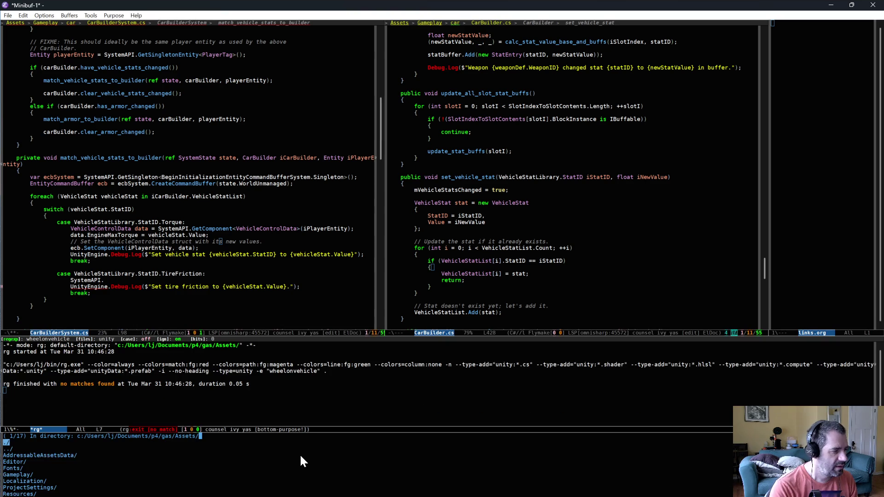
{"action": "key", "text": "BackSpace"}
{"action": "type", "text": "Li"}
{"action": "key", "text": "BackSpace"}
{"action": "key", "text": "BackSpace"}
{"action": "key", "text": "Return"}
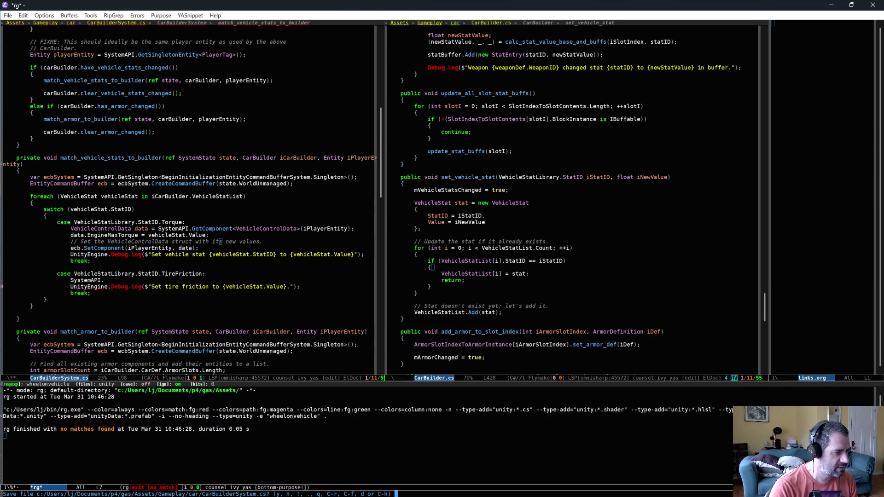
{"action": "key", "text": "y"}
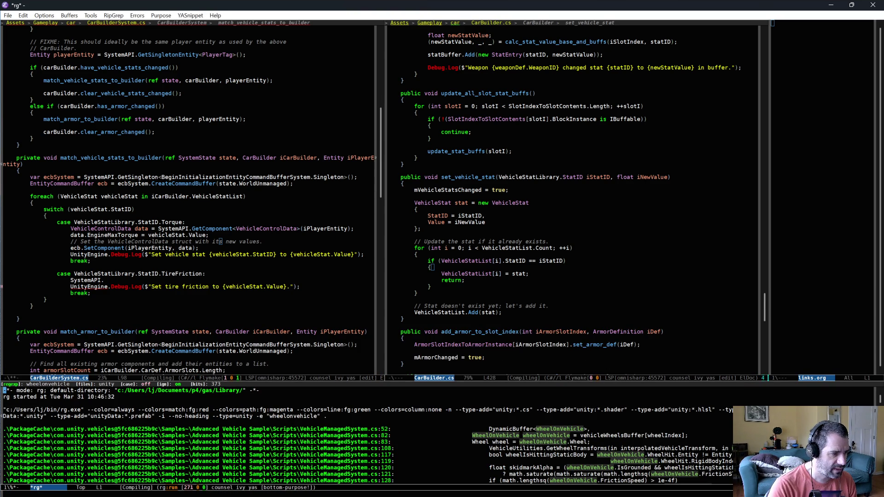
{"action": "scroll", "coordinate": [409, 451], "scroll_direction": "down", "scroll_amount": 3}
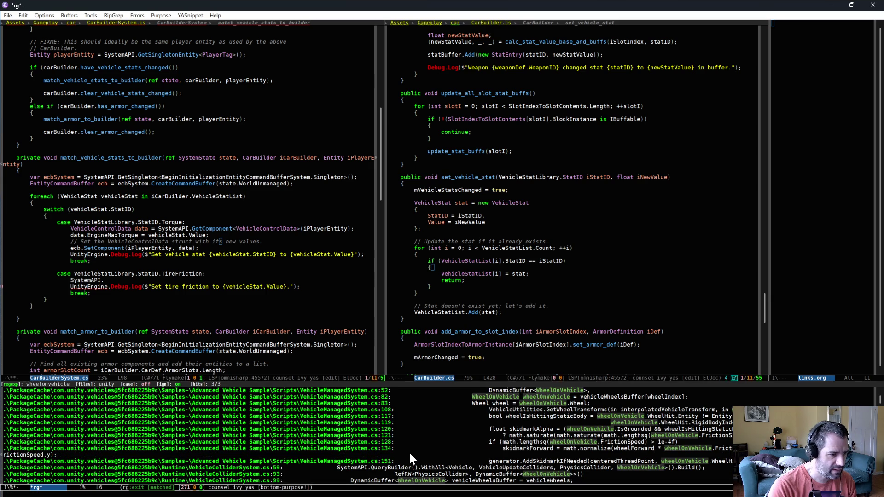
{"action": "scroll", "coordinate": [409, 452], "scroll_direction": "down", "scroll_amount": 4}
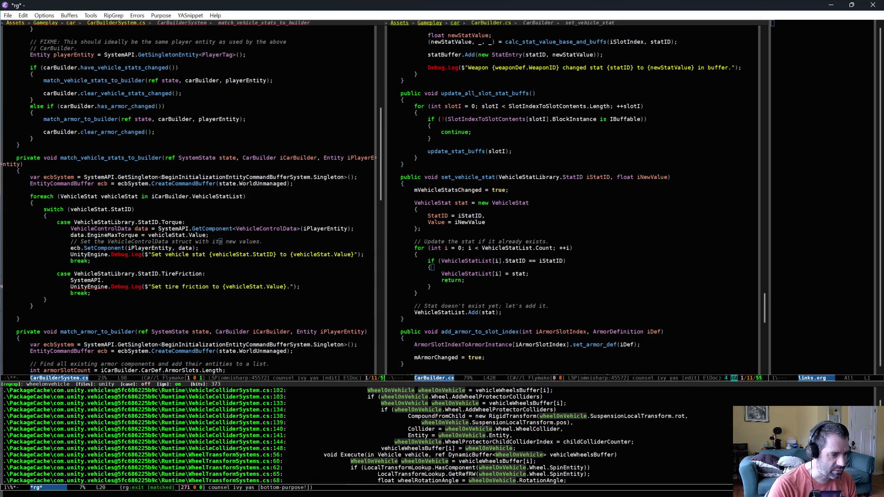
{"action": "scroll", "coordinate": [408, 451], "scroll_direction": "down", "scroll_amount": 4}
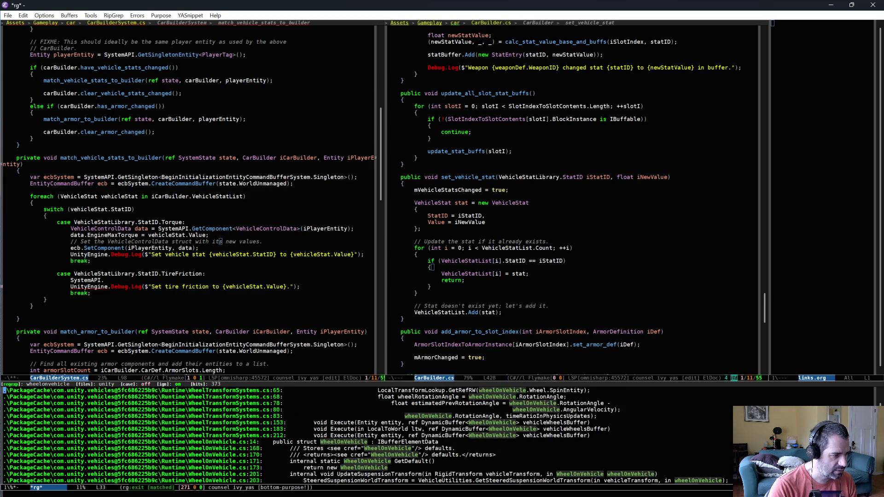
{"action": "left_click", "coordinate": [220, 442]}
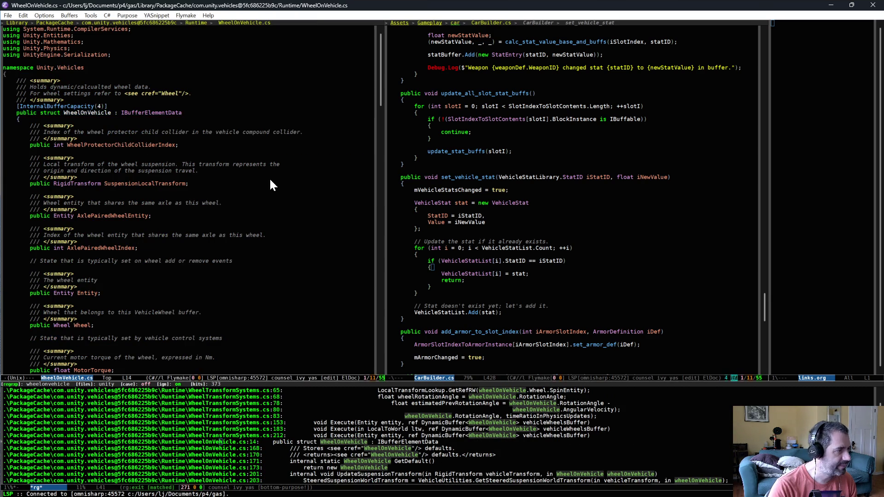
Jump from WheelOnVehicle.cs to the definition of the Wheel type
{"action": "scroll", "coordinate": [237, 129], "scroll_direction": "down", "scroll_amount": 1}
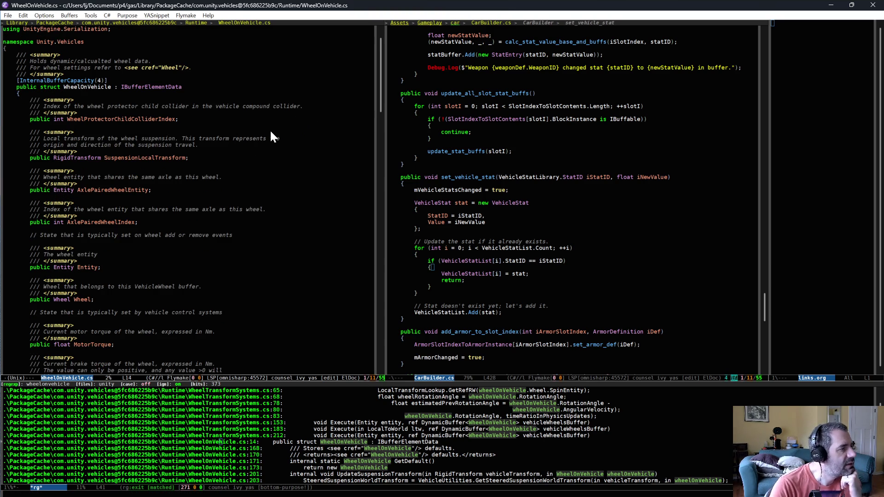
{"action": "scroll", "coordinate": [281, 148], "scroll_direction": "down", "scroll_amount": 2}
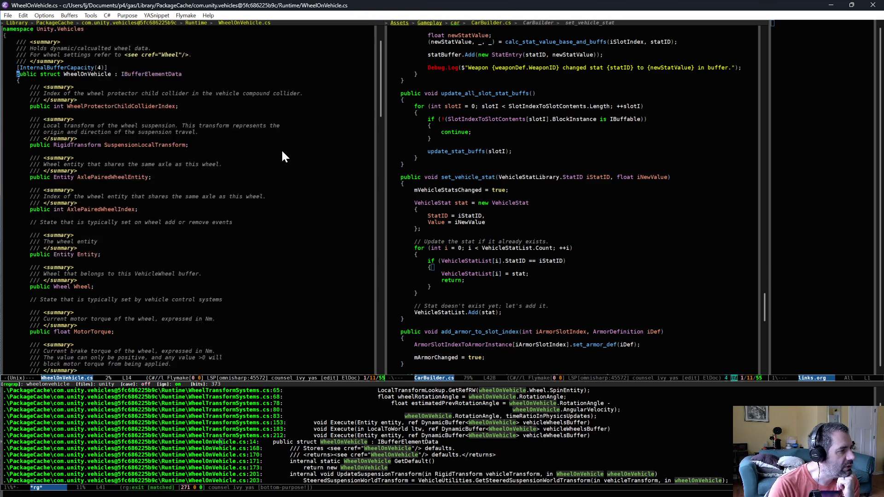
{"action": "left_click", "coordinate": [58, 261]}
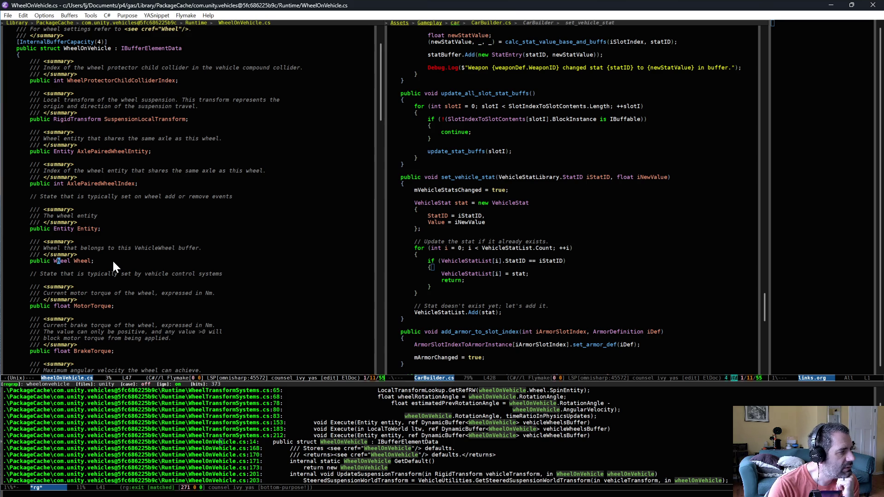
{"action": "key", "text": "alt+period"}
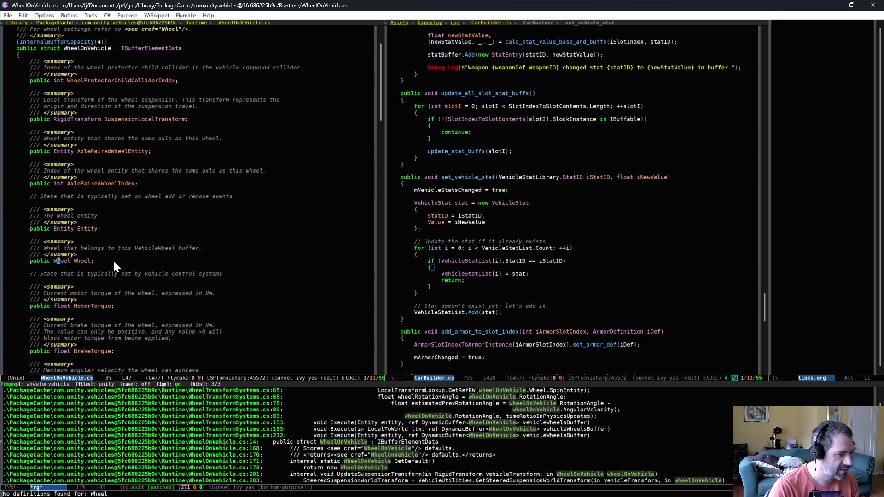
Open Wheel.cs and review its FrictionCurveMaximum, Radius, Width and Mass fields
{"action": "key", "text": "ctrl+x"}
{"action": "key", "text": "ctrl+f"}
{"action": "type", "text": "Wheel.cs"}
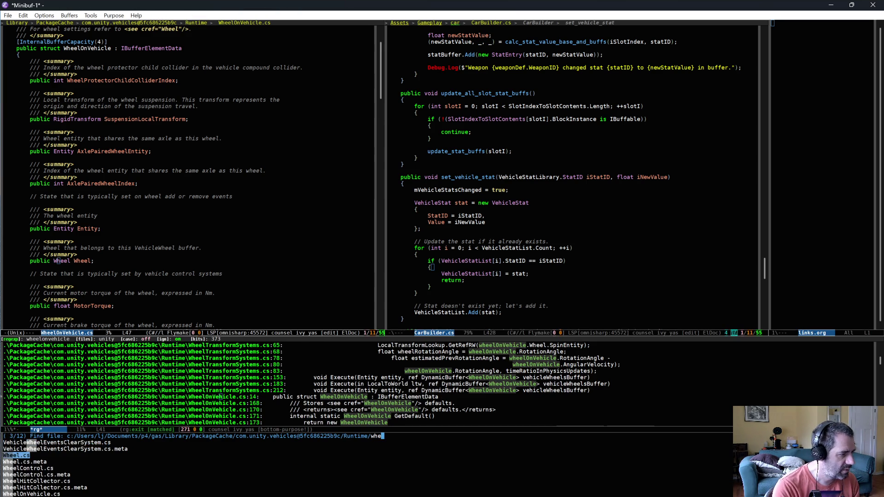
{"action": "key", "text": "Return"}
{"action": "scroll", "coordinate": [147, 230], "scroll_direction": "down", "scroll_amount": 8}
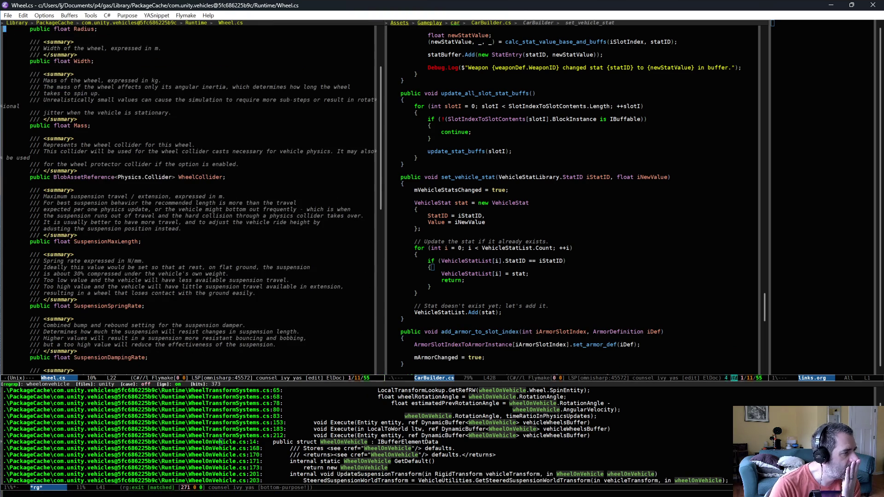
{"action": "scroll", "coordinate": [152, 221], "scroll_direction": "down", "scroll_amount": 8}
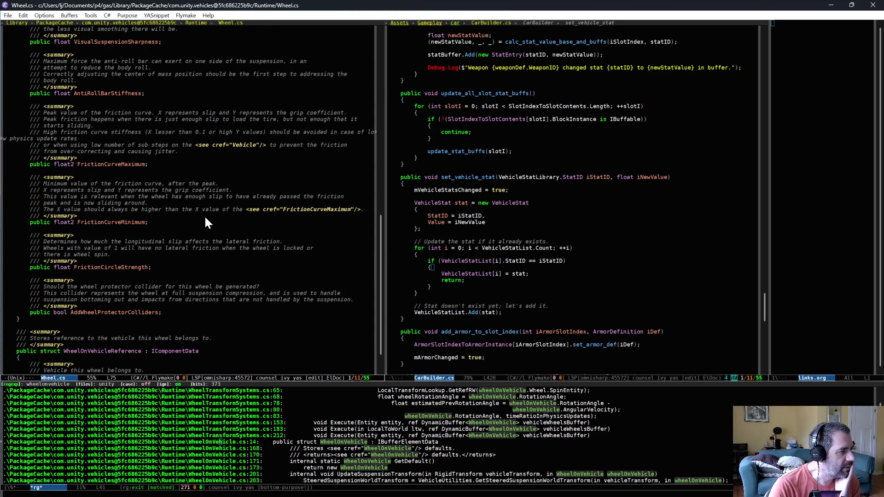
{"action": "left_click", "coordinate": [116, 164]}
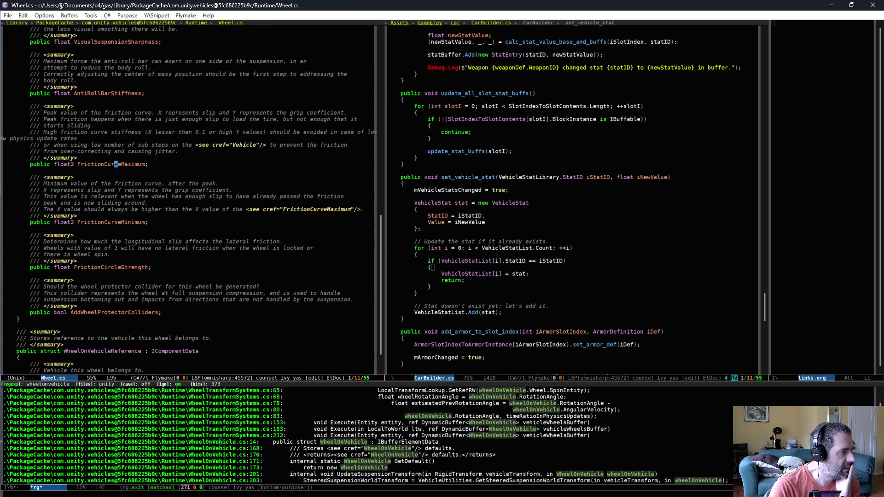
{"action": "scroll", "coordinate": [147, 219], "scroll_direction": "up", "scroll_amount": 12}
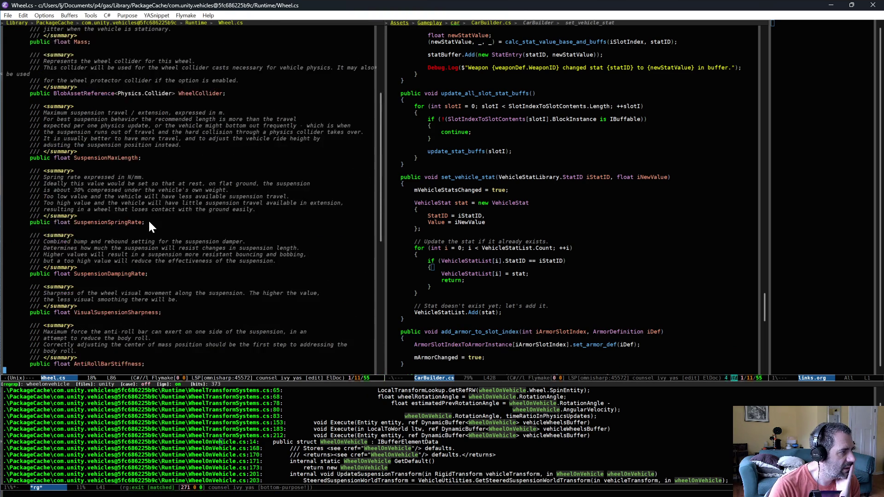
{"action": "scroll", "coordinate": [148, 219], "scroll_direction": "up", "scroll_amount": 5}
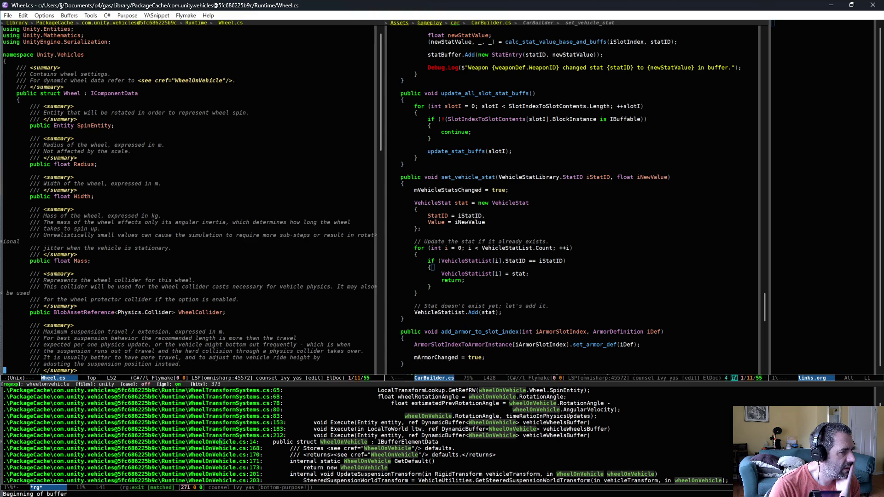
{"action": "key", "text": "alt+Tab"}
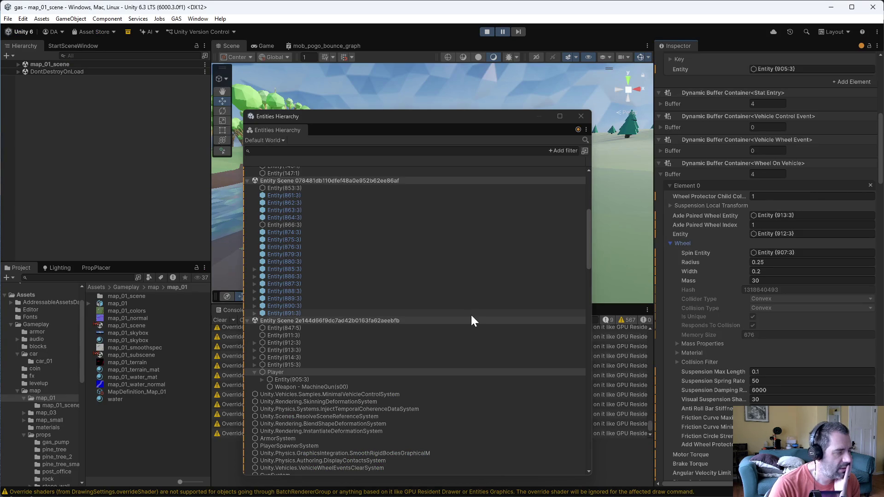
Inspect wheel Entity(912:3)'s Friction Curve Maximum, run play briefly, then return to CarBuilder.cs
{"action": "left_click", "coordinate": [285, 344]}
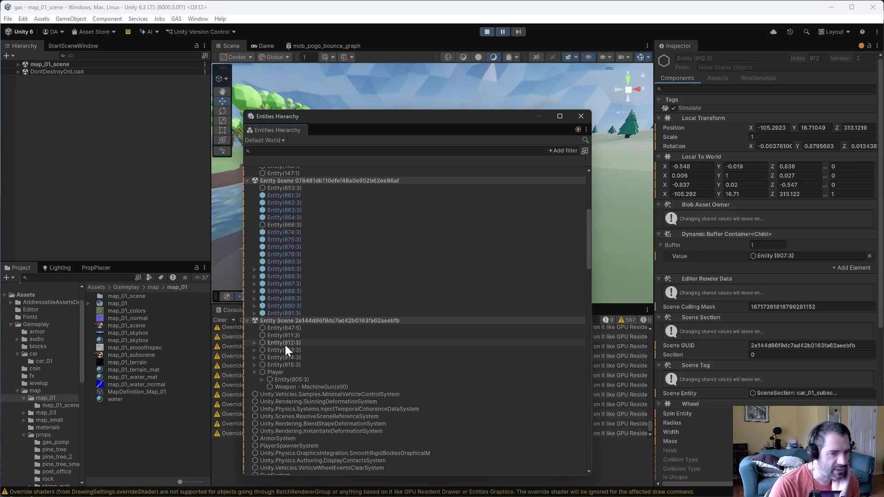
{"action": "scroll", "coordinate": [737, 322], "scroll_direction": "down", "scroll_amount": 5}
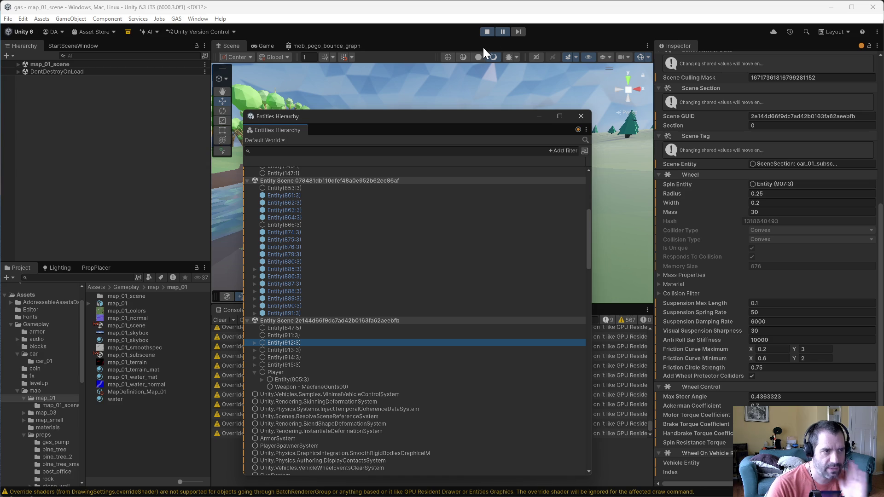
{"action": "left_click", "coordinate": [500, 32]}
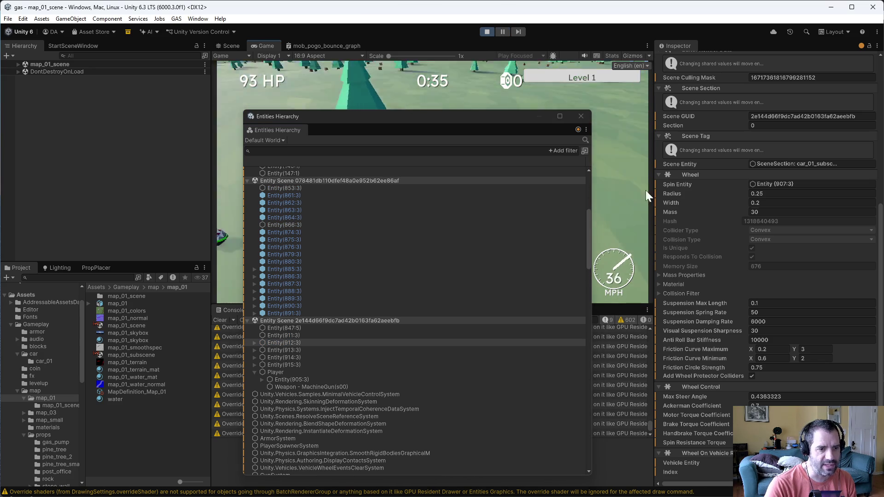
{"action": "left_click", "coordinate": [502, 32]}
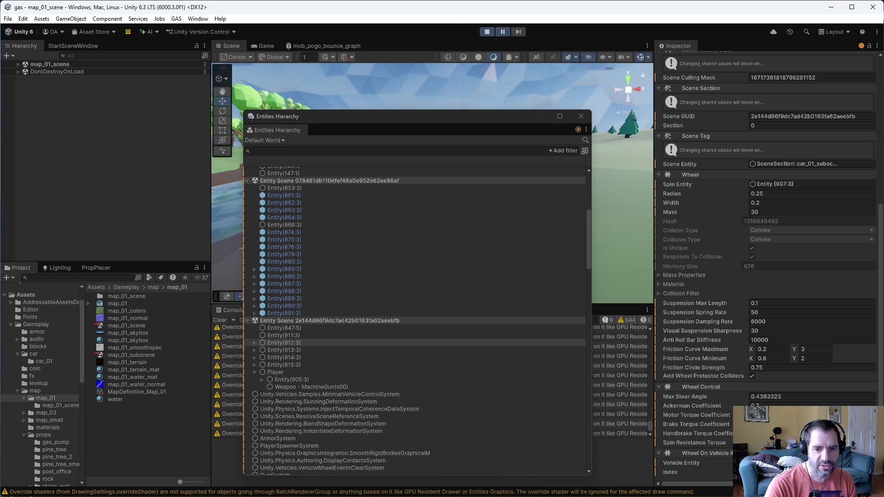
{"action": "key", "text": "alt+Tab"}
{"action": "left_click", "coordinate": [586, 272]}
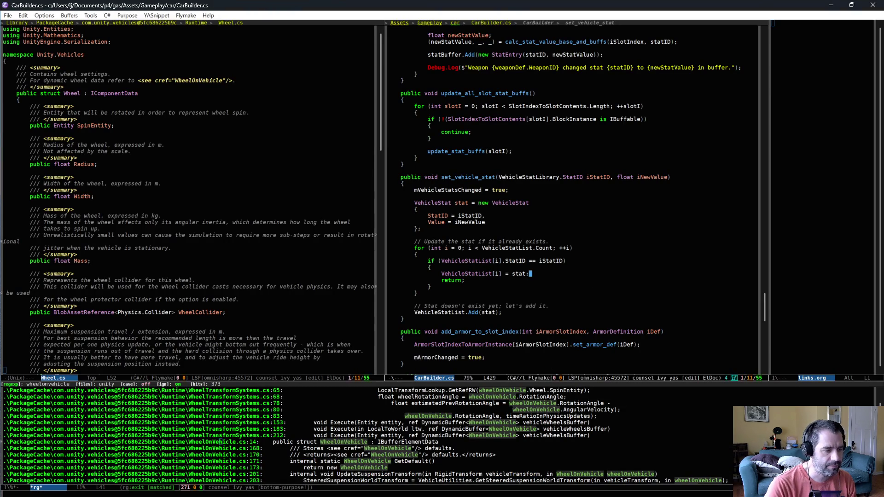
Show CarBuilderSystem.cs in the right pane via the buffer list, at match_vehicle_stats_to_builder
{"action": "left_click", "coordinate": [252, 214]}
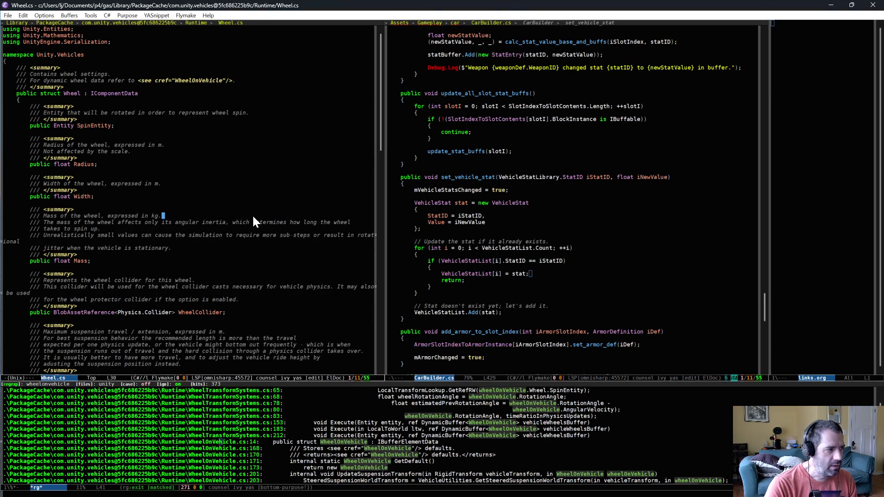
{"action": "left_click", "coordinate": [516, 241]}
{"action": "scroll", "coordinate": [549, 252], "scroll_direction": "down", "scroll_amount": 2}
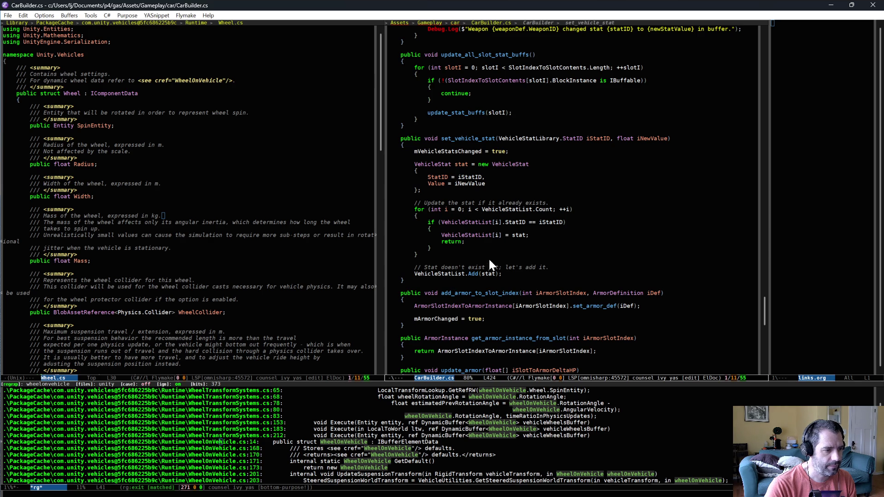
{"action": "key", "text": "ctrl+x"}
{"action": "key", "text": "ctrl+b"}
{"action": "key", "text": "Down"}
{"action": "key", "text": "Down"}
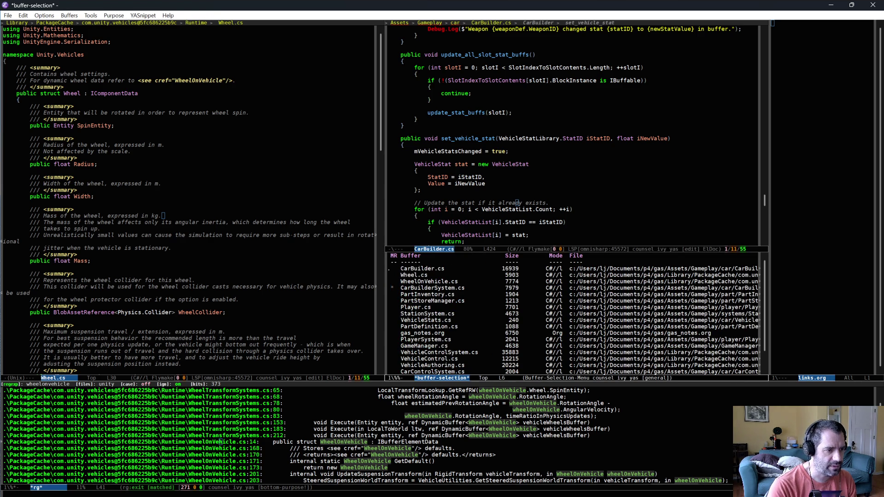
{"action": "key", "text": "Return"}
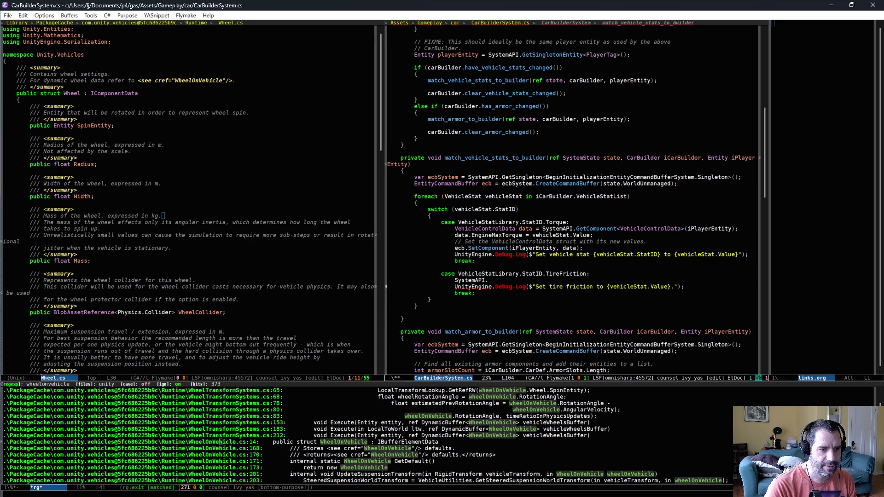
In Unity, view the Player entity's components down to the Wheel On Vehicle buffer
{"action": "key", "text": "alt+Tab"}
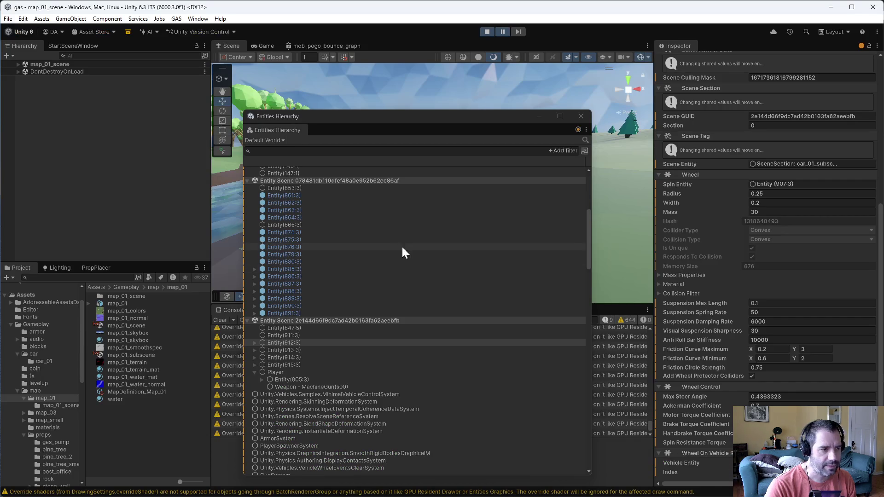
{"action": "left_click", "coordinate": [297, 373]}
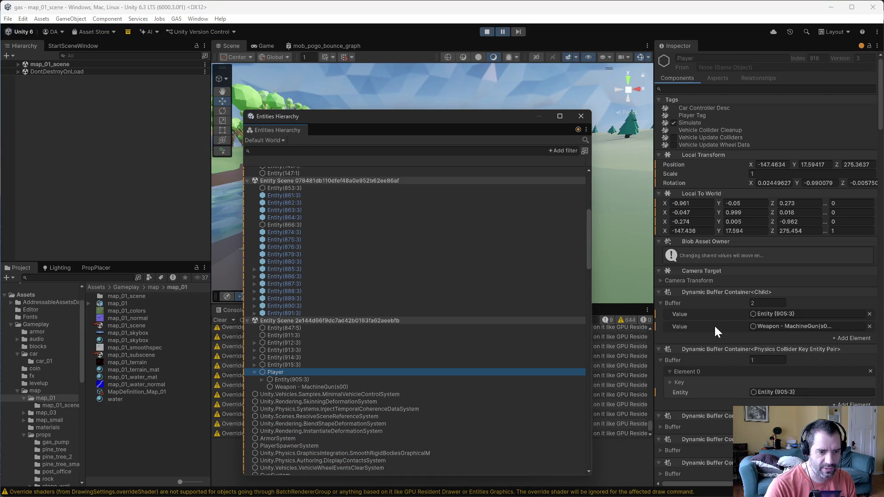
{"action": "scroll", "coordinate": [714, 324], "scroll_direction": "down", "scroll_amount": 5}
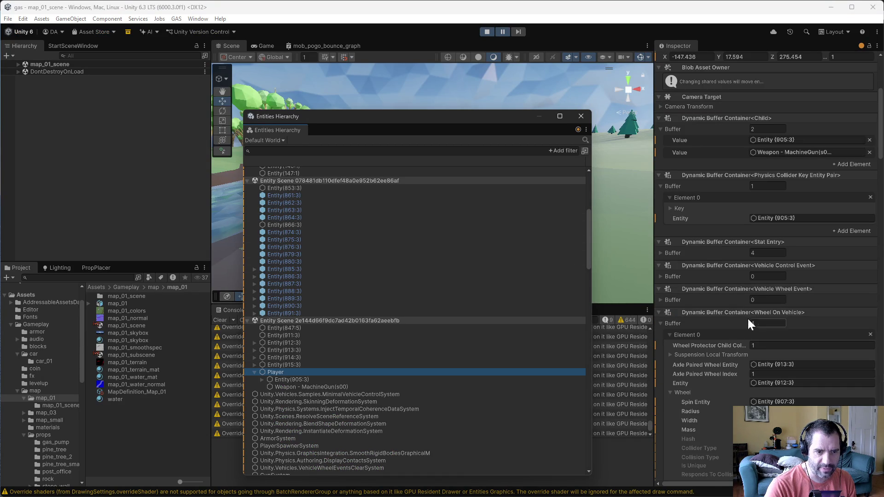
{"action": "key", "text": "alt+Tab"}
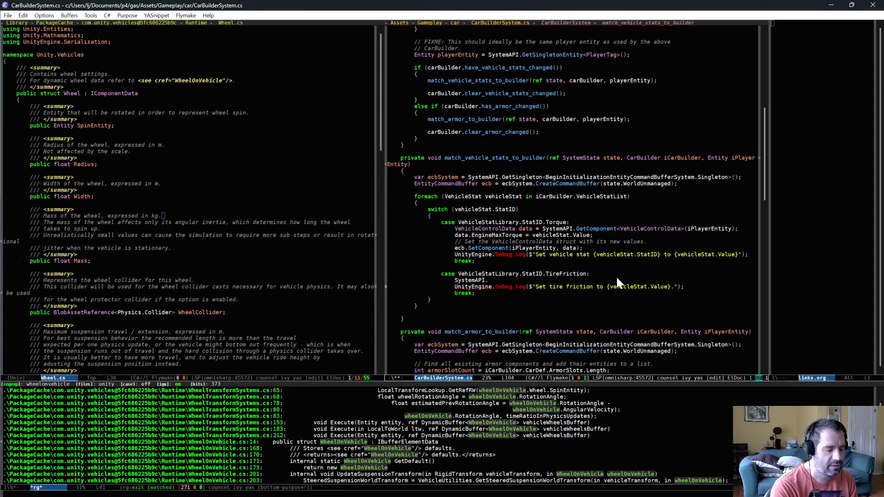
Write 'DynamicBuffer<WheelOnVehicle> wheelBuffer = SystemAPI.GetBuffer<WheelOnVehicle>(iPlayerEntity);' and start a new line
{"action": "type", "text": "Get"}
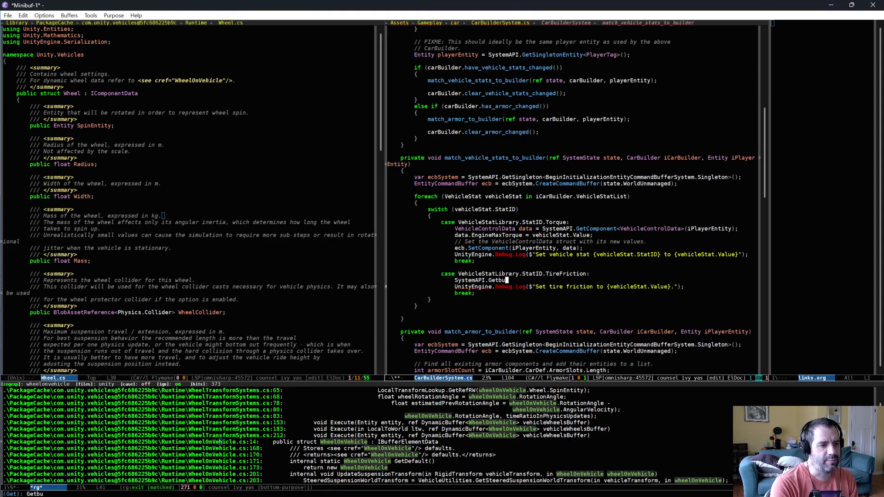
{"action": "type", "text": "Buffer<W"}
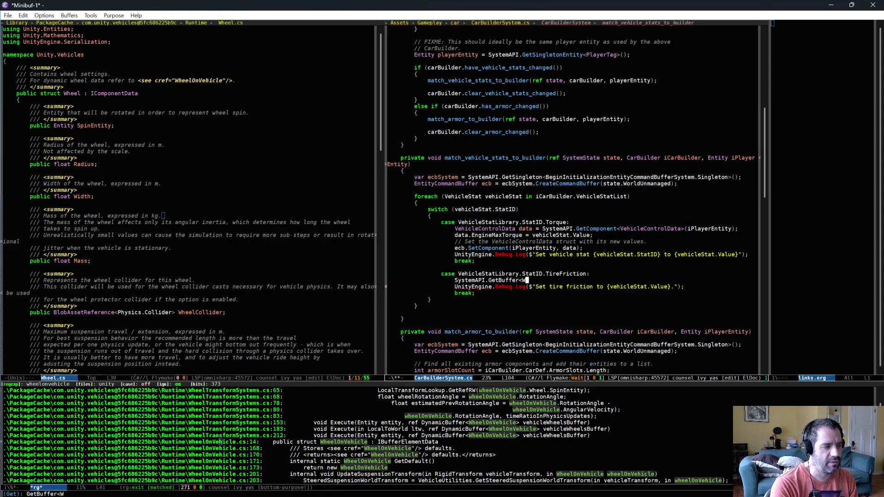
{"action": "type", "text": "heelOnVeh"}
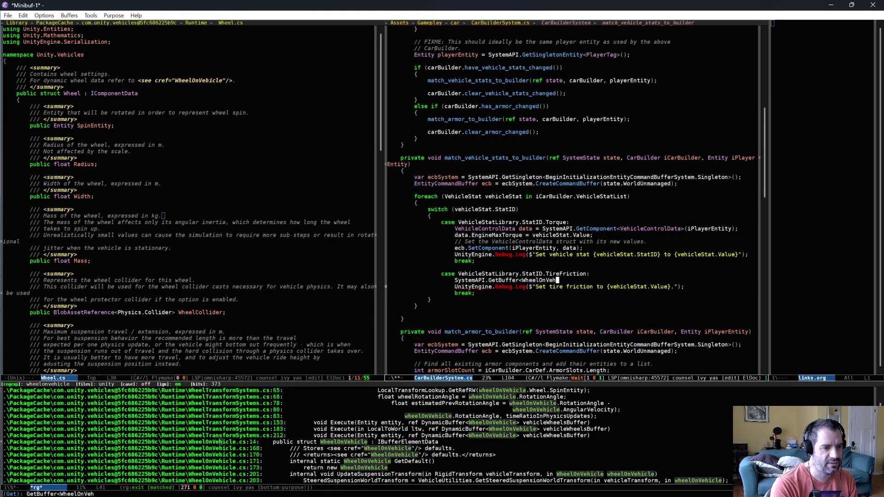
{"action": "type", "text": "icle>"}
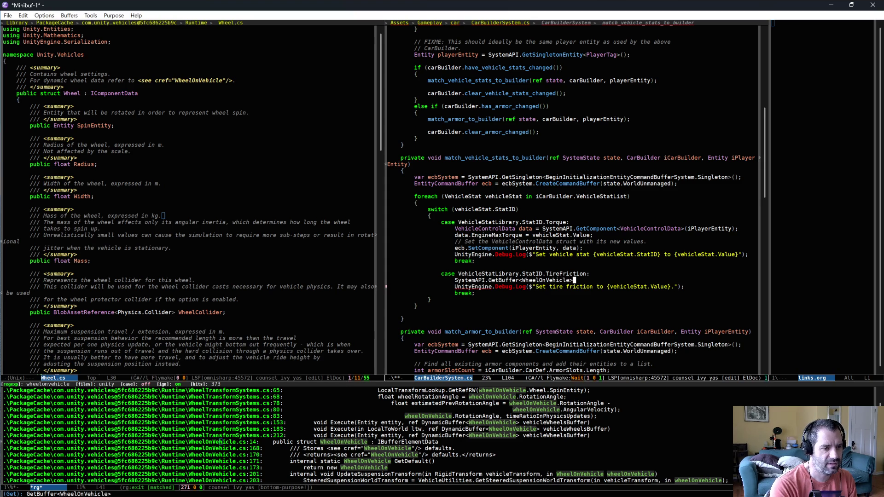
{"action": "type", "text": "(iPl"}
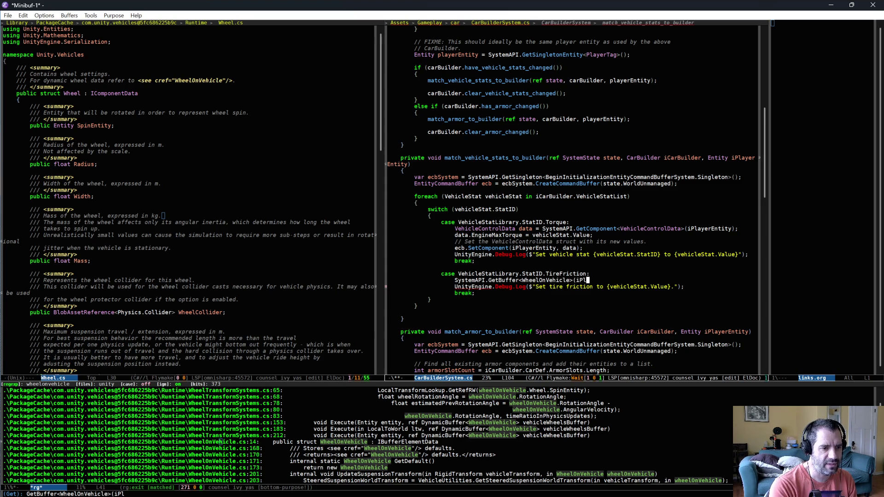
{"action": "type", "text": "ay"}
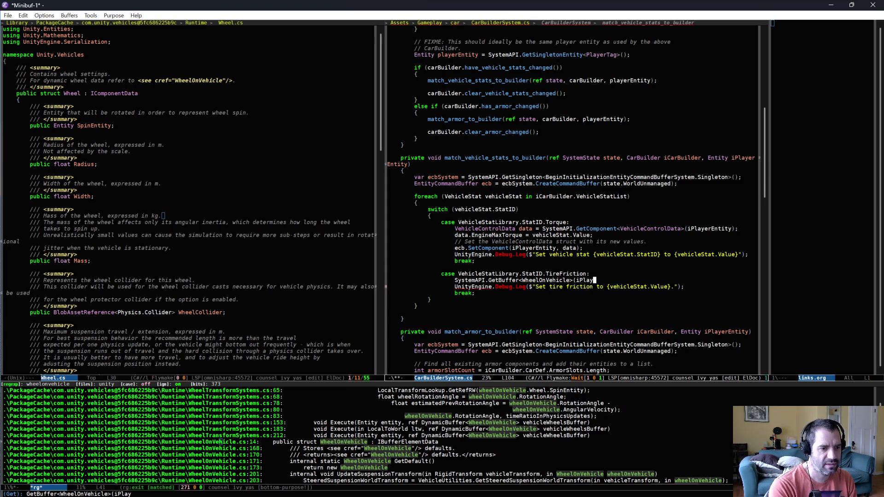
{"action": "type", "text": "erE"}
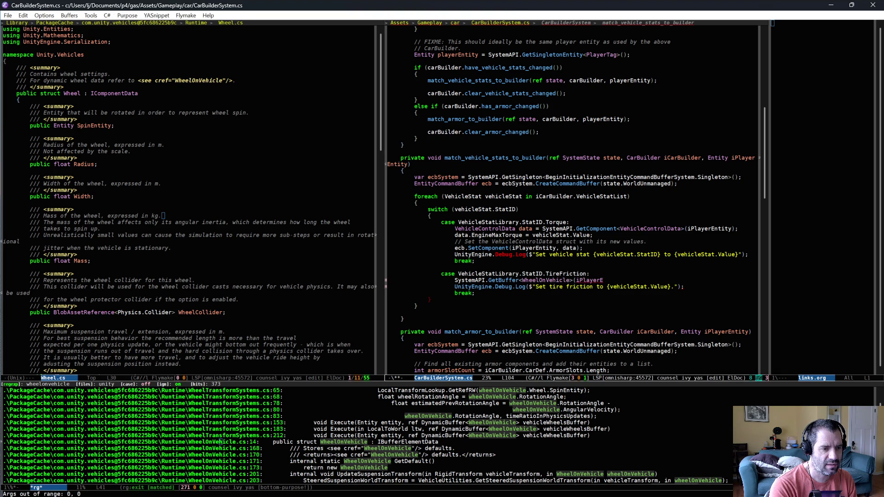
{"action": "type", "text": "ntity);"}
{"action": "key", "text": "alt+m"}
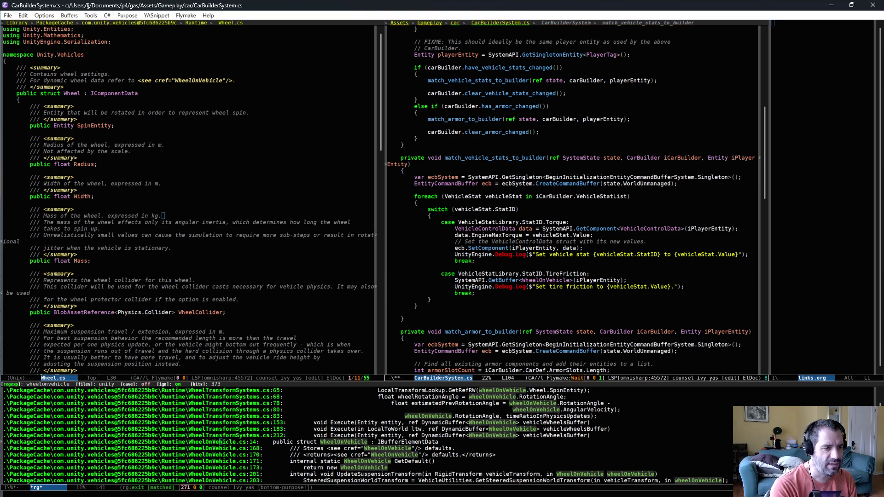
{"action": "type", "text": "Dyn"}
{"action": "key", "text": "alt+slash"}
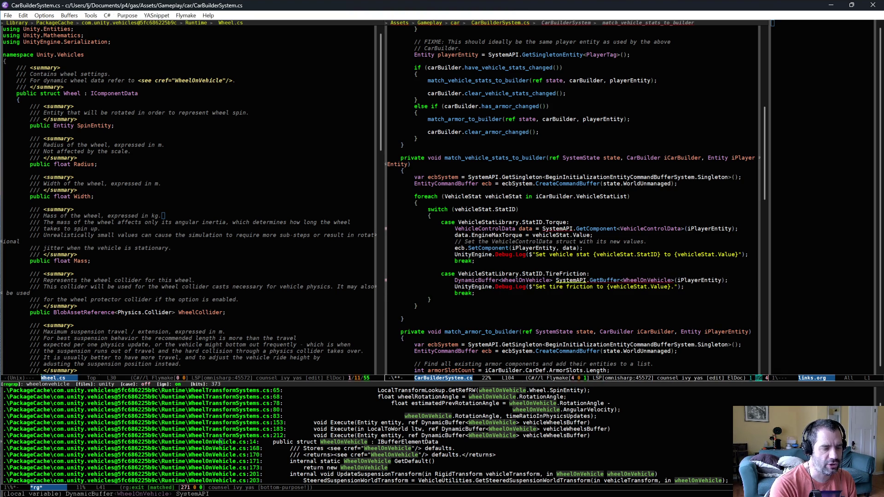
{"action": "type", "text": "wheelBuffer ="}
{"action": "key", "text": "ctrl+e"}
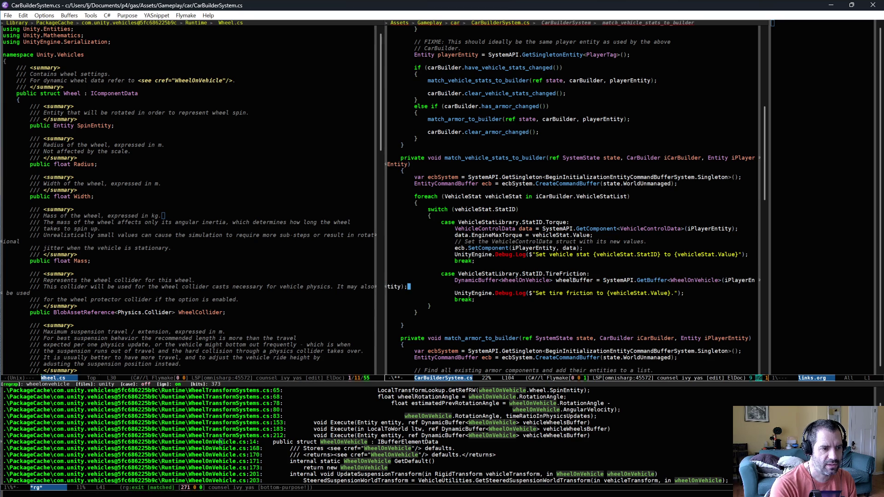
{"action": "key", "text": "Return"}
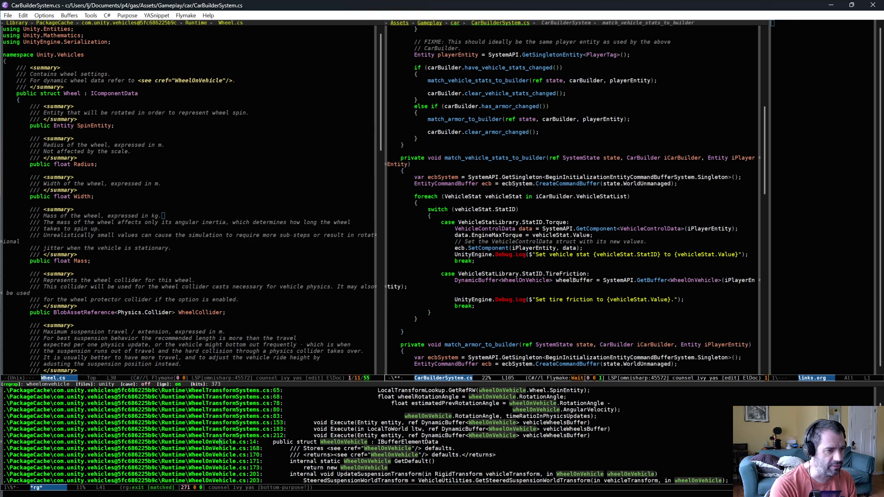
Add a for loop with i from 0 to wheelBuffer.Length, with an empty body
{"action": "type", "text": "for (int i = 0"}
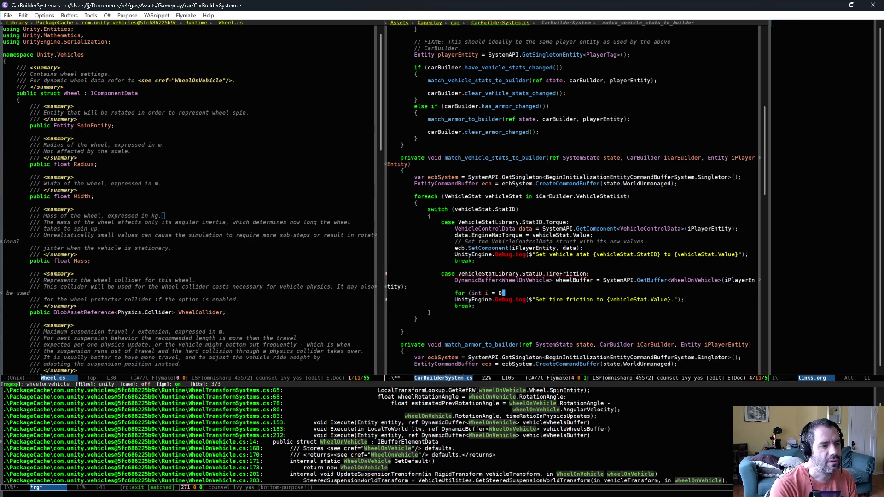
{"action": "type", "text": "; i <M"}
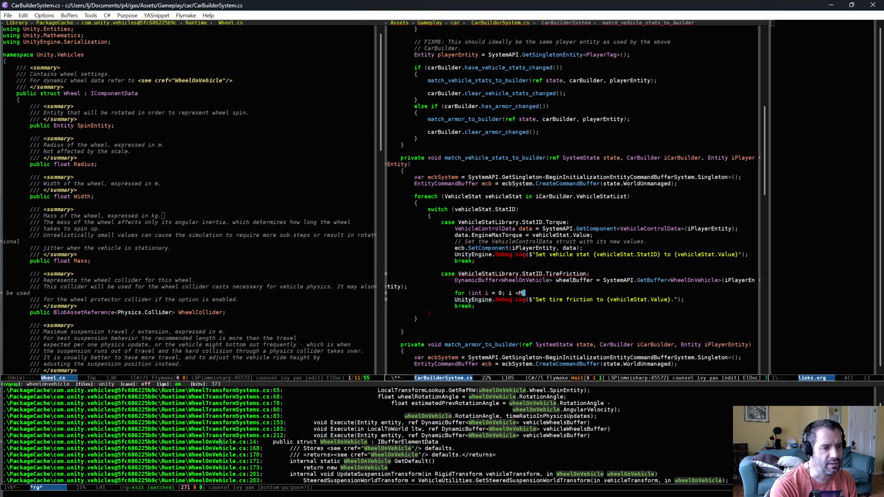
{"action": "key", "text": "BackSpace"}
{"action": "type", "text": "wheelBuffer."}
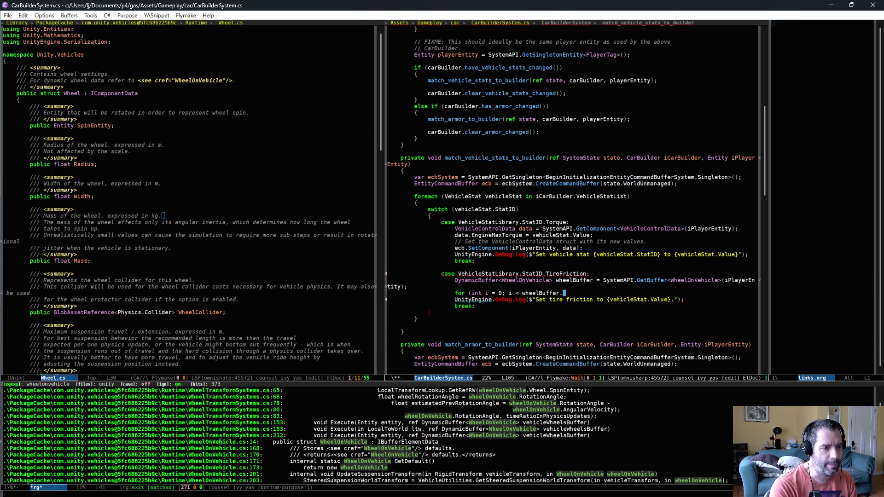
{"action": "type", "text": "Length"}
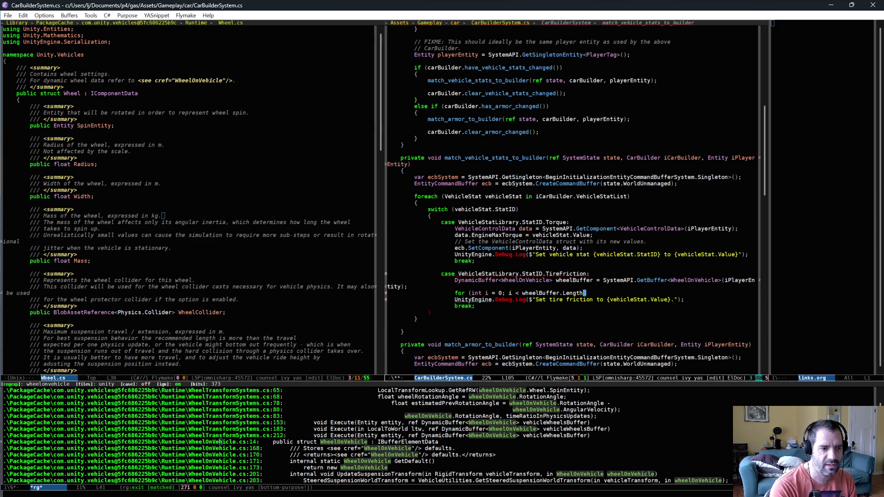
{"action": "type", "text": "; ++i)"}
{"action": "key", "text": "Return"}
{"action": "type", "text": "{"}
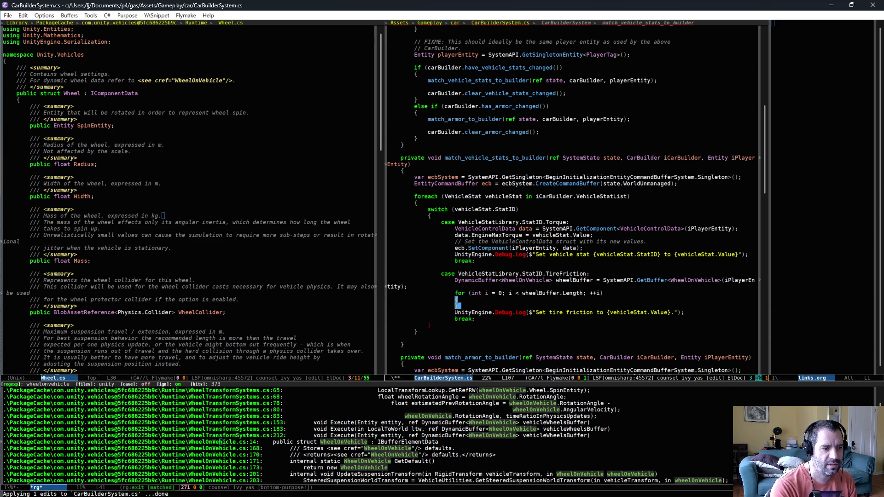
{"action": "key", "text": "Return"}
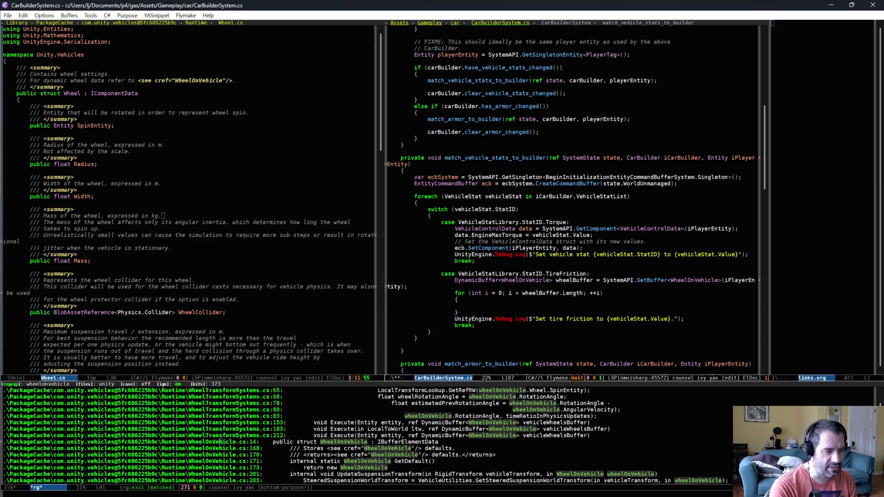
Fetch each element with 'WheelOnVehicle wheel = wheelBuffer[i];' and browse its members
{"action": "type", "text": "WheelOnVehicle"}
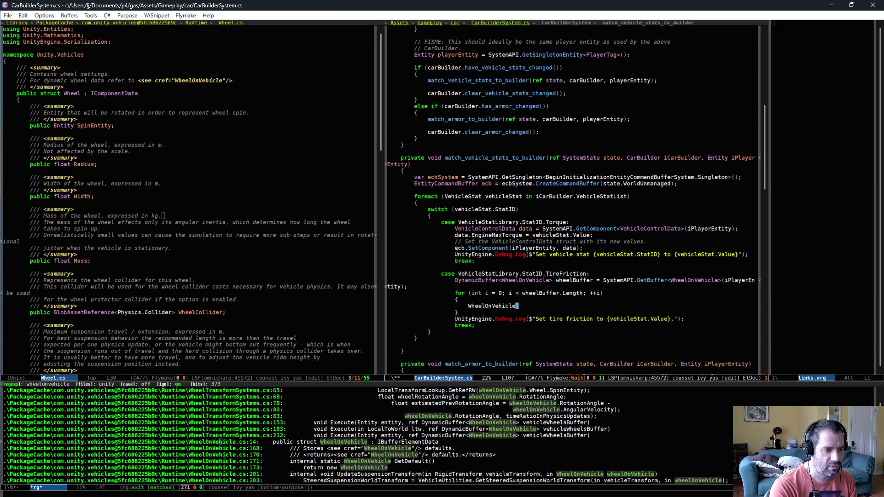
{"action": "type", "text": " wheel"}
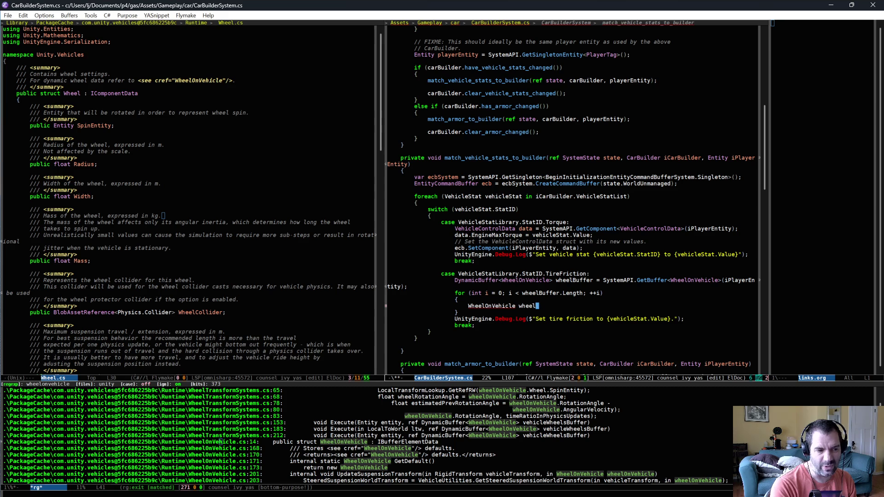
{"action": "type", "text": " = wheelBuffer"}
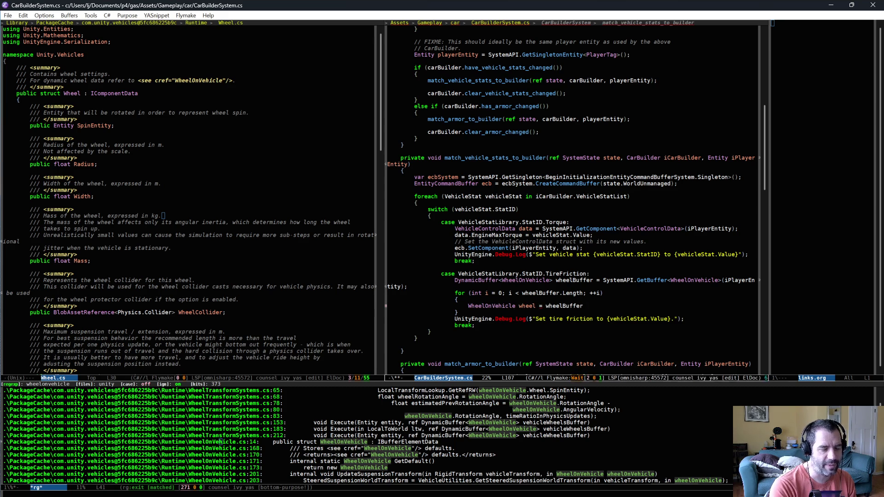
{"action": "type", "text": "[i];"}
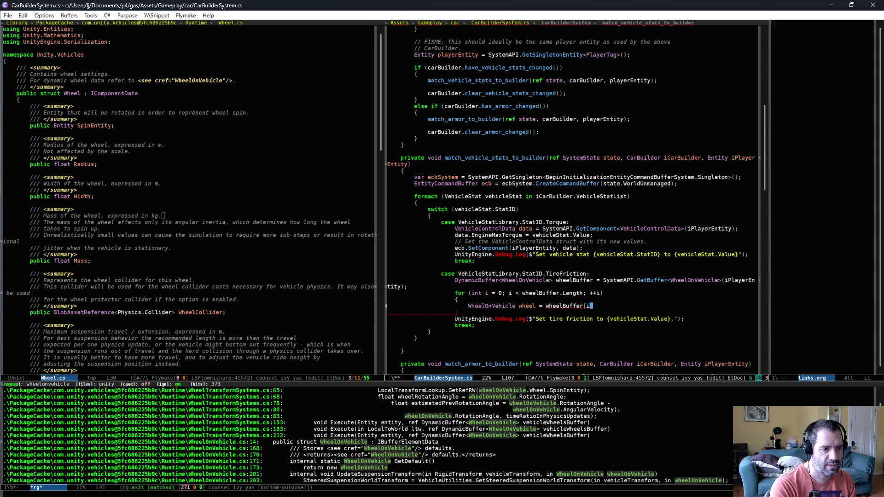
{"action": "key", "text": "Return"}
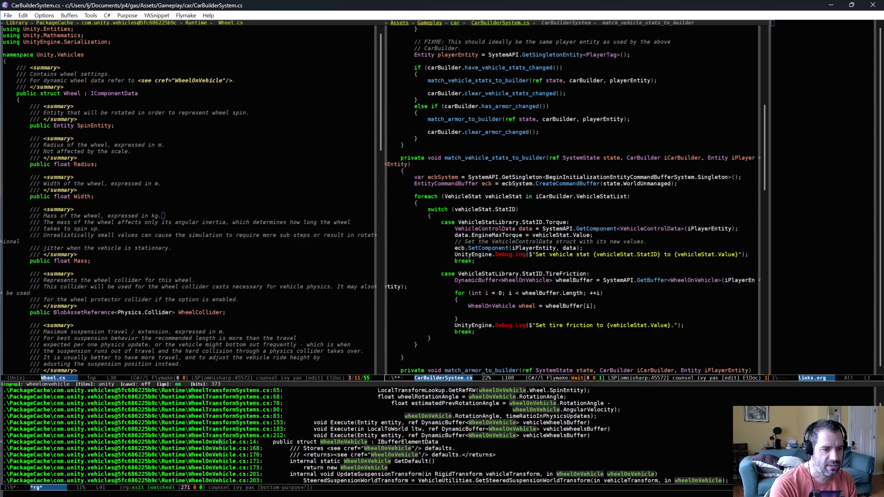
{"action": "type", "text": "wheelBuffer"}
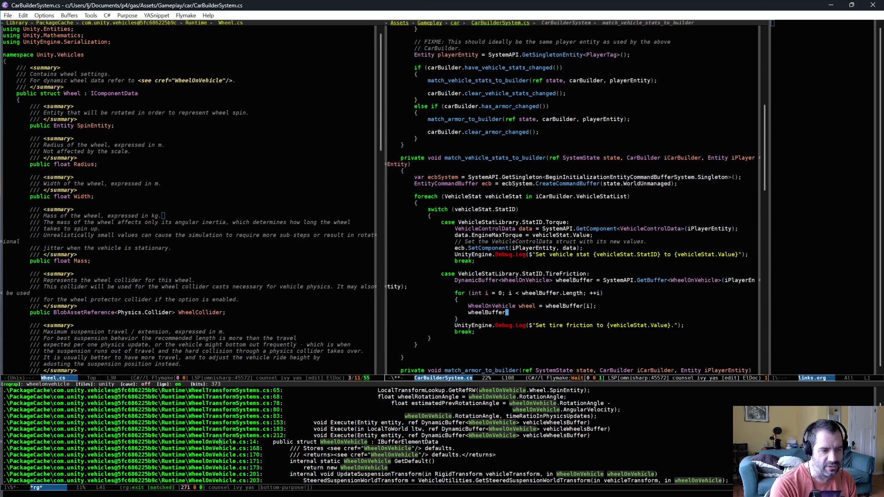
{"action": "key", "text": "BackSpace"}
{"action": "key", "text": "BackSpace"}
{"action": "key", "text": "BackSpace"}
{"action": "key", "text": "BackSpace"}
{"action": "key", "text": "BackSpace"}
{"action": "key", "text": "BackSpace"}
{"action": "type", "text": "."}
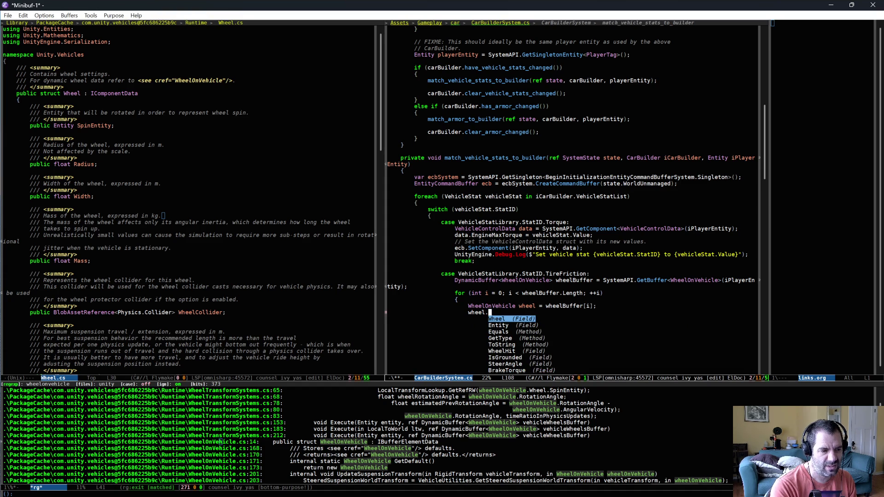
{"action": "type", "text": "f"}
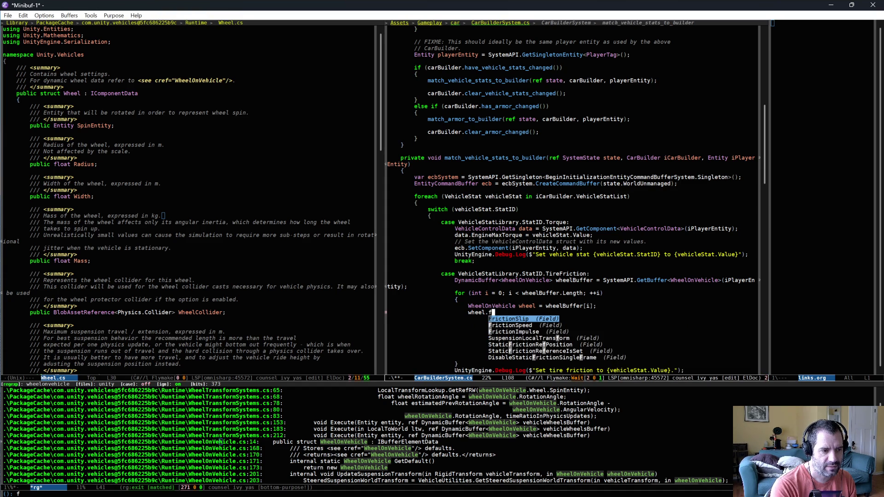
{"action": "key", "text": "BackSpace"}
{"action": "type", "text": "m"}
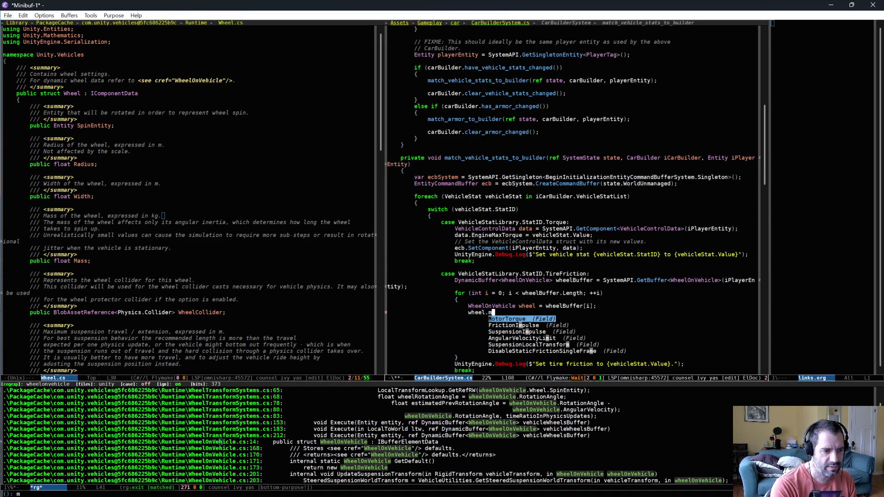
{"action": "key", "text": "BackSpace"}
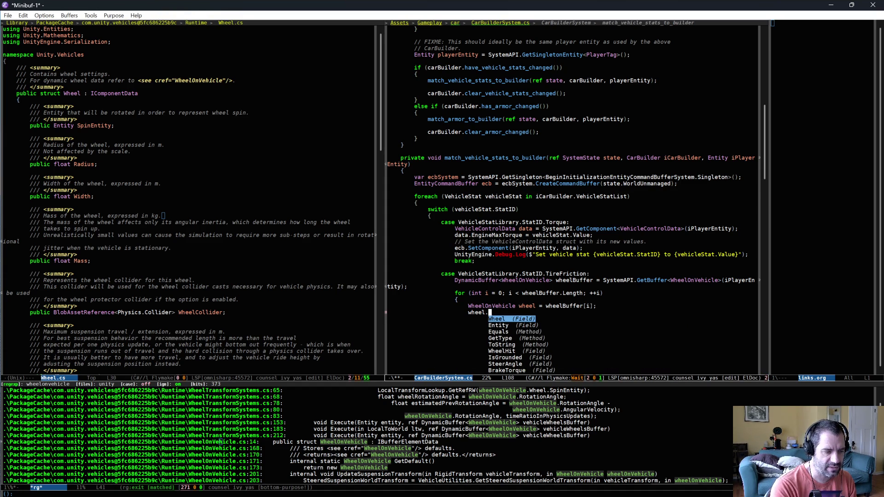
{"action": "key", "text": "ctrl+g"}
Rename the element variable to wheelOnVehicle and take its Wheel into a 'Wheel wheel' variable
{"action": "left_click", "coordinate": [328, 241]}
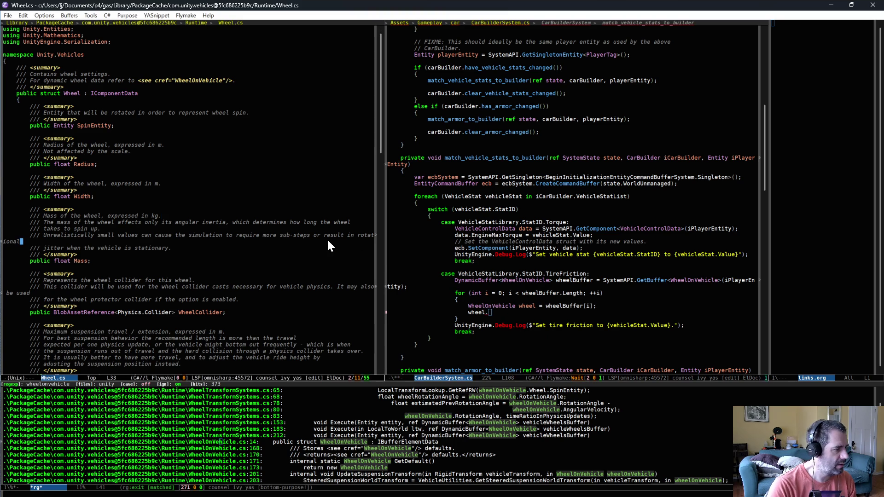
{"action": "left_click", "coordinate": [535, 308]}
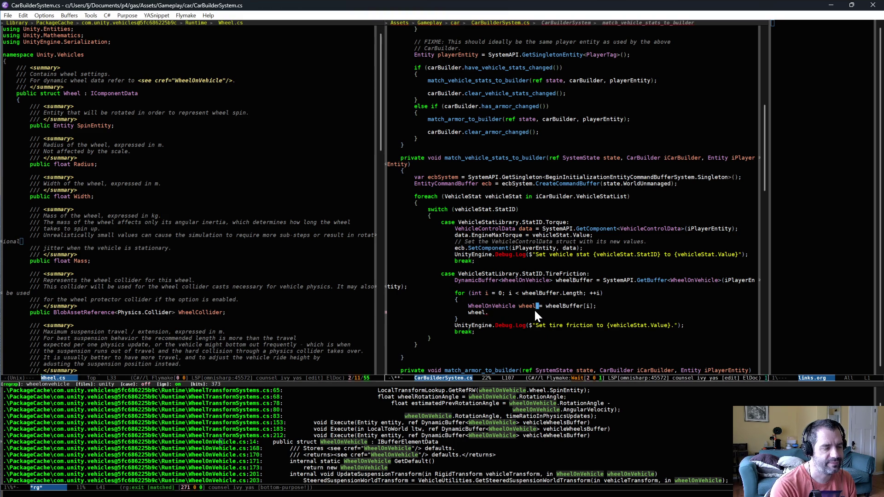
{"action": "type", "text": "OnVehicl"}
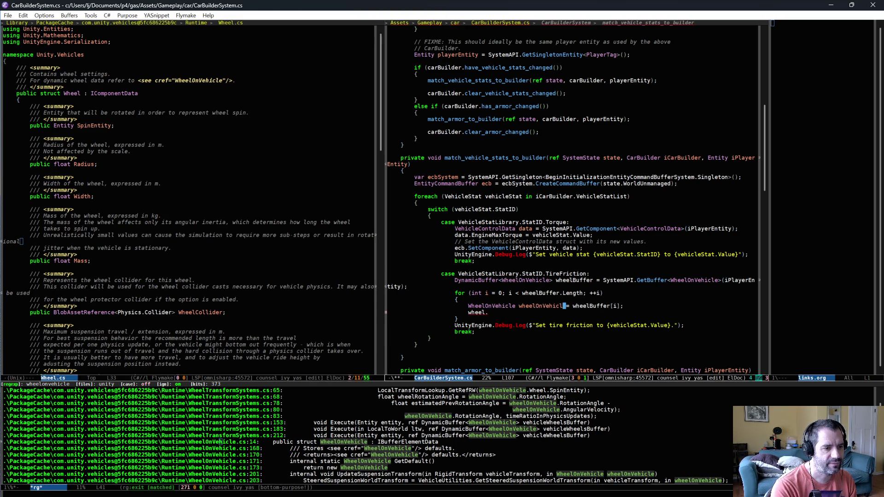
{"action": "type", "text": "e"}
{"action": "key", "text": "Down"}
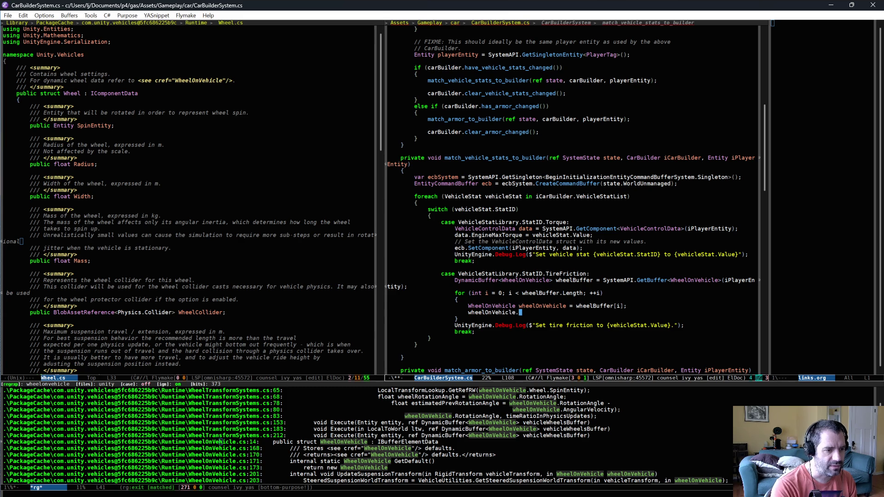
{"action": "type", "text": "W"}
{"action": "key", "text": "Return"}
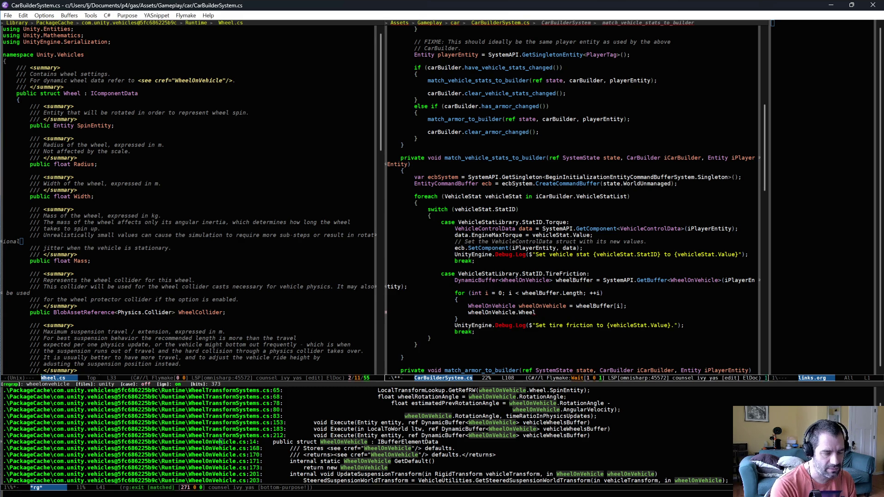
{"action": "type", "text": "Wheel wheel "}
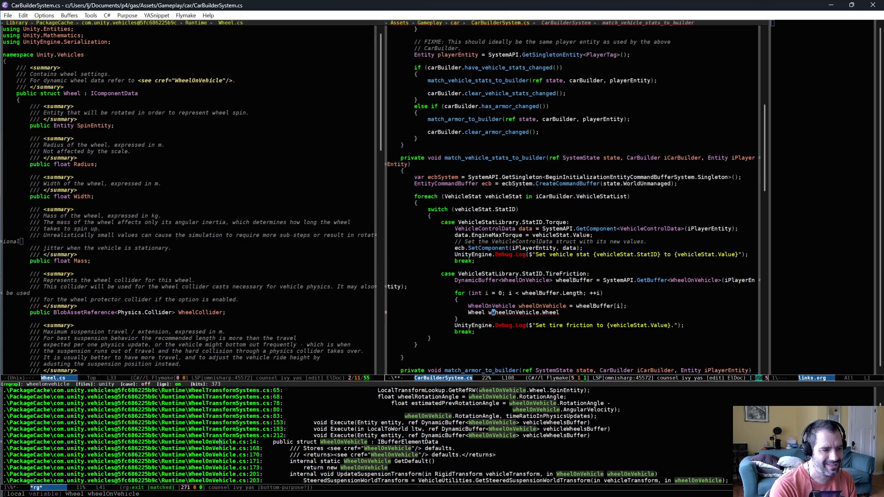
{"action": "type", "text": "="}
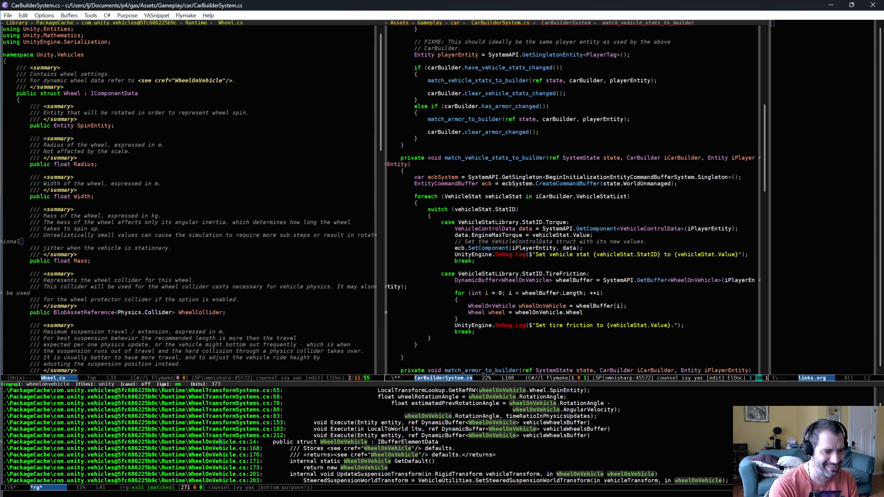
{"action": "type", "text": ";"}
{"action": "key", "text": "Return"}
Assign wheel.FrictionCurveMaximum = new float2(0.2f, vehicleStat.Value) after checking current values in Unity
{"action": "type", "text": "wheelOnVehicle"}
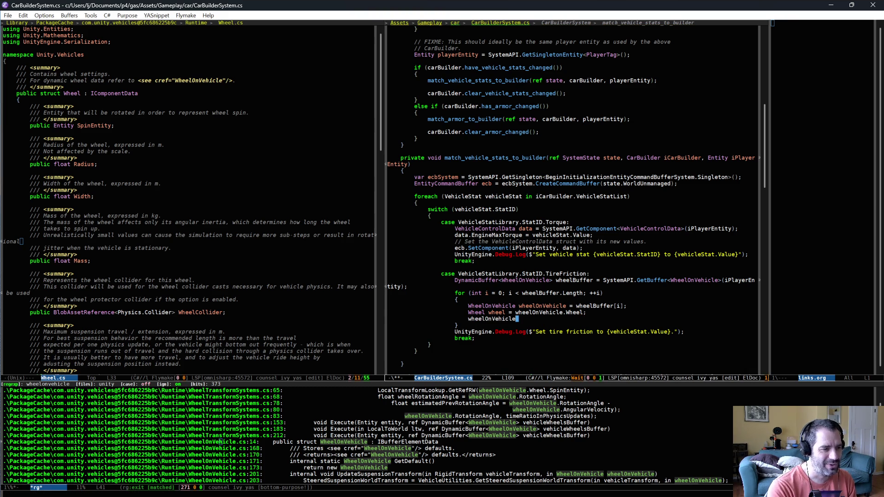
{"action": "key", "text": "BackSpace"}
{"action": "key", "text": "BackSpace"}
{"action": "key", "text": "BackSpace"}
{"action": "type", "text": "wheel."}
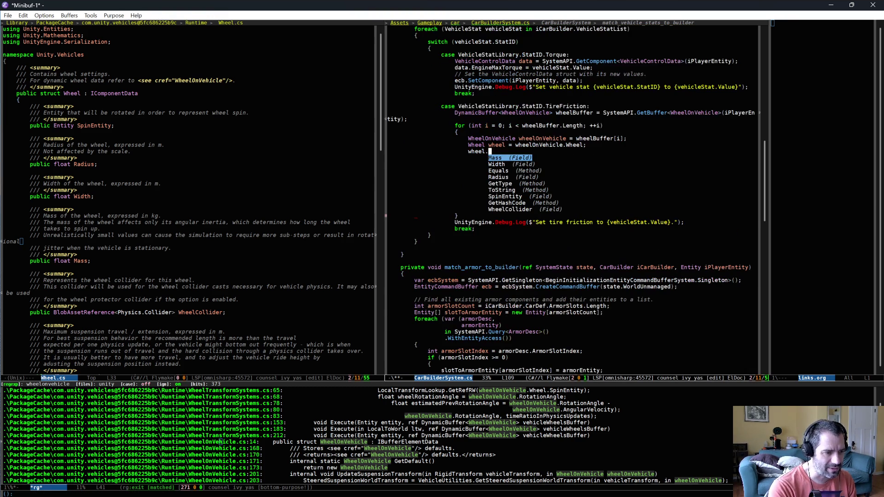
{"action": "type", "text": "max"}
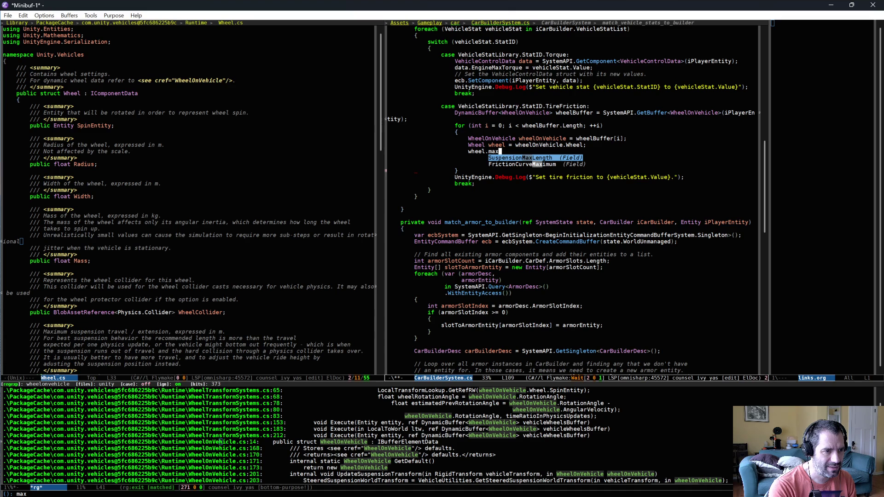
{"action": "key", "text": "Down"}
{"action": "key", "text": "Return"}
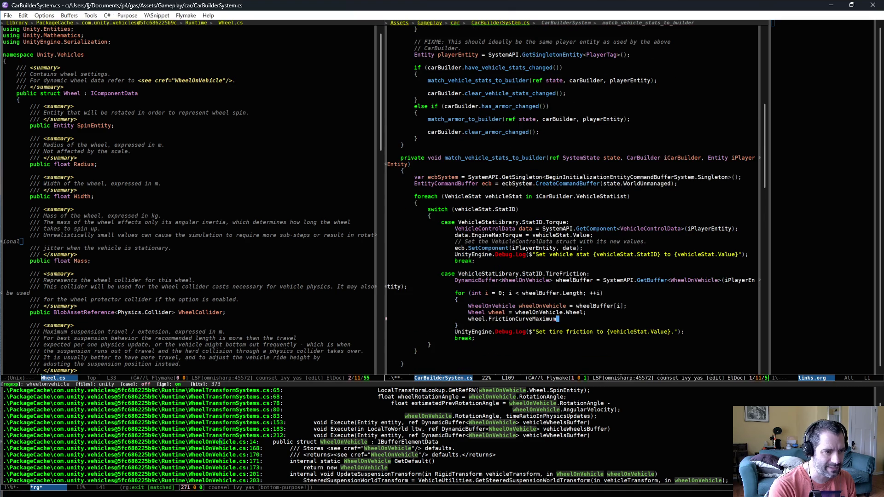
{"action": "type", "text": " = "}
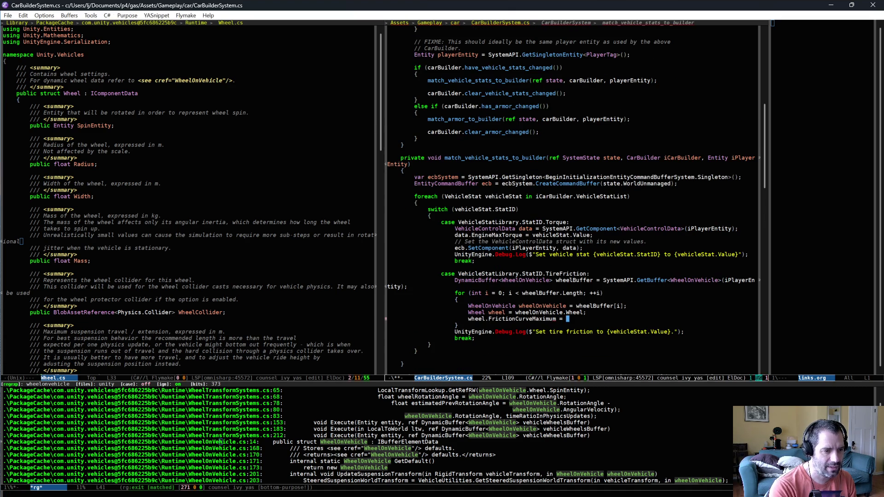
{"action": "type", "text": "("}
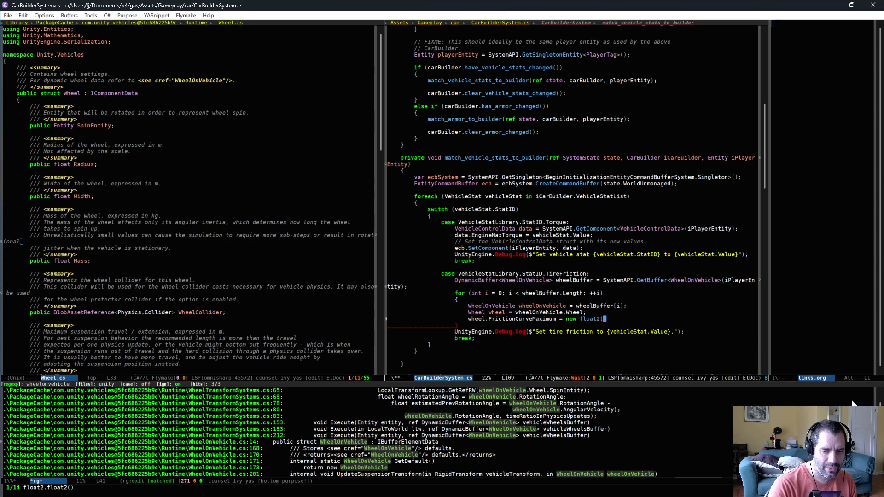
{"action": "key", "text": "alt+Tab"}
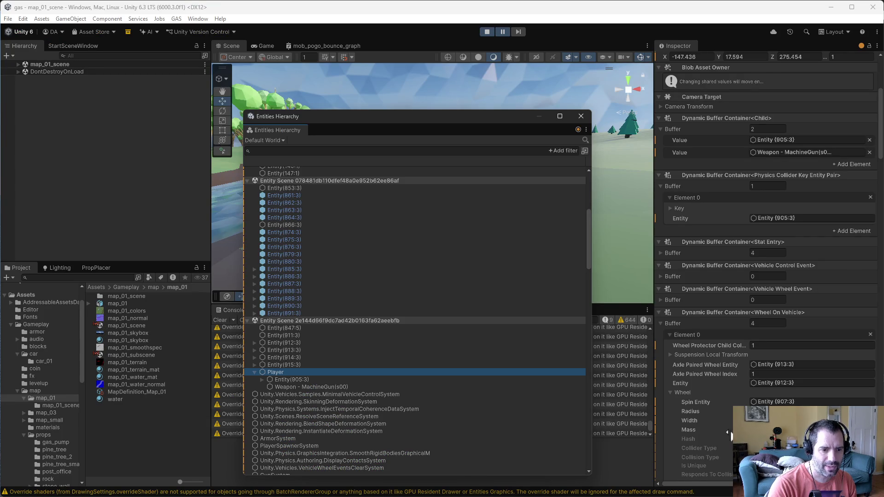
{"action": "scroll", "coordinate": [730, 434], "scroll_direction": "down", "scroll_amount": 5}
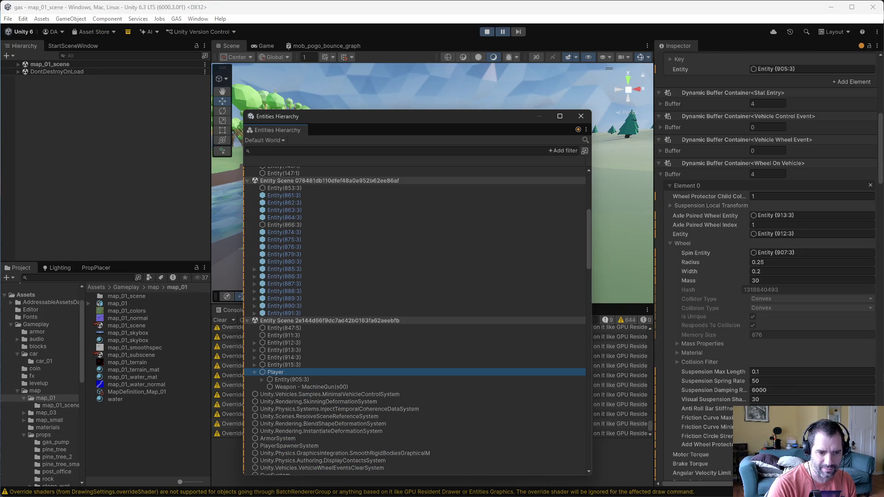
{"action": "key", "text": "alt+Tab"}
{"action": "type", "text": ".2f, "}
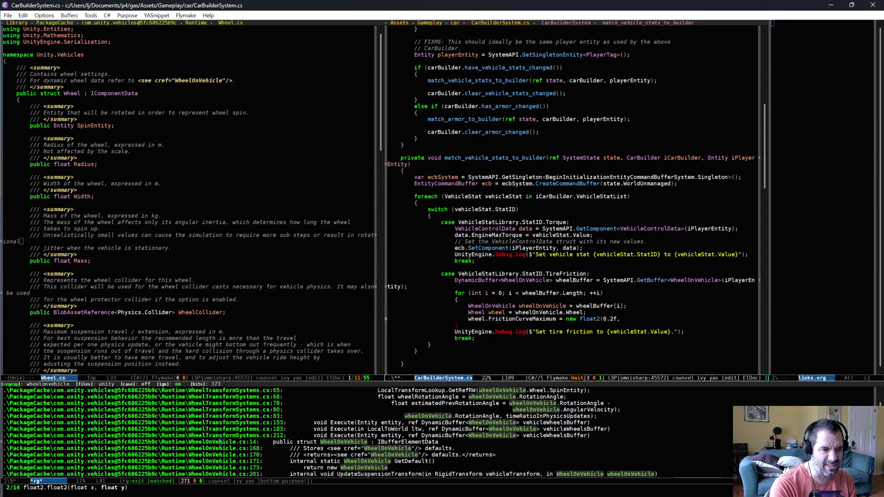
{"action": "type", "text": "vehicleStat"}
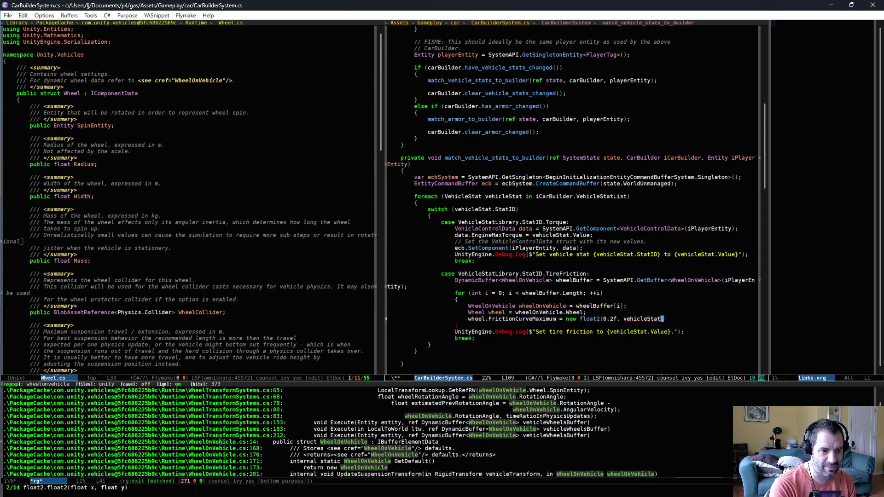
{"action": "type", "text": ".Value);"}
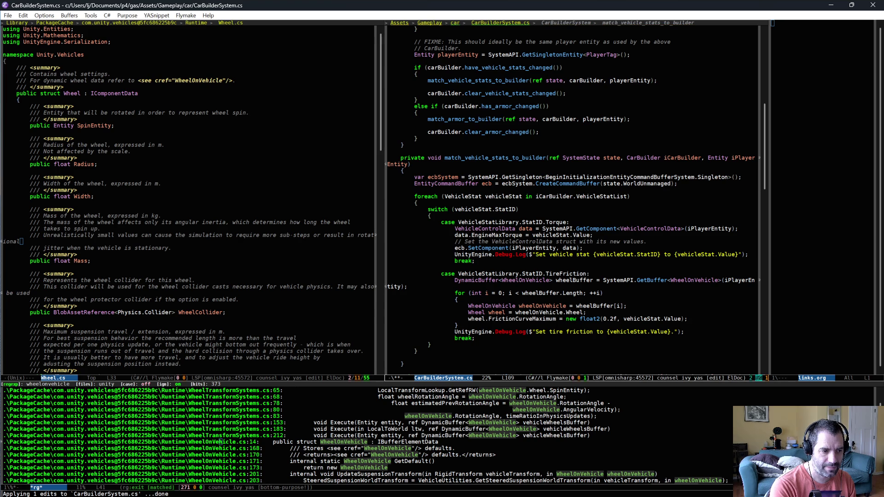
Add 'wheelOnVehicle.Wheel = wheel;' and 'wheelBuffer[i] = wheelOnVehicle;' to the loop and save CarBuilderSystem.cs
{"action": "key", "text": "Return"}
{"action": "type", "text": "wheelOnVehicle."}
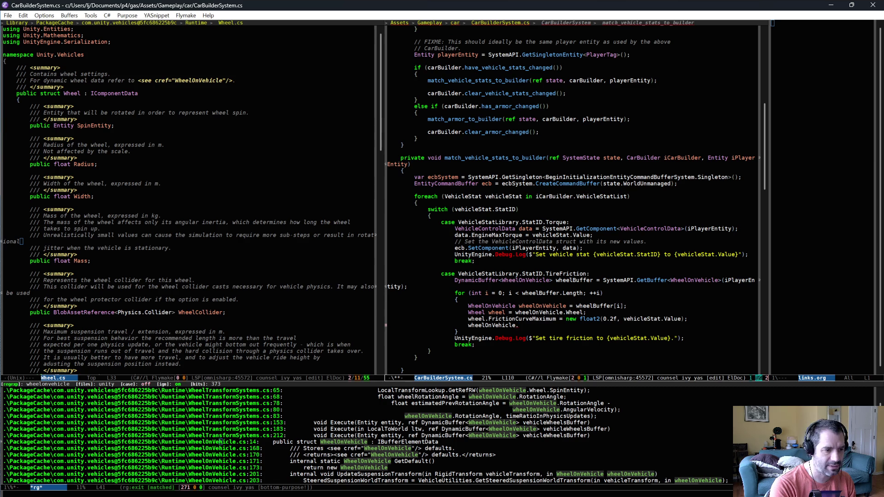
{"action": "type", "text": "Wh"}
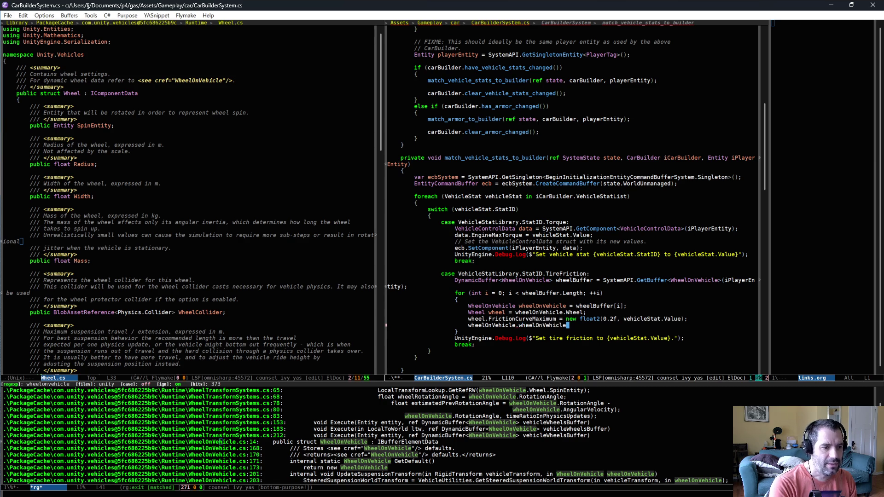
{"action": "type", "text": "wheelOnVehicle"}
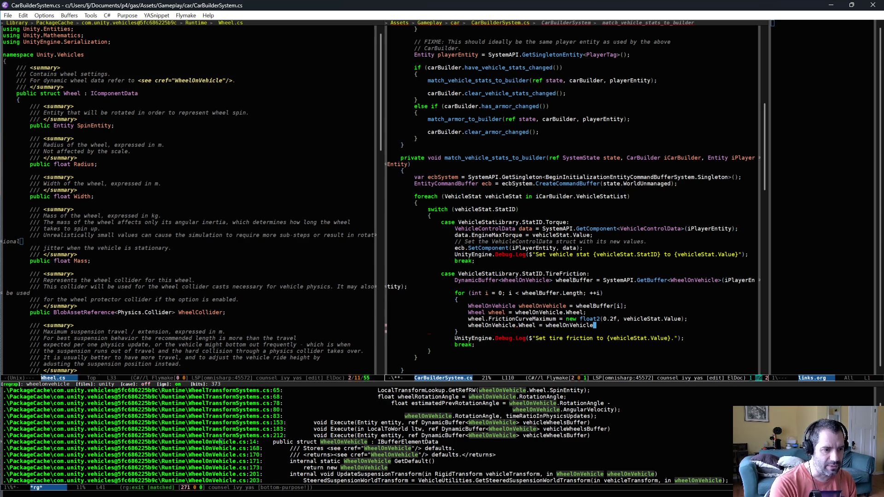
{"action": "type", "text": ";"}
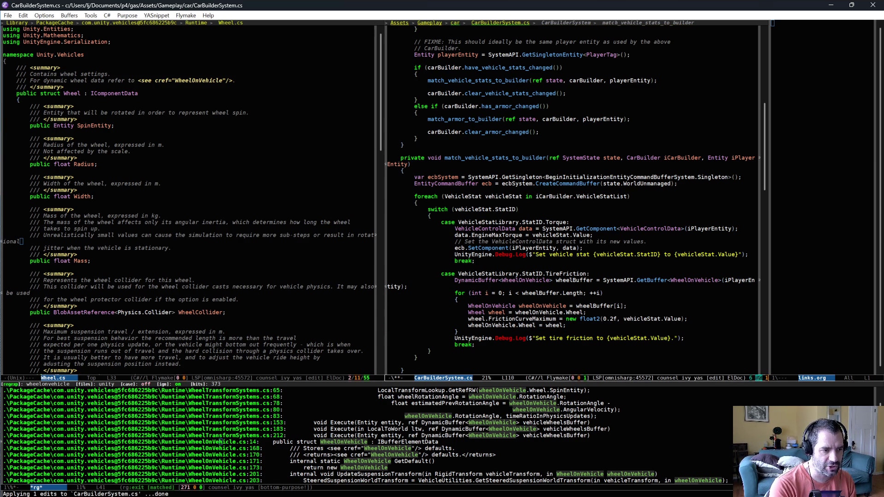
{"action": "key", "text": "Return"}
{"action": "type", "text": "wheelOnVehicle"}
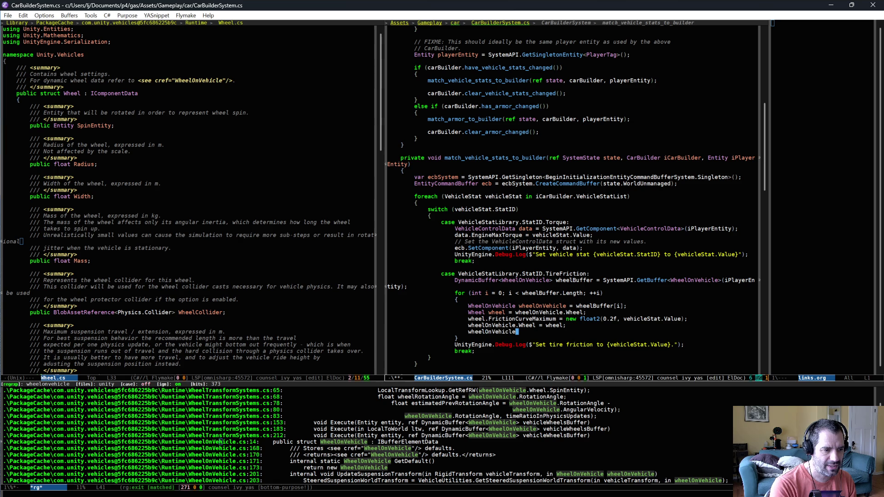
{"action": "key", "text": "BackSpace"}
{"action": "key", "text": "BackSpace"}
{"action": "key", "text": "BackSpace"}
{"action": "type", "text": "Buffer."}
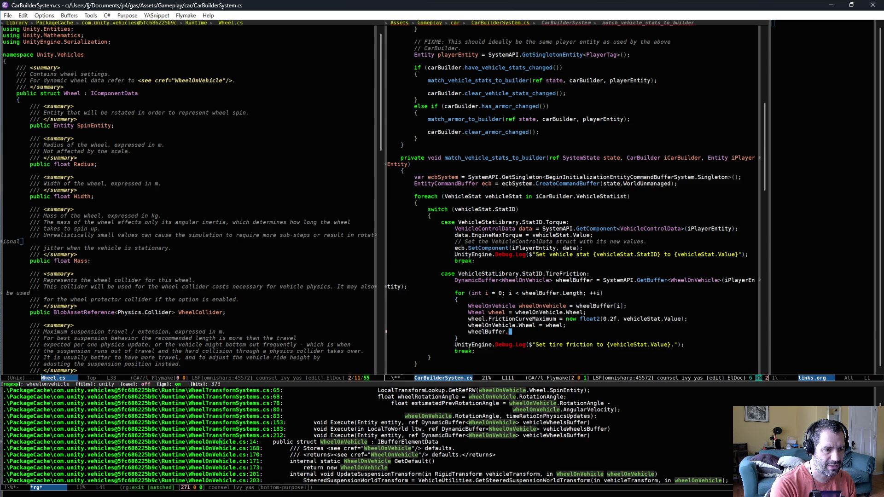
{"action": "type", "text": "s"}
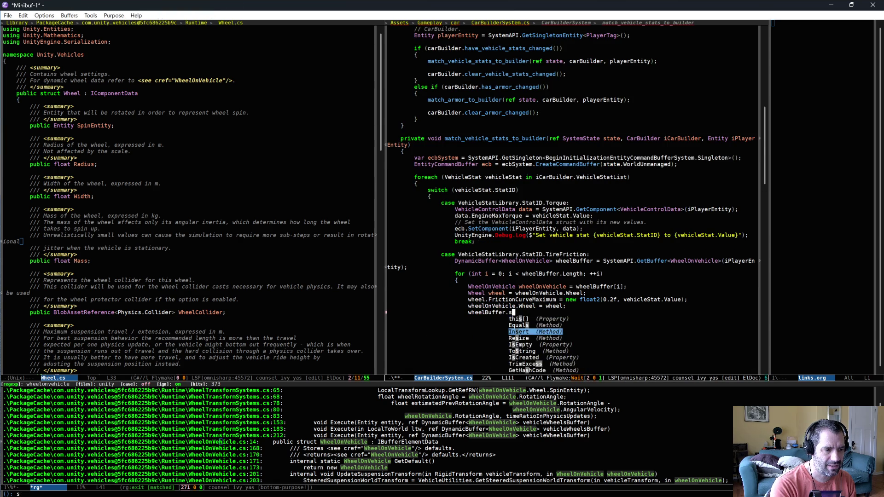
{"action": "key", "text": "BackSpace"}
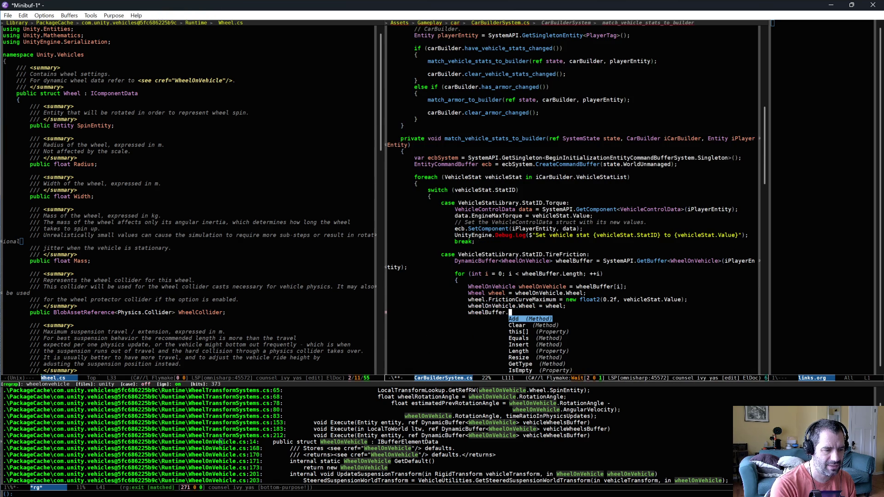
{"action": "key", "text": "ctrl+g"}
{"action": "type", "text": "[i"}
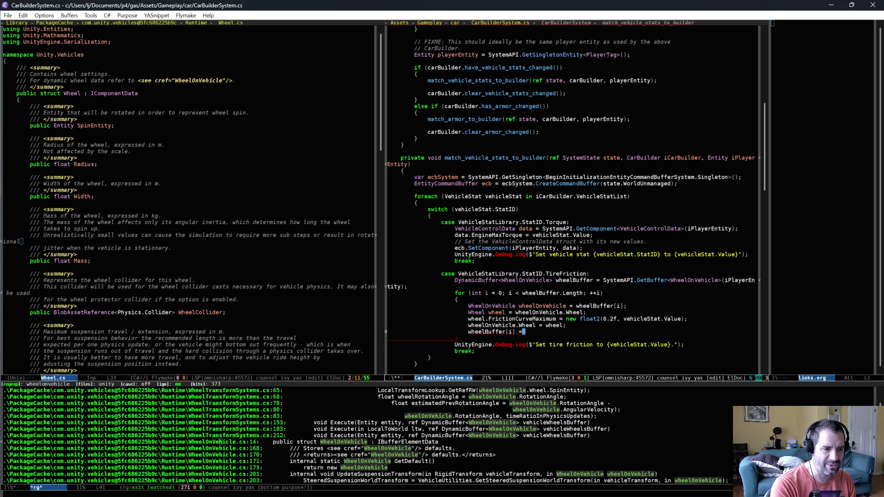
{"action": "type", "text": "wheelBuffer"}
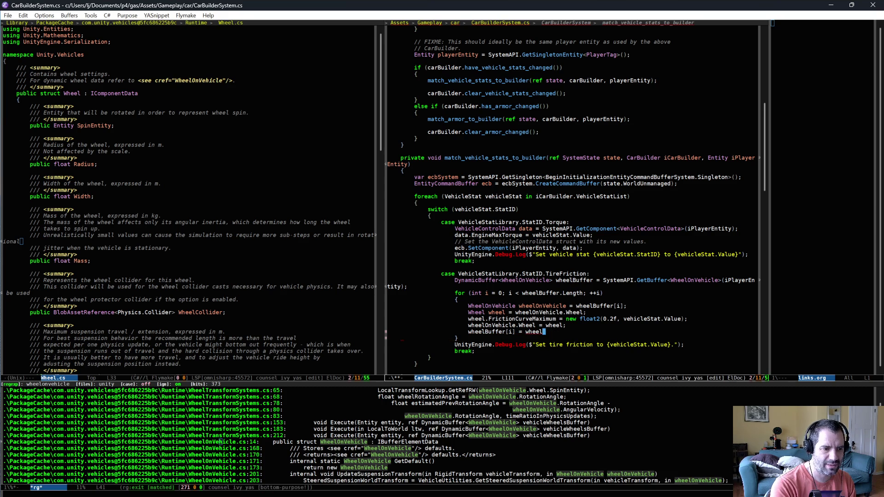
{"action": "type", "text": "OnVehicle;"}
{"action": "key", "text": "ctrl+x"}
{"action": "key", "text": "ctrl+s"}
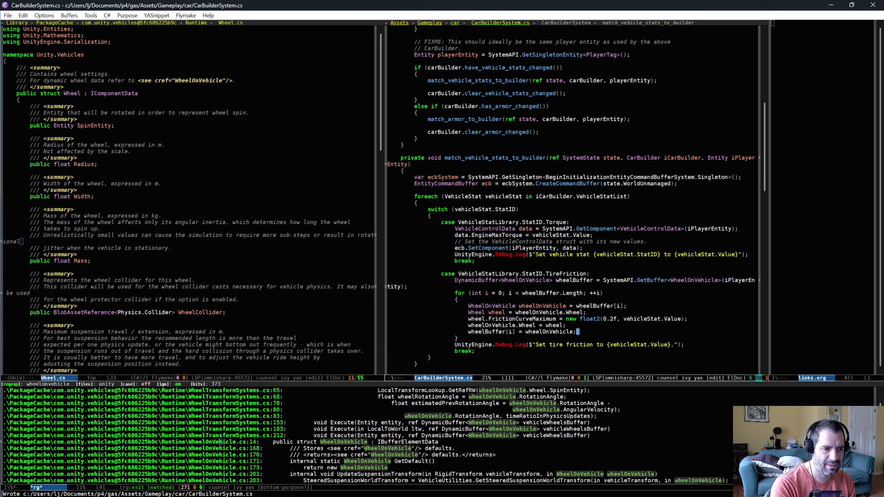
{"action": "key", "text": "Down"}
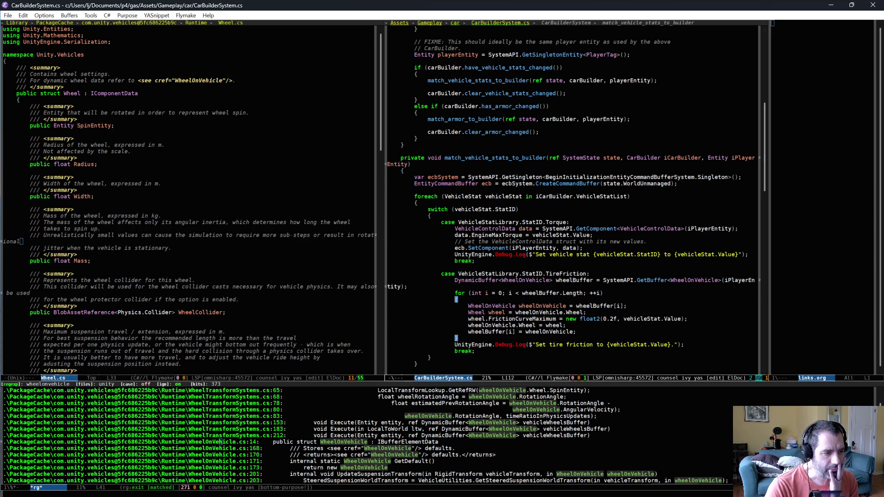
{"action": "key", "text": "alt+Tab"}
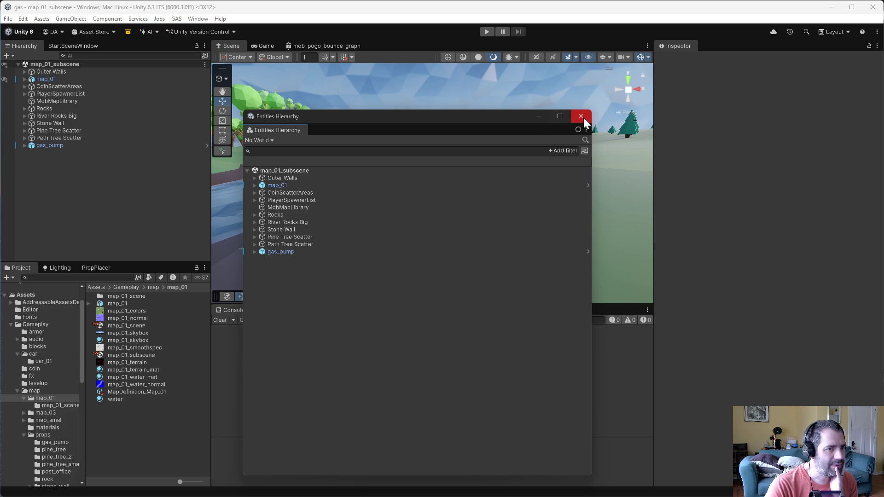
Start play mode, pause the game and collapse the map_01_subscene entity list
{"action": "left_click", "coordinate": [486, 32]}
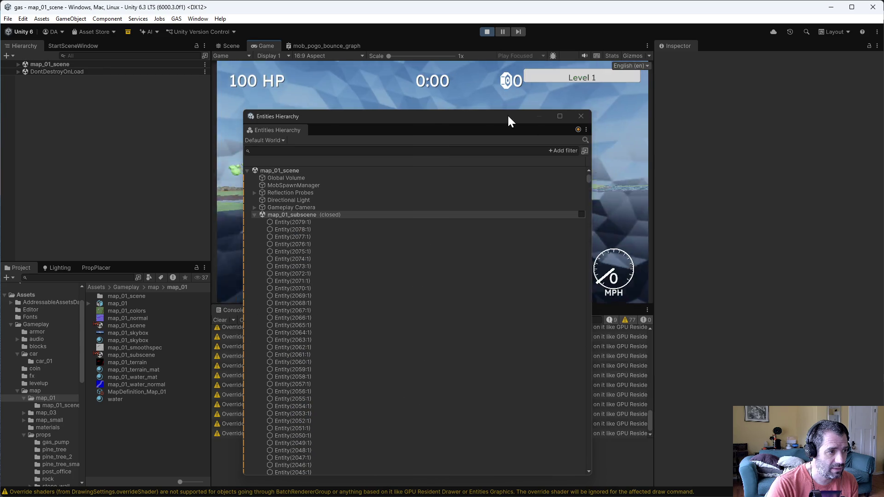
{"action": "left_click", "coordinate": [504, 31]}
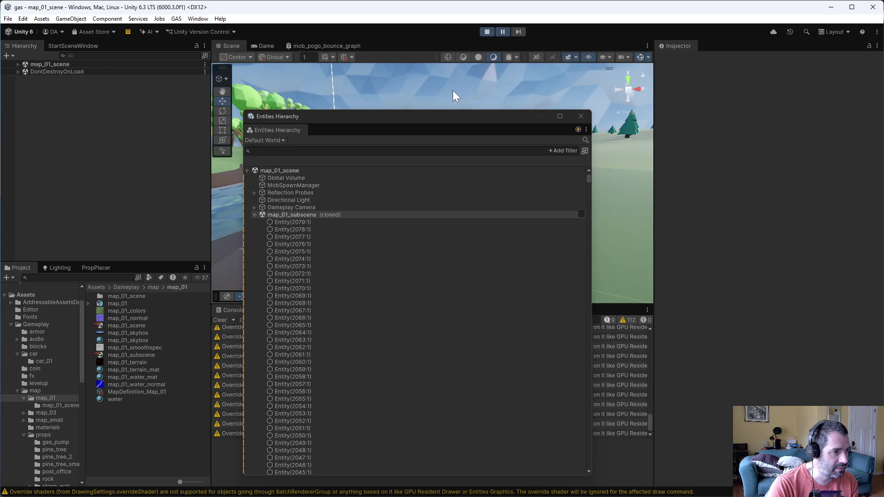
{"action": "left_click", "coordinate": [254, 215]}
Select the Player entity, view its Wheel On Vehicle buffer, then return to Emacs
{"action": "scroll", "coordinate": [275, 299], "scroll_direction": "down", "scroll_amount": 3}
{"action": "left_click", "coordinate": [275, 382]}
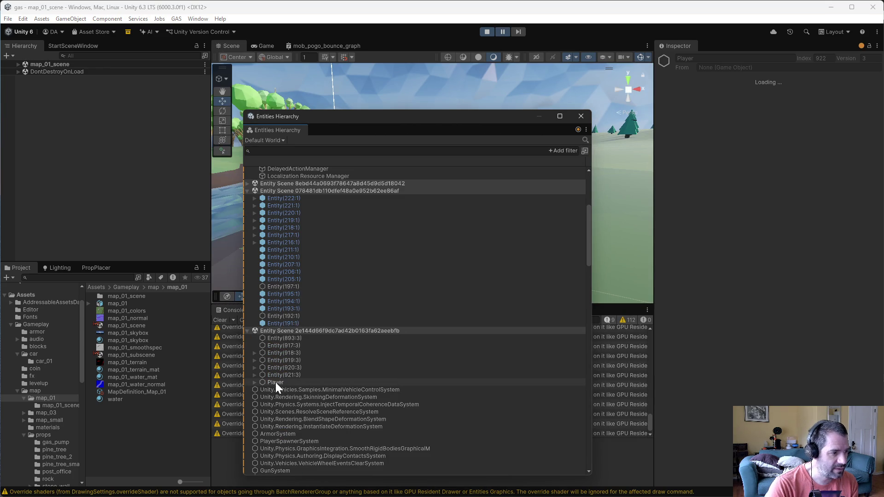
{"action": "scroll", "coordinate": [732, 272], "scroll_direction": "down", "scroll_amount": 2}
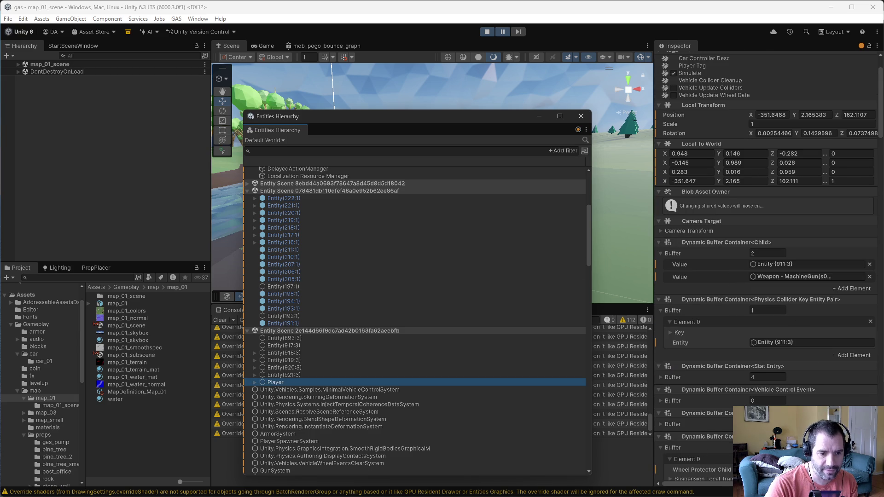
{"action": "scroll", "coordinate": [699, 450], "scroll_direction": "down", "scroll_amount": 5}
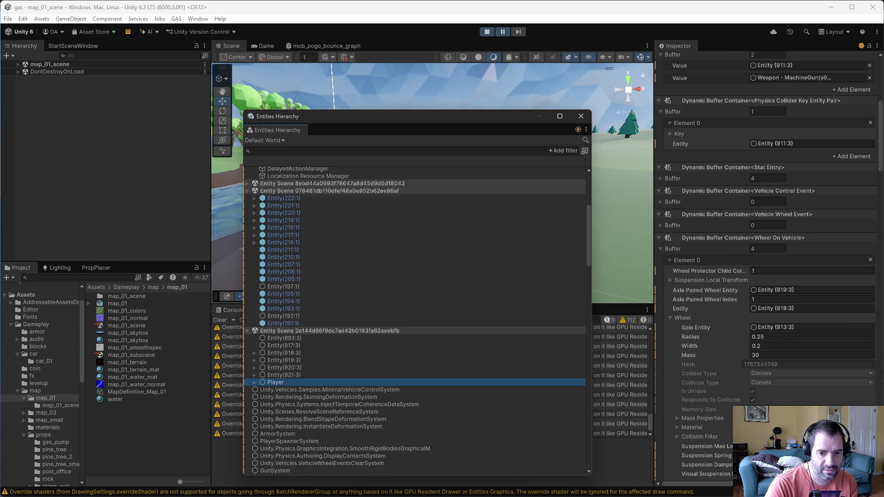
{"action": "key", "text": "alt+Tab"}
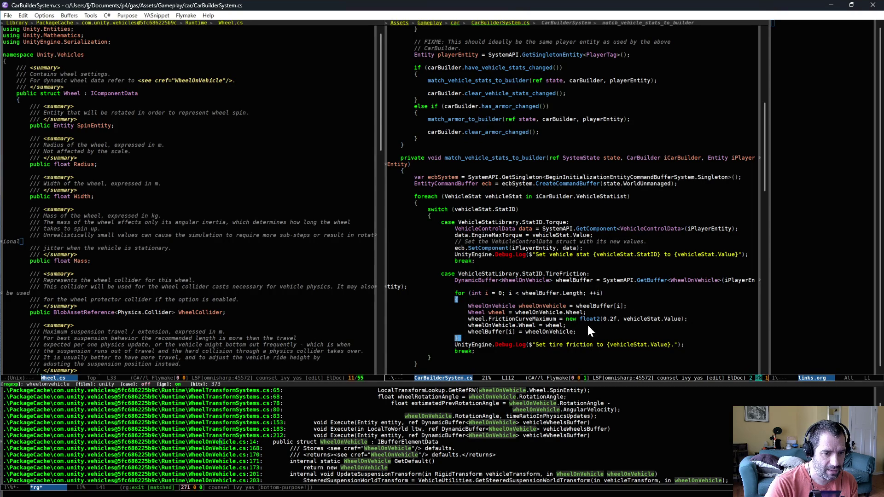
Back in Unity, close the Entities Hierarchy and drive the car forward with W
{"action": "key", "text": "alt+Tab"}
{"action": "left_click", "coordinate": [578, 119]}
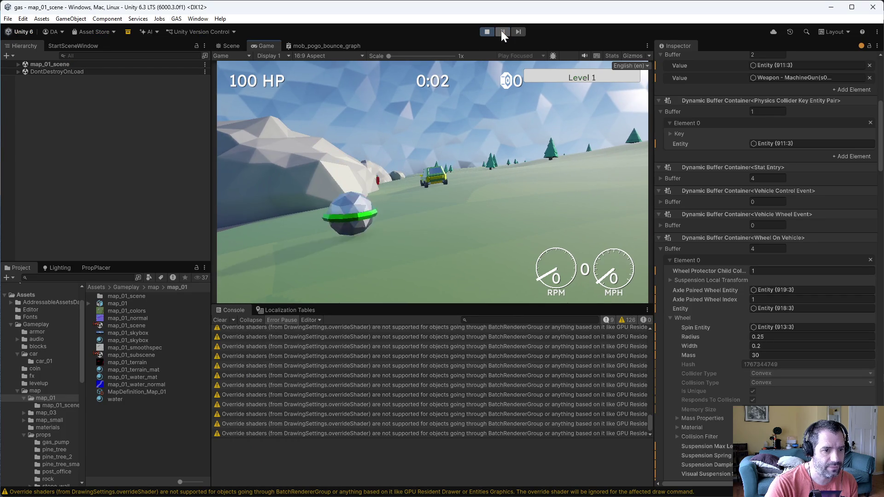
{"action": "key", "text": "w"}
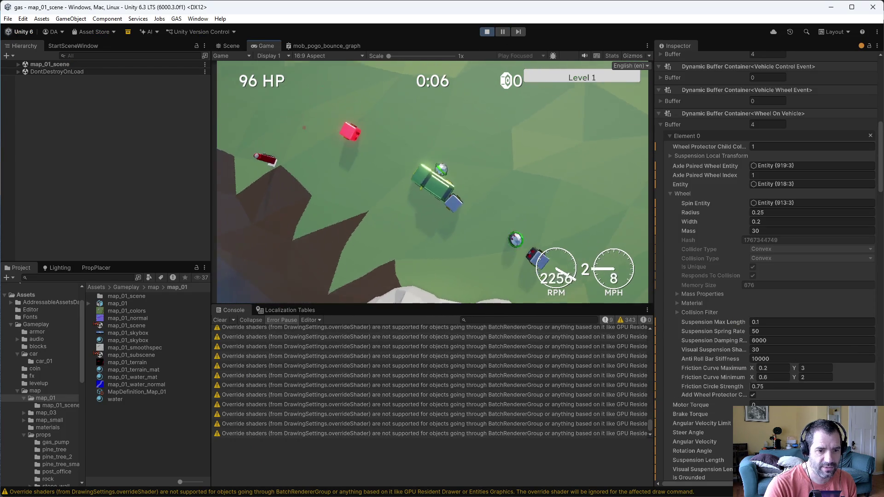
{"action": "key", "text": "w"}
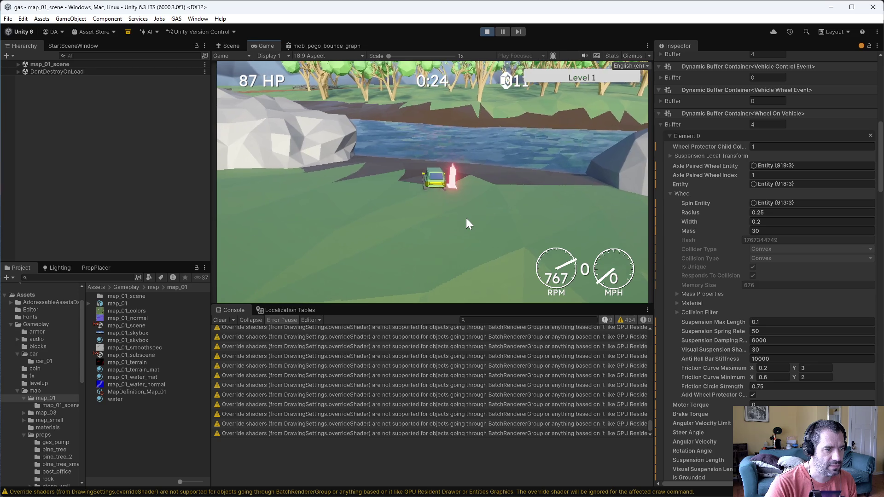
Equip Better Tires and drive, confirming Friction Curve Maximum changes to 0.2, 12
{"action": "left_click_drag", "start_coordinate": [267, 88], "coordinate": [620, 191]}
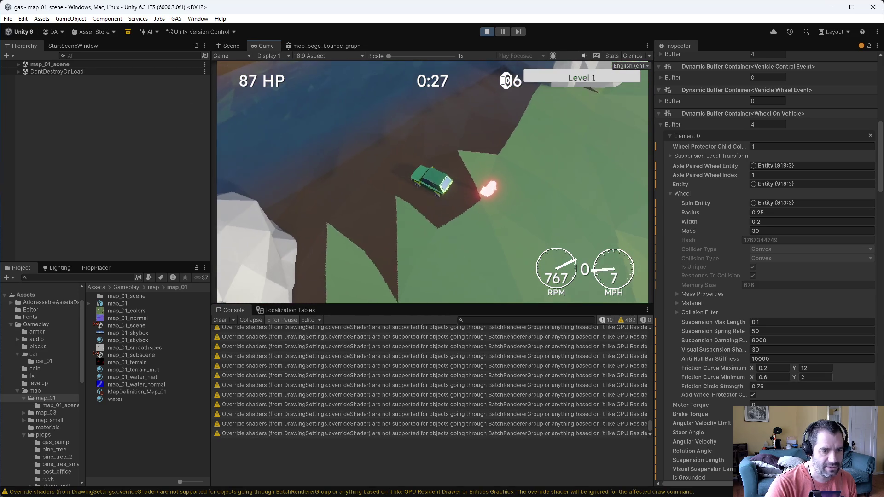
{"action": "key", "text": "w"}
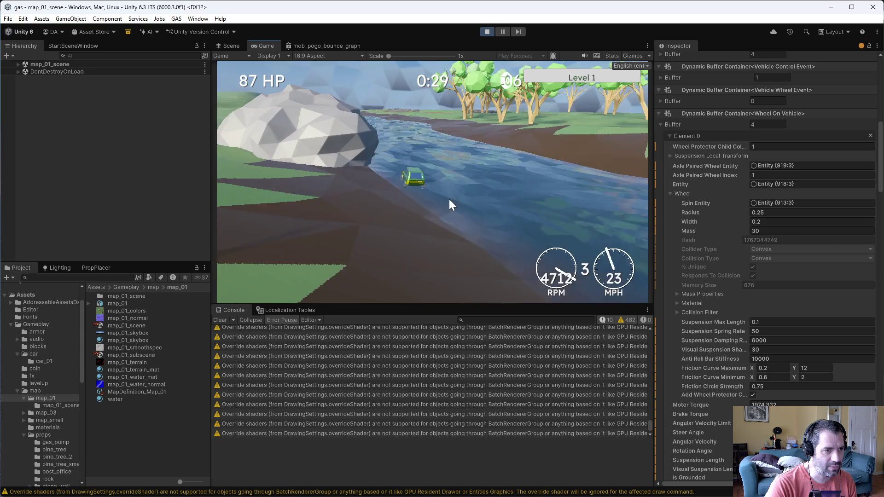
{"action": "key", "text": "s"}
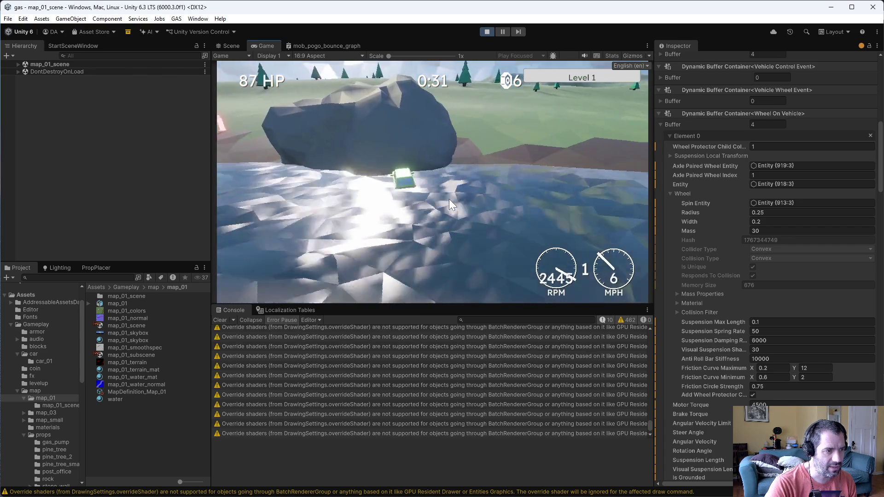
{"action": "key", "text": "w"}
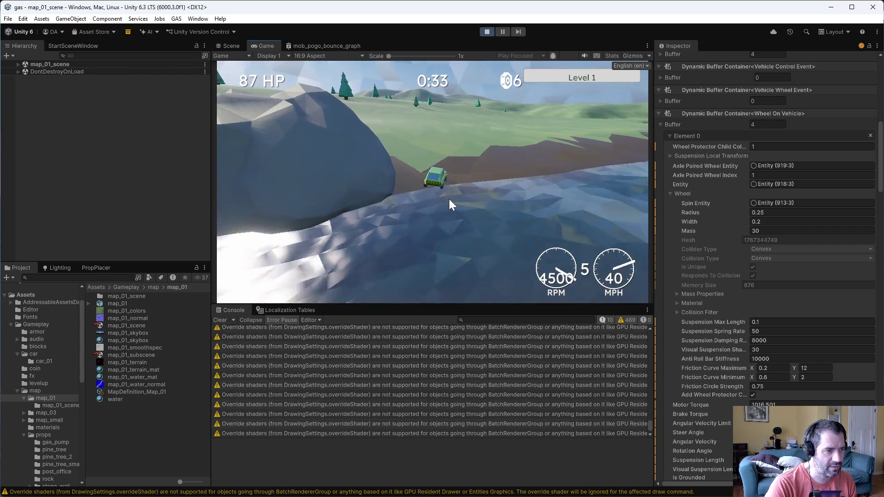
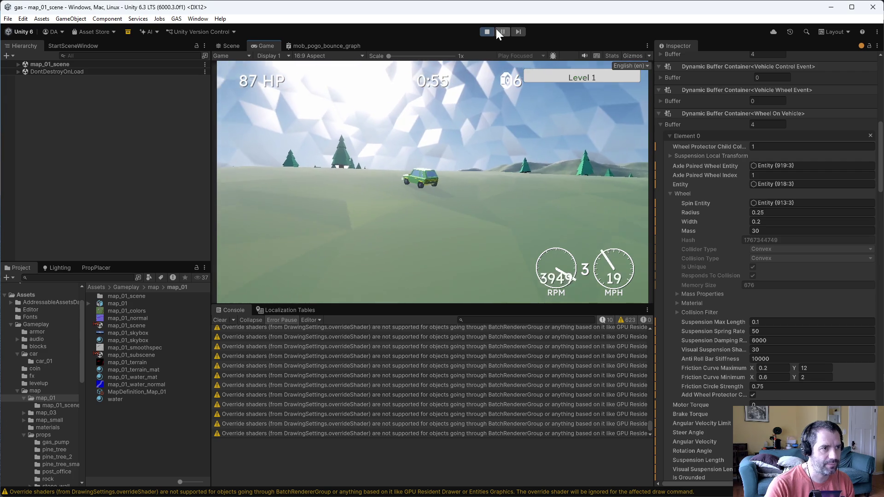
Stop the running game in the Unity editor
{"action": "left_click", "coordinate": [491, 31]}
{"action": "key", "text": "alt+Tab"}
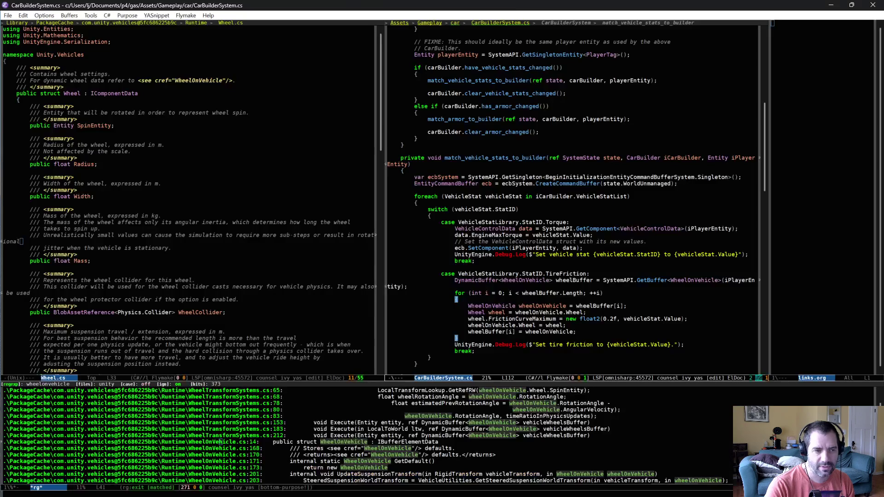
{"action": "key", "text": "alt+Tab"}
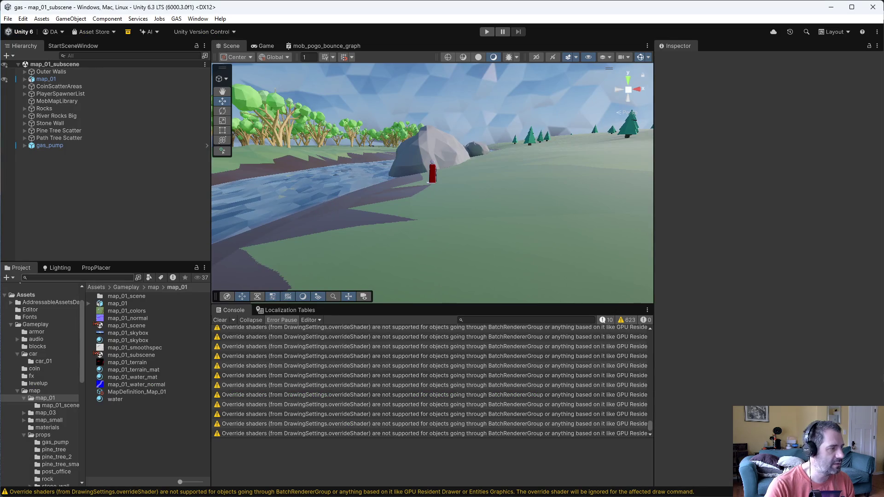
Set Part_Vehicle_Tire_Friction_1's Vehicle Stat Value from 12 to 0.1
{"action": "scroll", "coordinate": [72, 456], "scroll_direction": "down", "scroll_amount": 3}
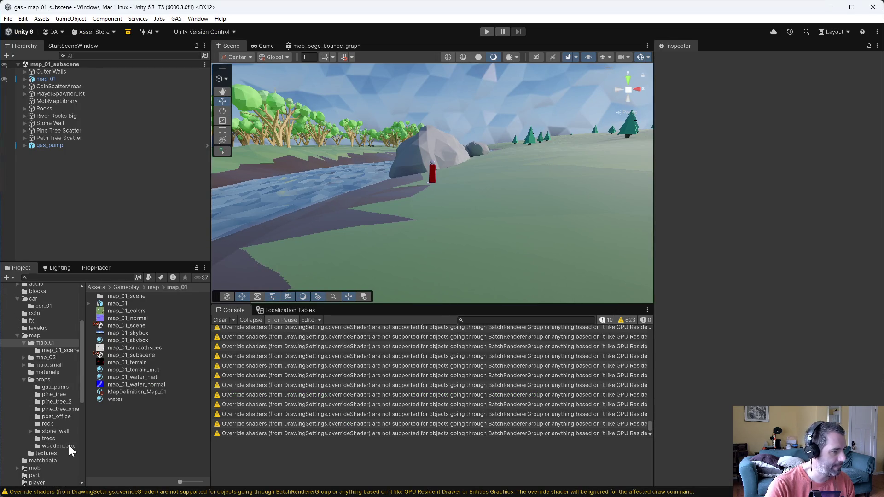
{"action": "scroll", "coordinate": [51, 444], "scroll_direction": "down", "scroll_amount": 6}
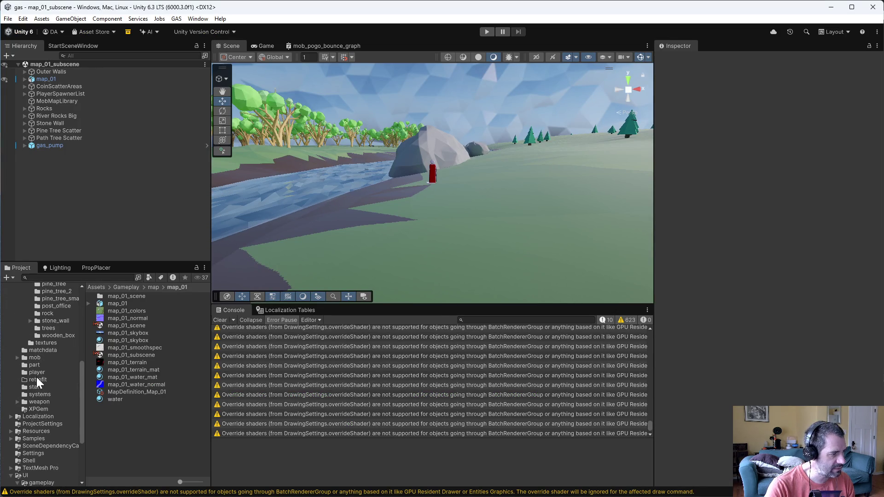
{"action": "left_click", "coordinate": [36, 364]}
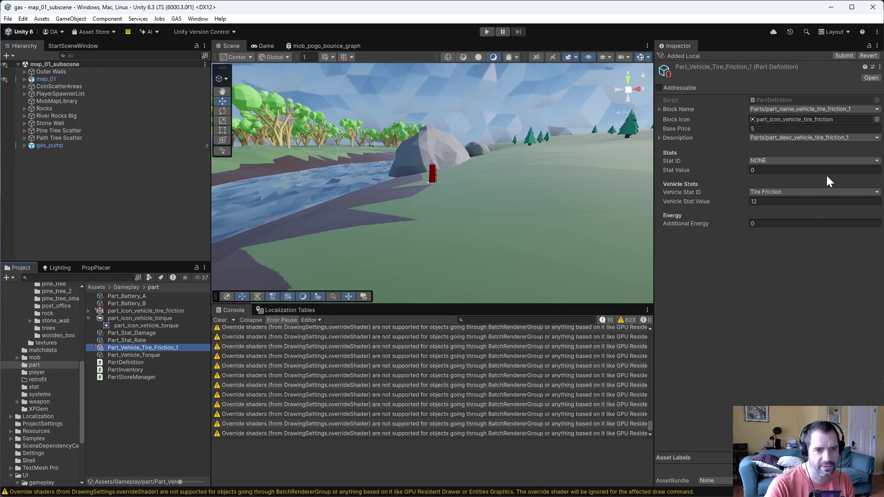
{"action": "left_click", "coordinate": [814, 201]}
{"action": "type", "text": "0.1"}
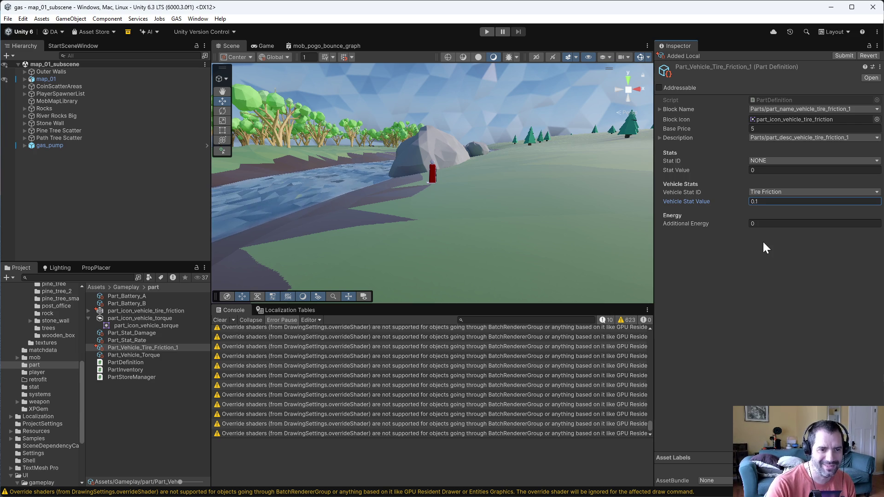
Play the game and drag the Better Tires card onto the car's part slot
{"action": "left_click", "coordinate": [487, 31]}
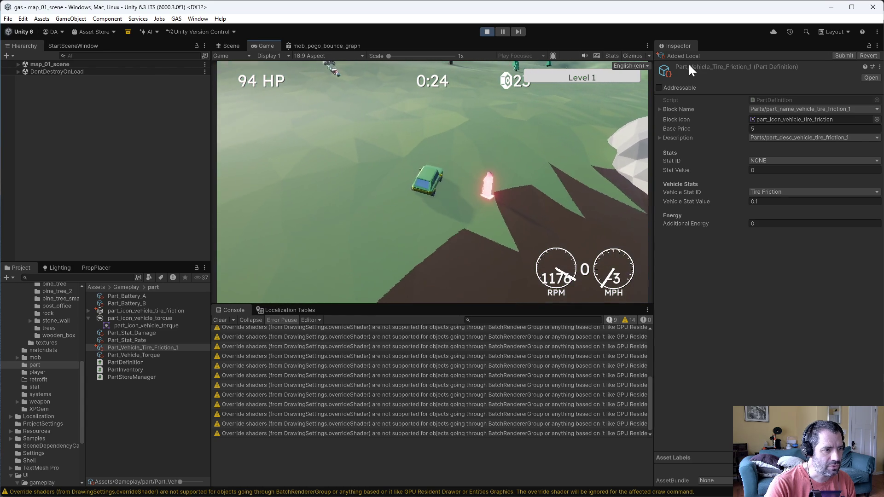
{"action": "left_click_drag", "start_coordinate": [260, 78], "coordinate": [548, 163]}
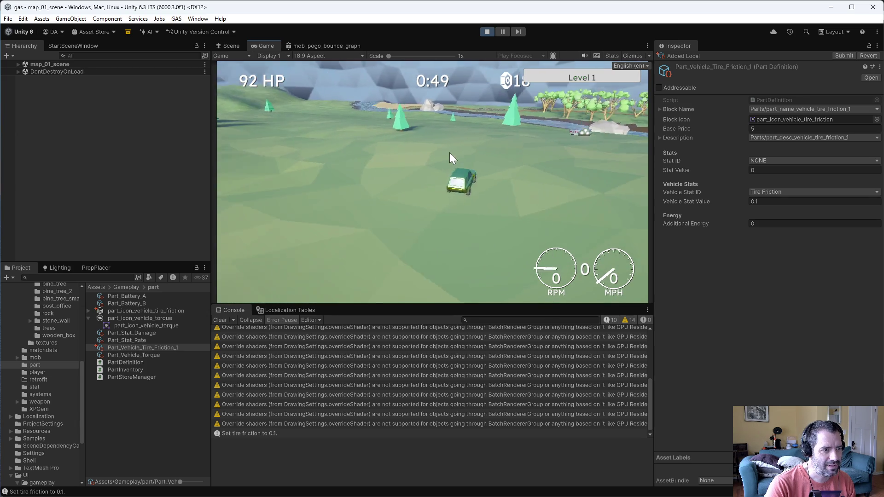
Stop play mode and set the tire-friction part's Vehicle Stat Value back to 12
{"action": "left_click", "coordinate": [487, 32]}
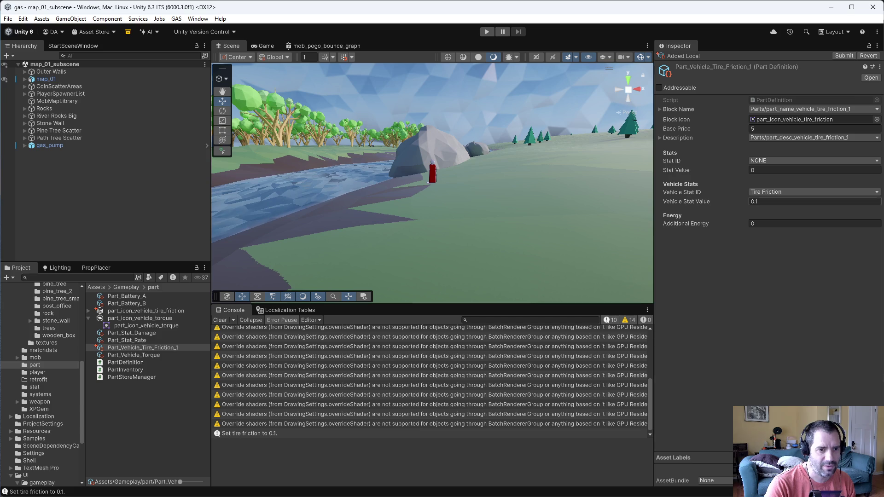
{"action": "left_click", "coordinate": [781, 201]}
{"action": "type", "text": "12"}
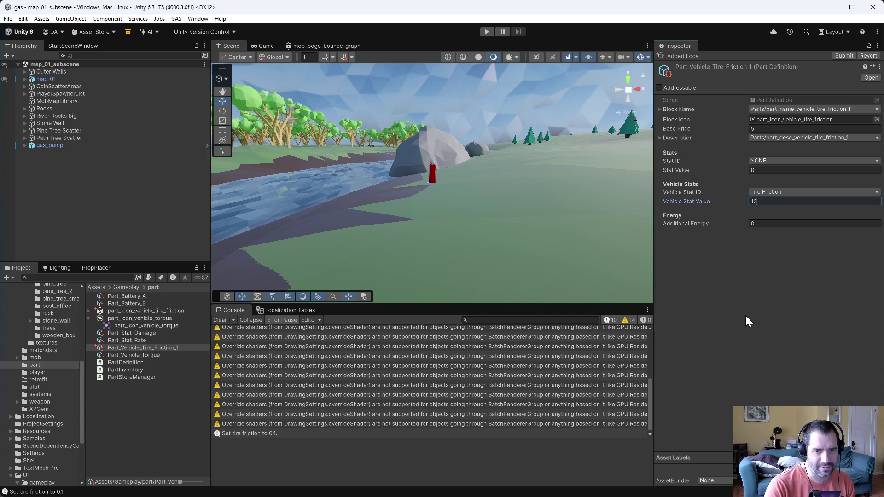
{"action": "key", "text": "Return"}
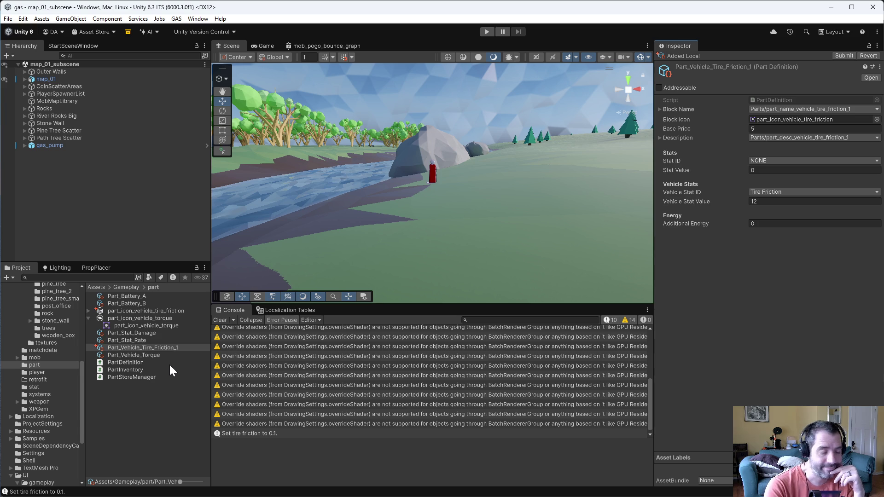
Look over the PartStoreManager and part assets, then clear the asset selection
{"action": "left_click", "coordinate": [167, 376]}
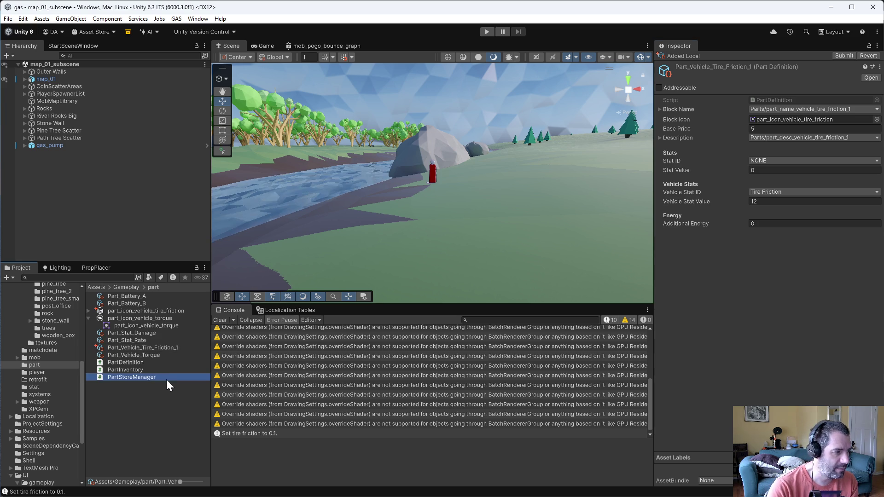
{"action": "left_click", "coordinate": [161, 341]}
{"action": "left_click", "coordinate": [161, 346]}
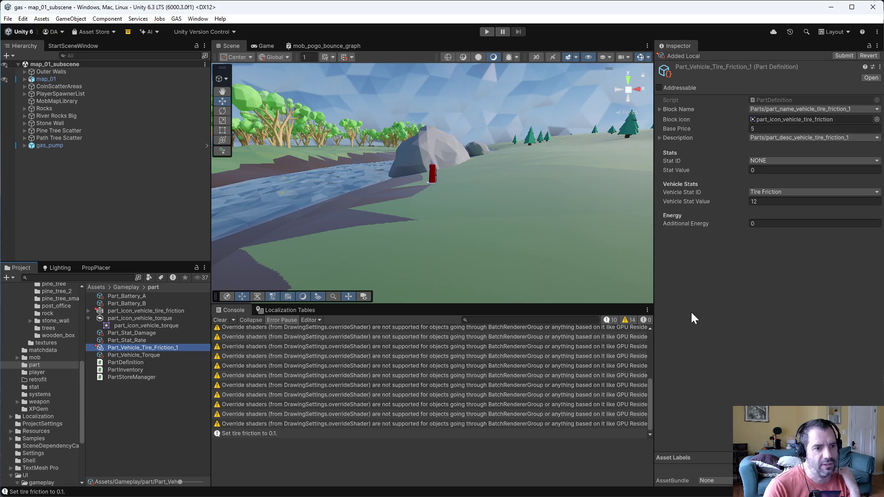
{"action": "left_click", "coordinate": [171, 397]}
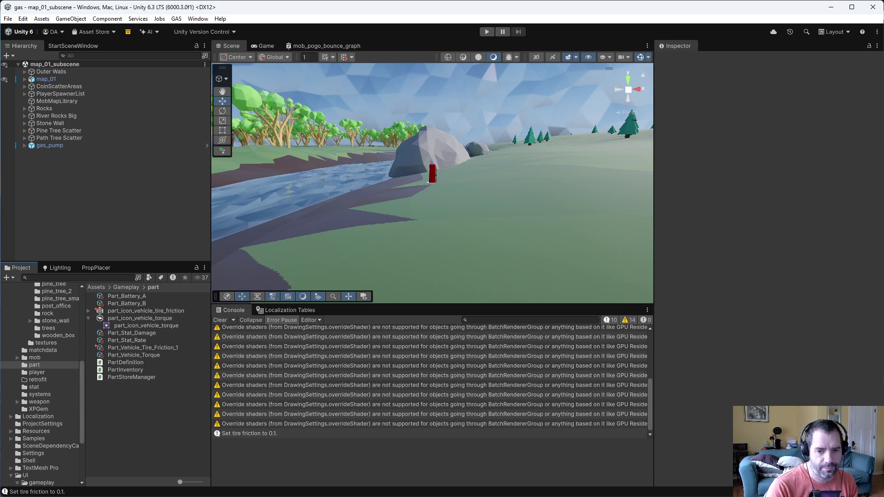
Reconcile offline work to check out CarBuilderSystem.cs and VehicleStats.cs, then review the gas_notes.org diff
{"action": "key", "text": "alt+Tab"}
{"action": "right_click", "coordinate": [157, 126]}
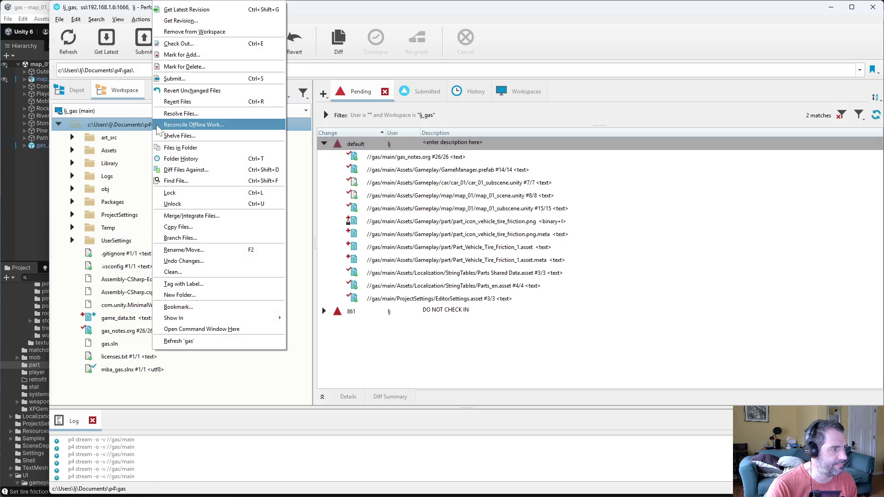
{"action": "left_click", "coordinate": [184, 125]}
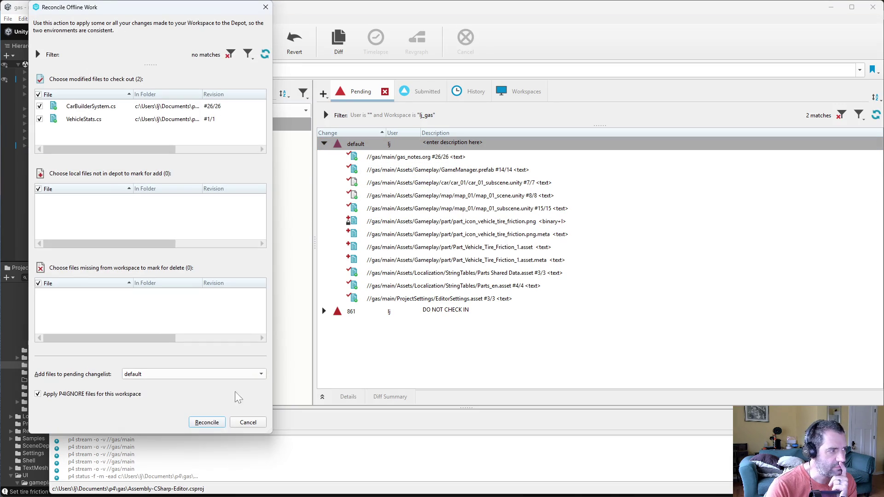
{"action": "left_click", "coordinate": [220, 425]}
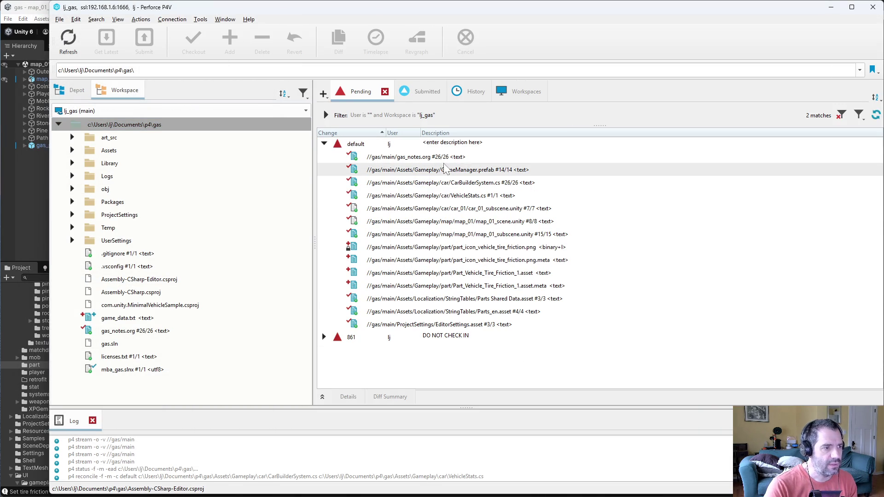
{"action": "double_click", "coordinate": [403, 159]}
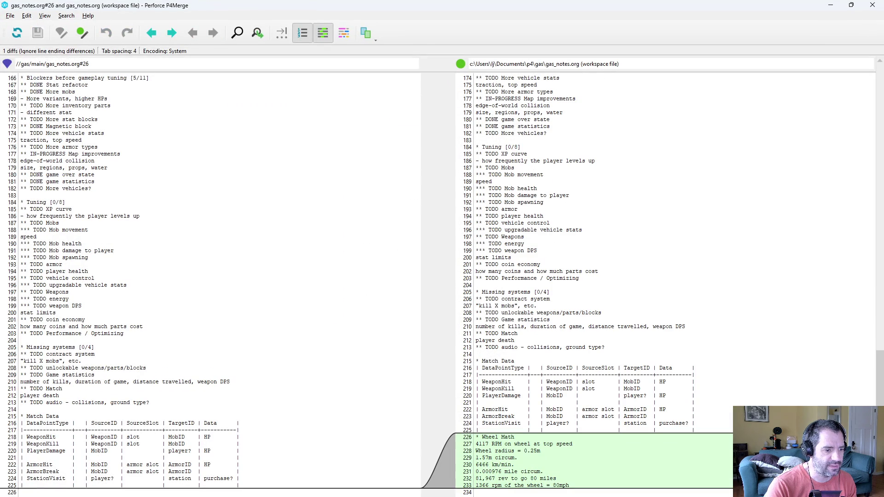
{"action": "key", "text": "alt+F4"}
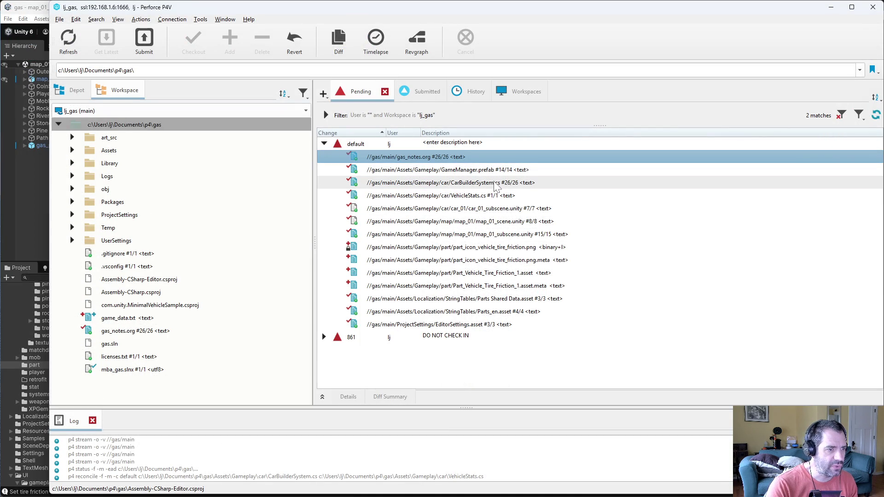
Review the depot diffs of CarBuilderSystem.cs and VehicleStats.cs
{"action": "left_click", "coordinate": [451, 183]}
{"action": "key", "text": "ctrl+d"}
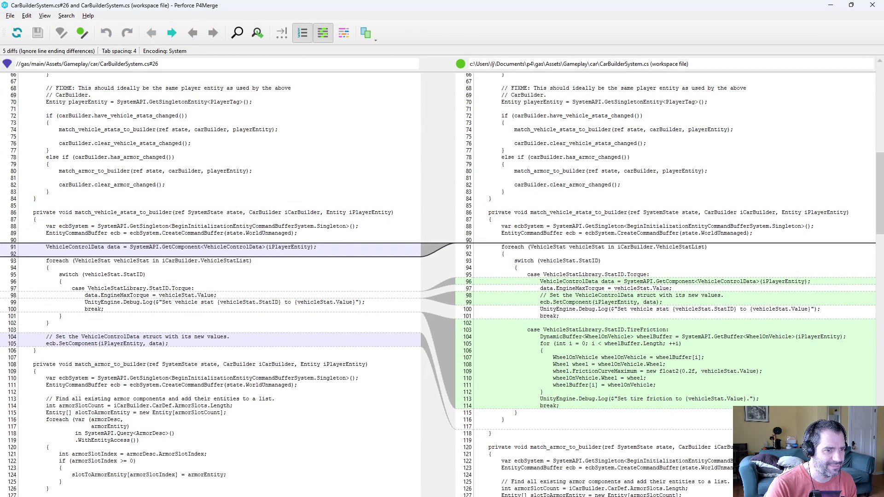
{"action": "key", "text": "alt+F4"}
{"action": "left_click", "coordinate": [483, 197]}
{"action": "key", "text": "ctrl+d"}
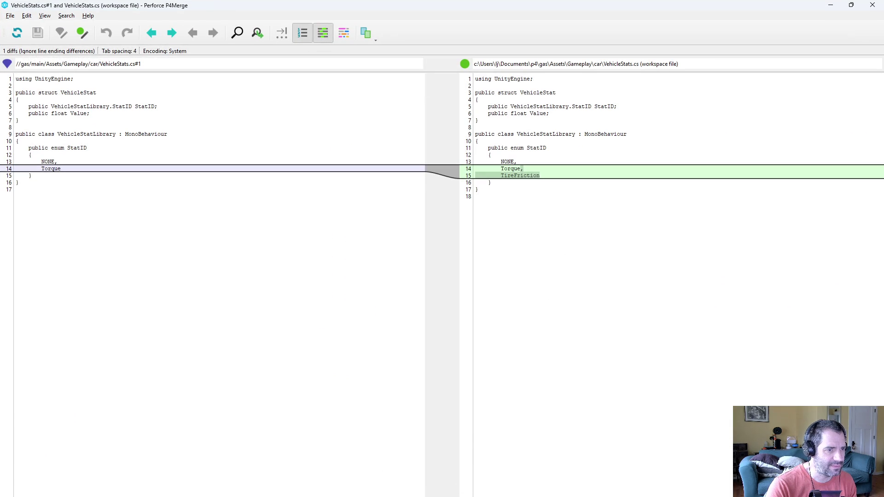
{"action": "key", "text": "alt+F4"}
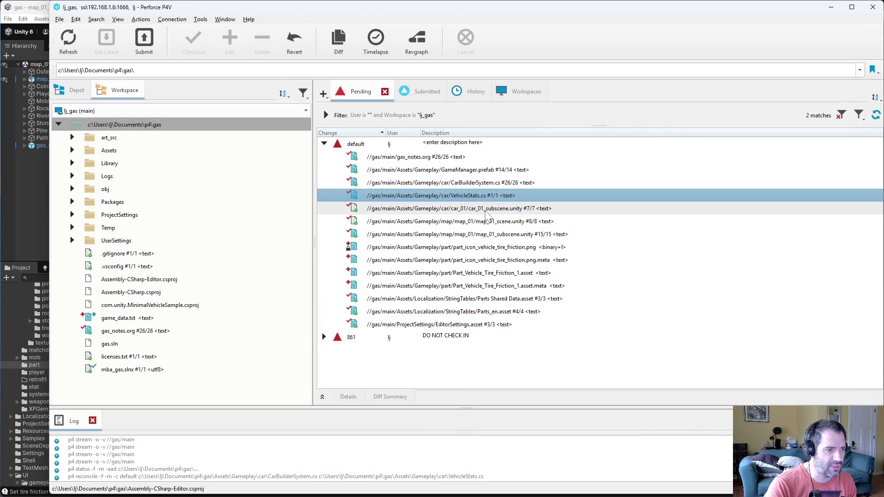
Step through the other pending files: map_01_subscene.unity, the tire-friction meta file, Parts_en.asset
{"action": "key", "text": "Down"}
{"action": "key", "text": "Down"}
{"action": "key", "text": "Down"}
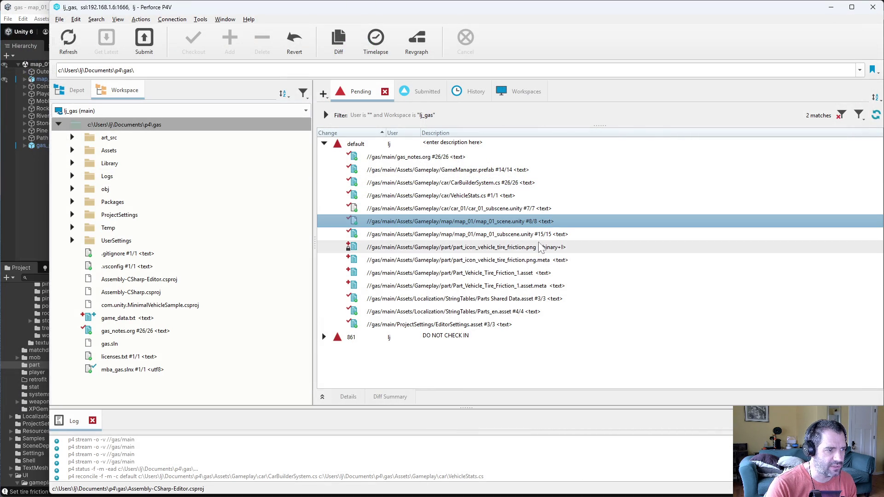
{"action": "left_click", "coordinate": [522, 235]}
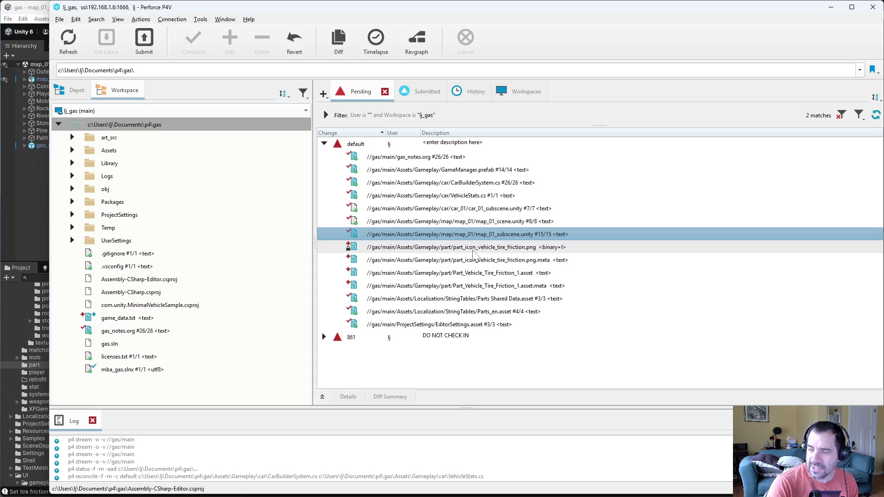
{"action": "mouse_move", "coordinate": [472, 251]}
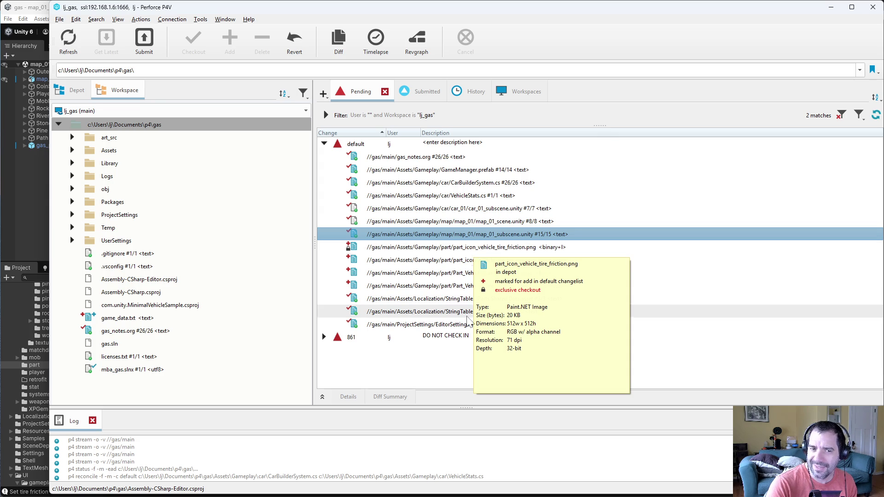
{"action": "mouse_move", "coordinate": [395, 317]}
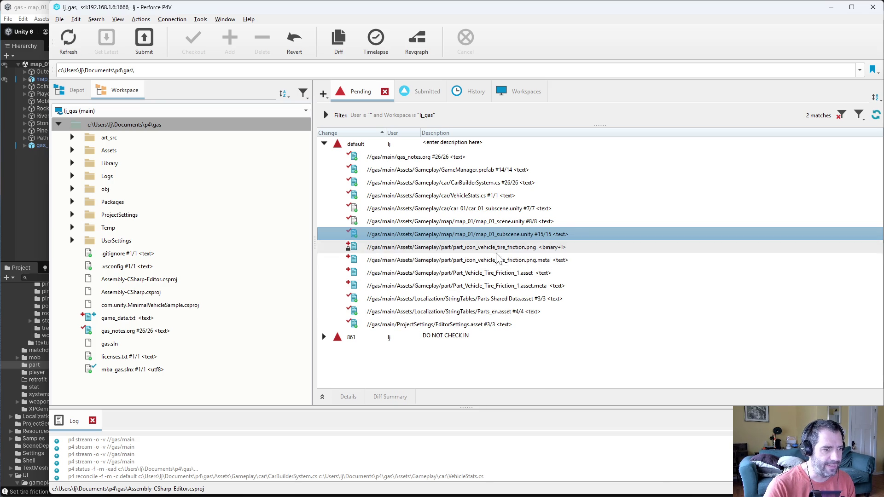
{"action": "left_click", "coordinate": [538, 248]}
{"action": "left_click", "coordinate": [543, 260]}
{"action": "left_click", "coordinate": [548, 273]}
{"action": "left_click", "coordinate": [554, 286]}
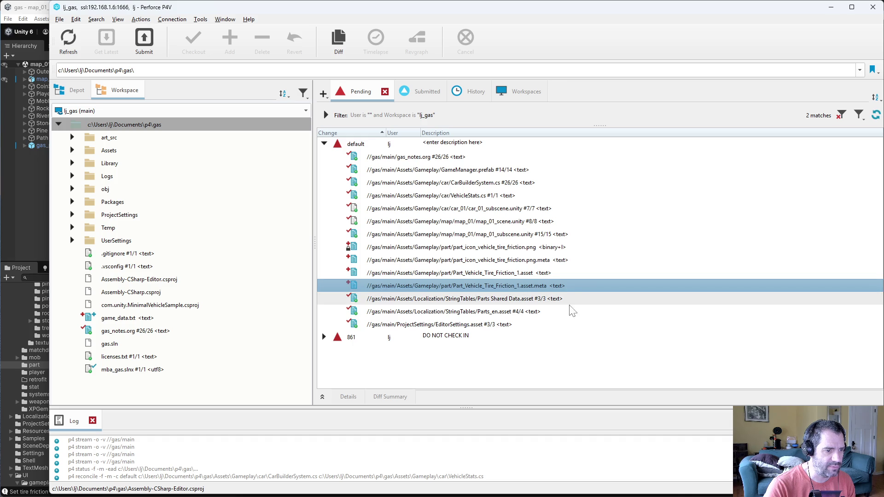
{"action": "left_click", "coordinate": [533, 312]}
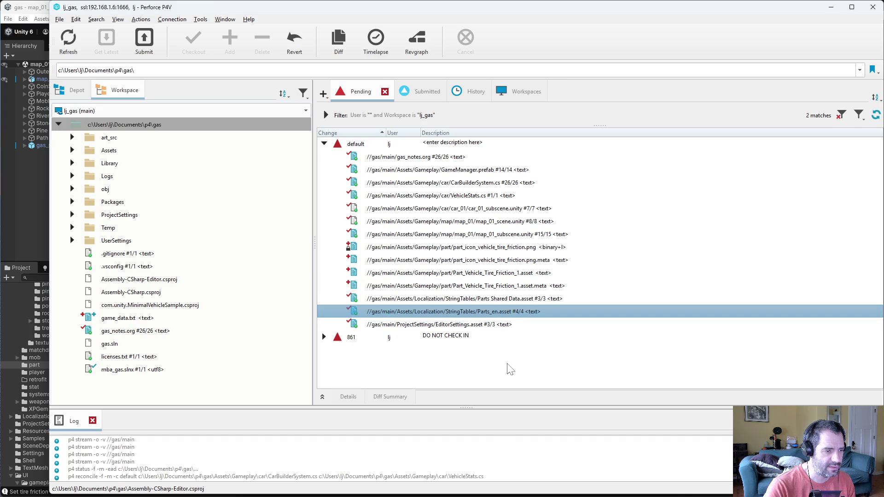
Diff EditorSettings.asset, then run Revert If Unchanged on it
{"action": "left_click", "coordinate": [471, 326]}
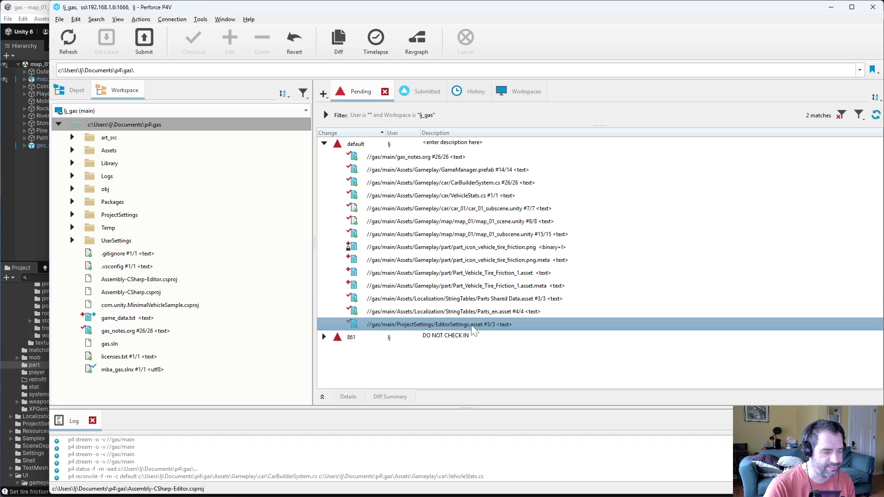
{"action": "double_click", "coordinate": [473, 325]}
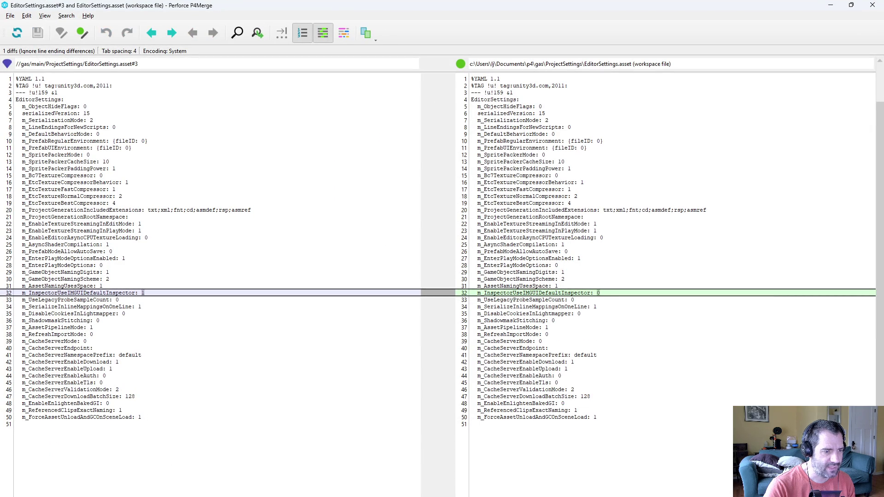
{"action": "key", "text": "alt+F4"}
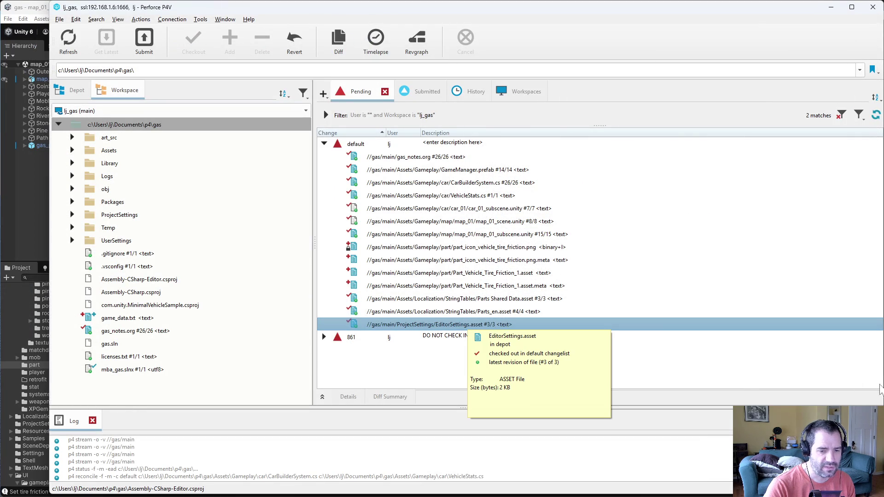
{"action": "right_click", "coordinate": [503, 330]}
{"action": "left_click", "coordinate": [534, 56]}
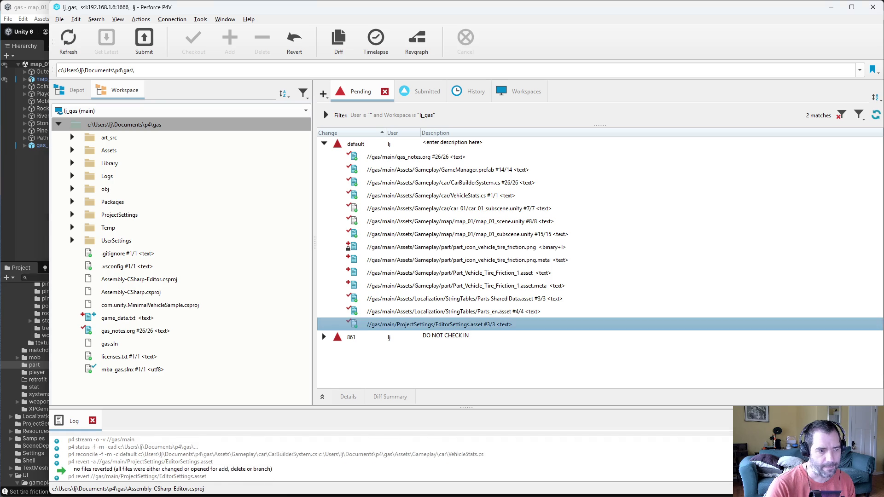
In CarBuilderSystem.cs, open blank space below match_vehicle_stats_to_builder for a new method
{"action": "key", "text": "alt+Tab"}
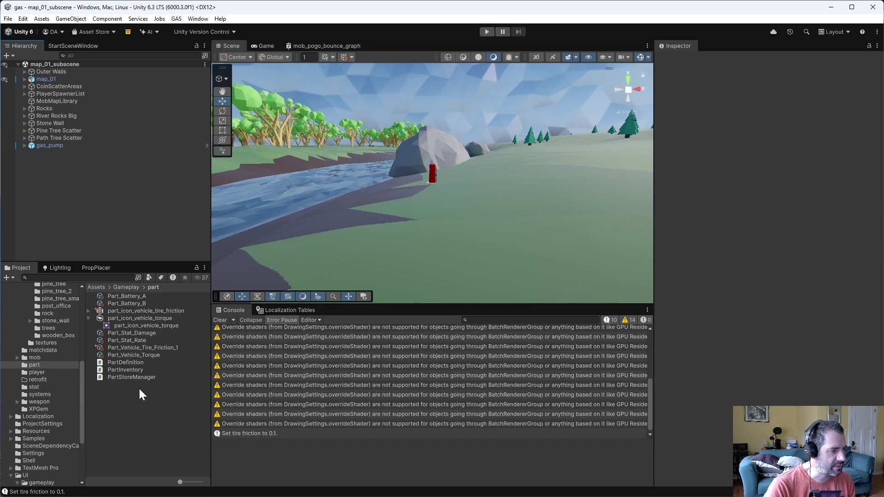
{"action": "key", "text": "alt+Tab"}
{"action": "scroll", "coordinate": [490, 217], "scroll_direction": "down", "scroll_amount": 1}
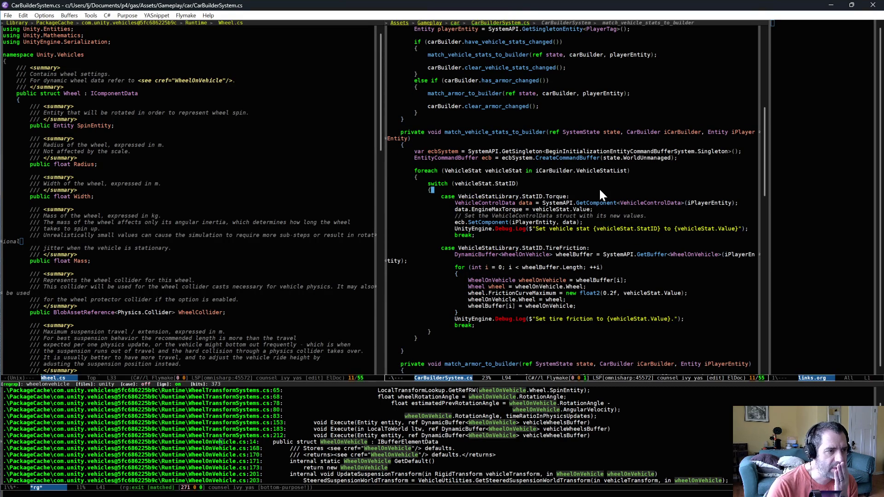
{"action": "scroll", "coordinate": [597, 290], "scroll_direction": "down", "scroll_amount": 2}
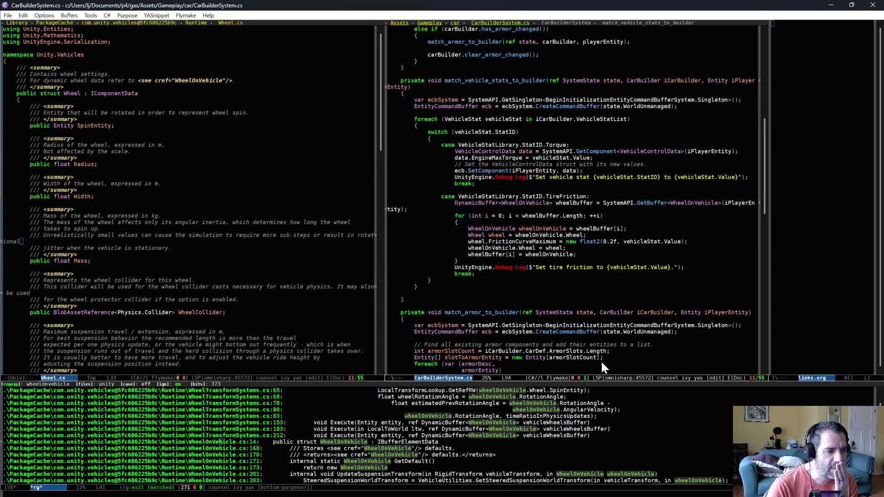
{"action": "mouse_move", "coordinate": [765, 198]}
{"action": "left_mouse_down"}
{"action": "mouse_move", "coordinate": [765, 314]}
{"action": "mouse_move", "coordinate": [778, 346]}
{"action": "mouse_move", "coordinate": [774, 209]}
{"action": "mouse_move", "coordinate": [750, 158]}
{"action": "left_mouse_up"}
{"action": "left_click", "coordinate": [494, 323]}
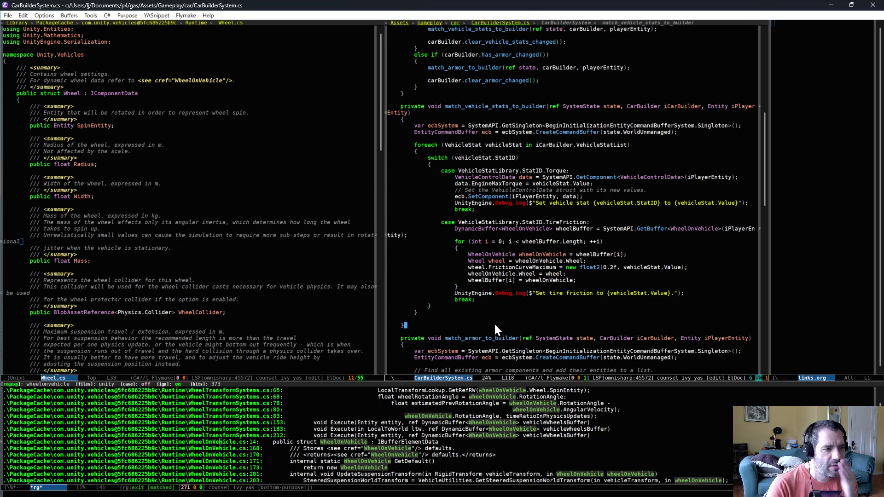
{"action": "left_click", "coordinate": [498, 317]}
{"action": "key", "text": "alt+Down"}
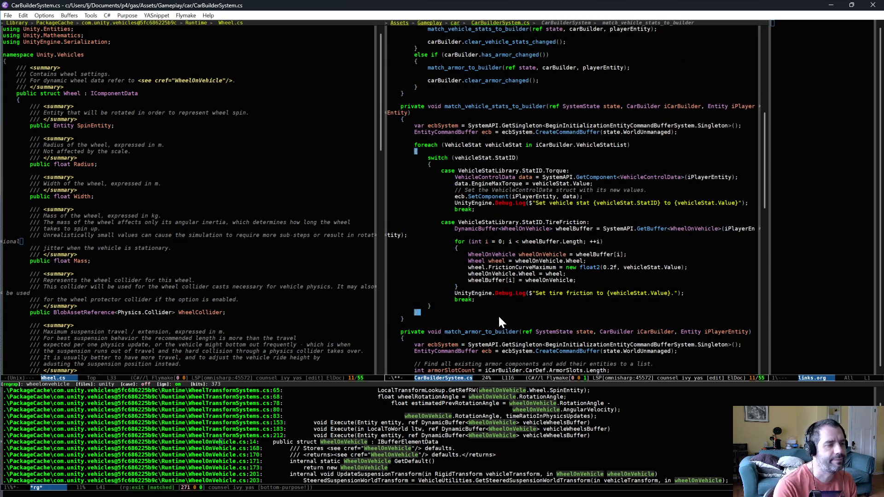
{"action": "type", "text": "}"}
{"action": "key", "text": "Return"}
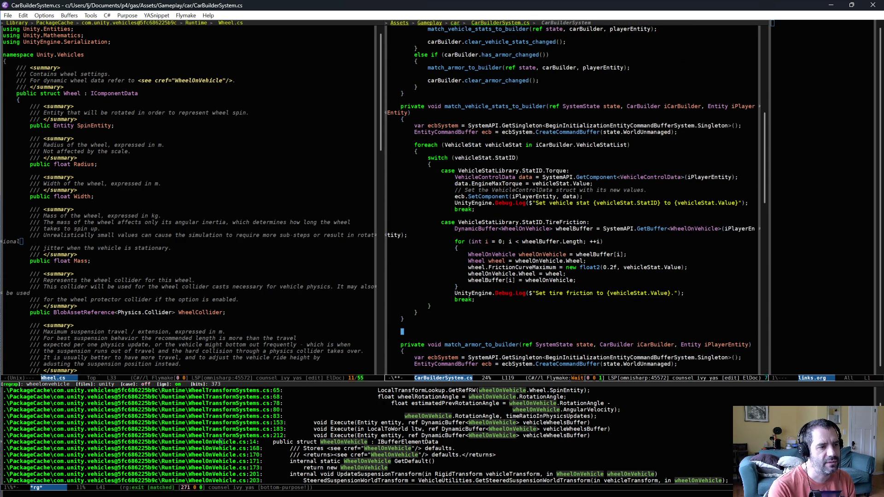
Declare a new private void update_vehicle_stat_torque() method with an opening brace
{"action": "type", "text": "private void"}
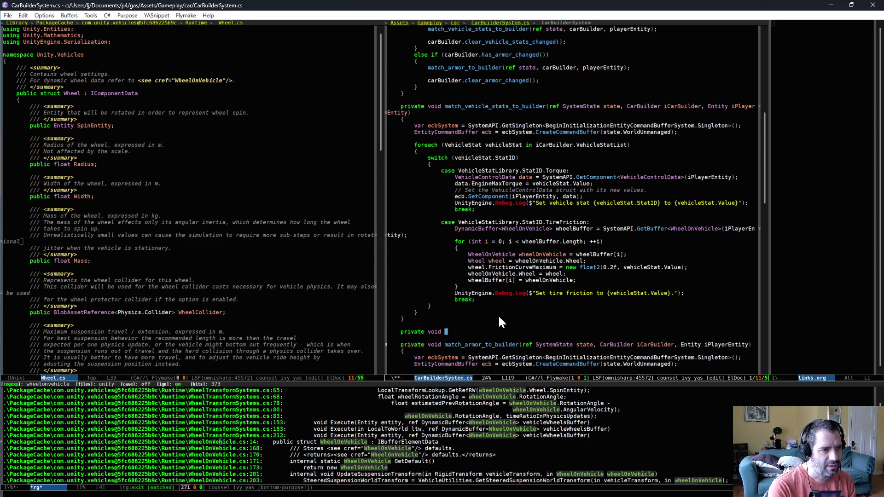
{"action": "type", "text": "update_vhe"}
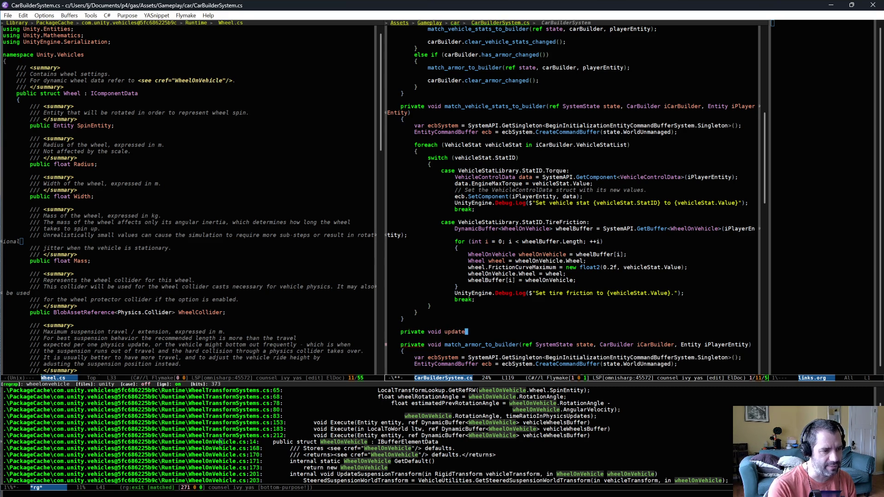
{"action": "key", "text": "BackSpace"}
{"action": "key", "text": "BackSpace"}
{"action": "type", "text": "eh"}
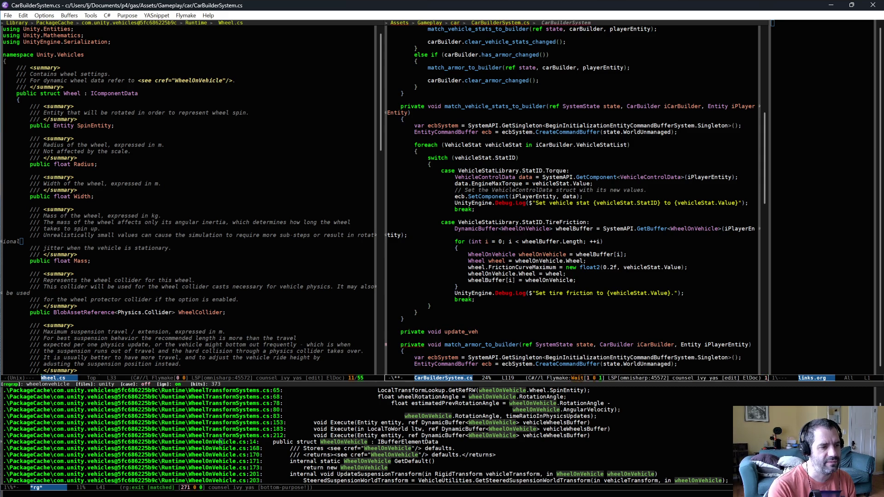
{"action": "type", "text": "icle_stat_tor"}
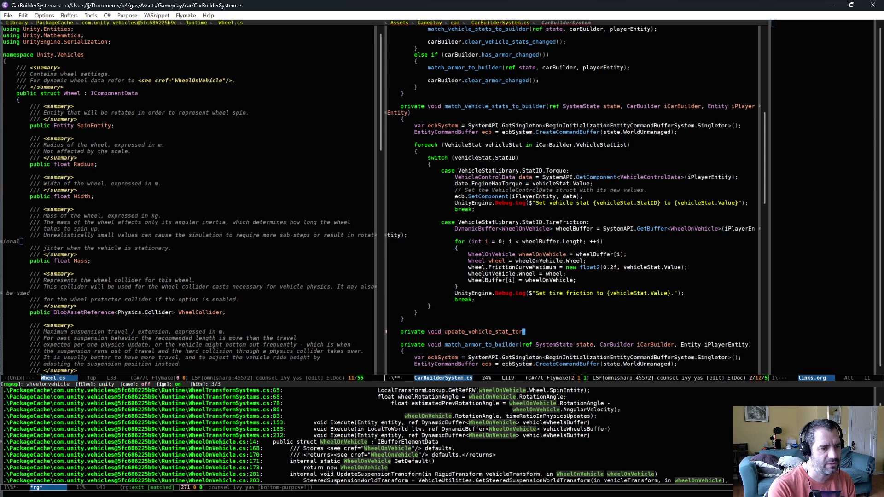
{"action": "type", "text": "que()"}
{"action": "key", "text": "Return"}
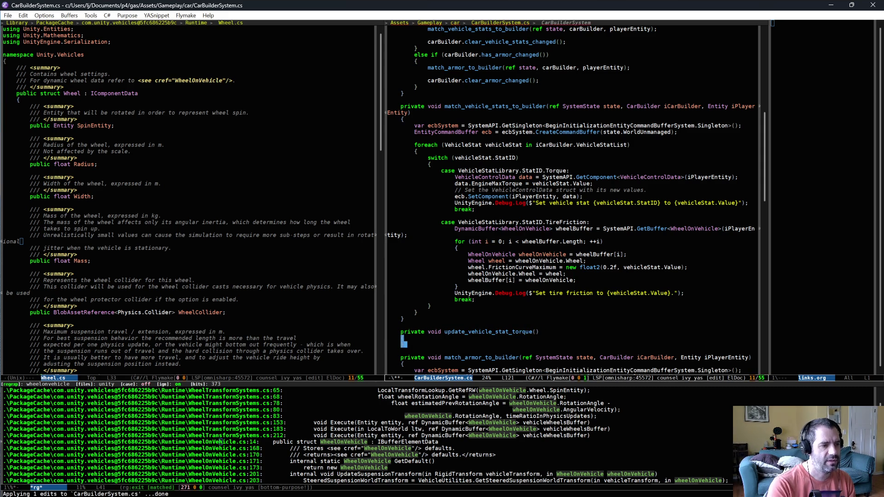
{"action": "type", "text": "{"}
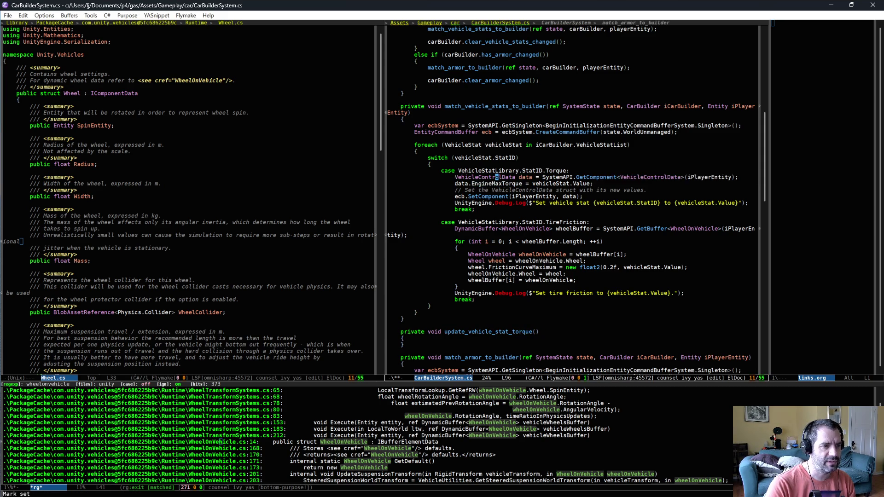
Move the torque-setting lines from the Torque case into update_vehicle_stat_torque
{"action": "key", "text": "shift+Down"}
{"action": "key", "text": "shift+Down"}
{"action": "key", "text": "shift+Down"}
{"action": "key", "text": "shift+Down"}
{"action": "key", "text": "shift+Down"}
{"action": "key", "text": "ctrl+w"}
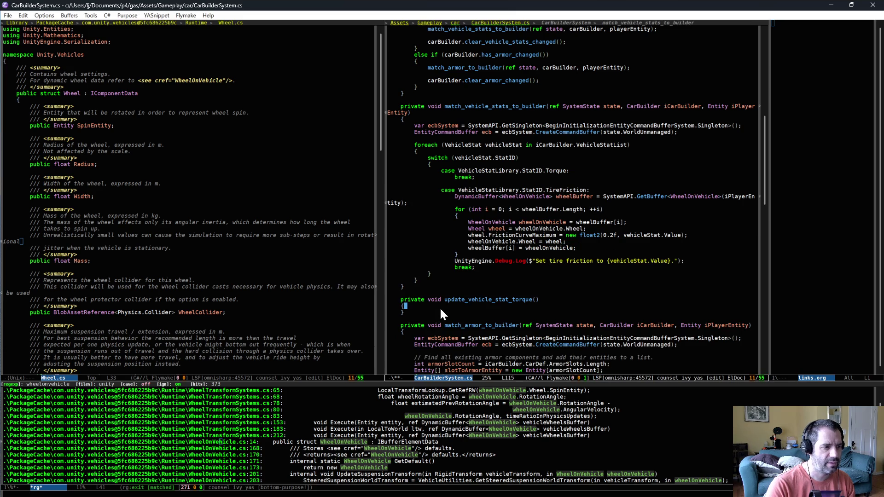
{"action": "left_click", "coordinate": [439, 308]}
{"action": "key", "text": "ctrl+y"}
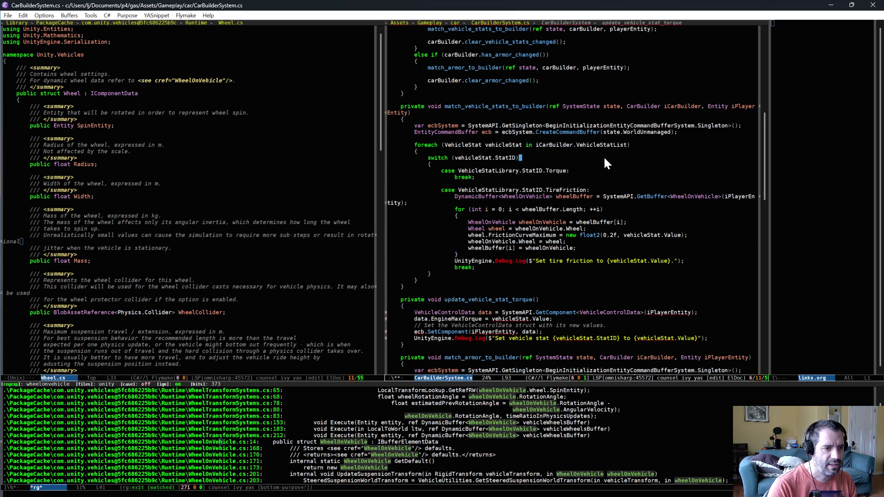
Call update_vehicle_stat_torque(); from the Torque case
{"action": "left_click", "coordinate": [600, 168]}
{"action": "key", "text": "Return"}
{"action": "type", "text": "vehicleStat"}
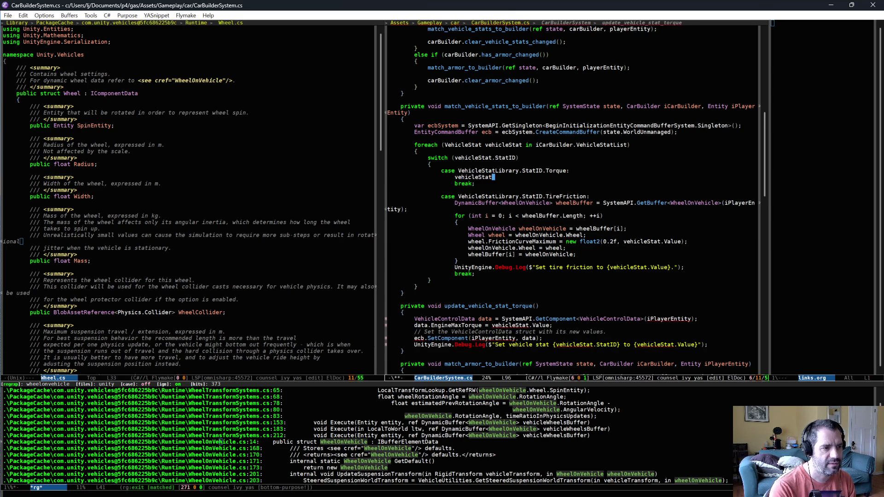
{"action": "key", "text": "BackSpace"}
{"action": "key", "text": "BackSpace"}
{"action": "type", "text": "update_vehicle_stat_torque"}
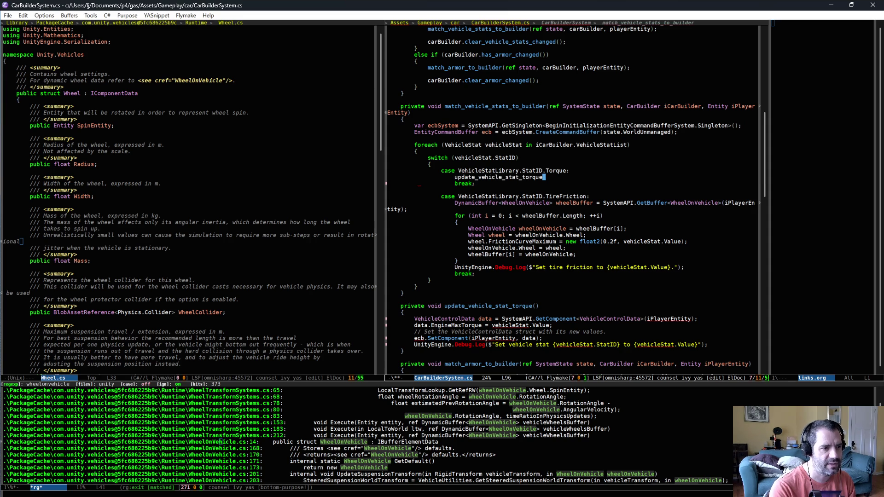
{"action": "type", "text": "();"}
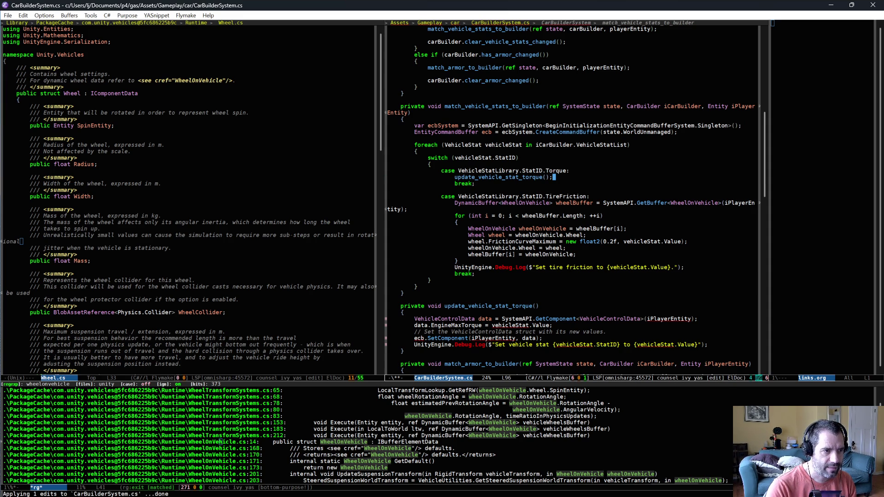
Give the method Entity iPlayerEntity and VehicleStat iVehicleStat parameters, using iVehicleStat.Value in the body
{"action": "left_click", "coordinate": [537, 306]}
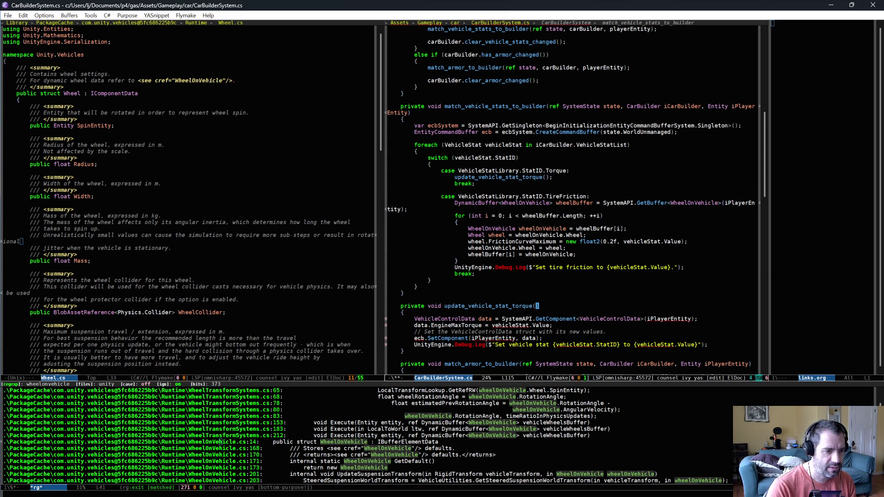
{"action": "type", "text": "VehicleStat iVehicl"}
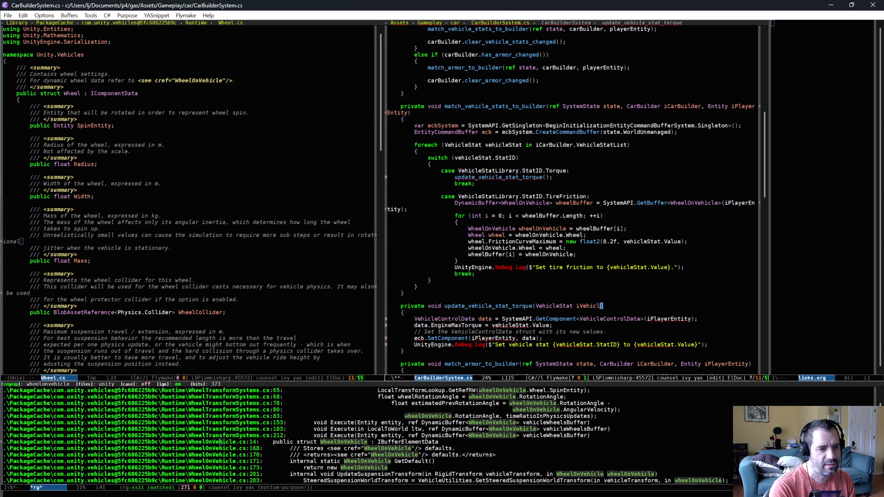
{"action": "type", "text": "eSta"}
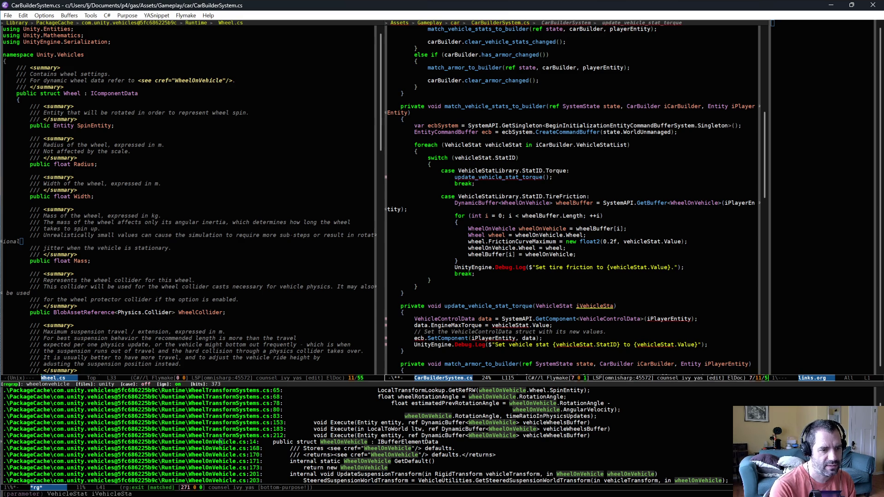
{"action": "type", "text": "t"}
{"action": "key", "text": "Down"}
{"action": "key", "text": "Down"}
{"action": "key", "text": "Down"}
{"action": "key", "text": "alt+b"}
{"action": "key", "text": "alt+b"}
{"action": "key", "text": "alt+b"}
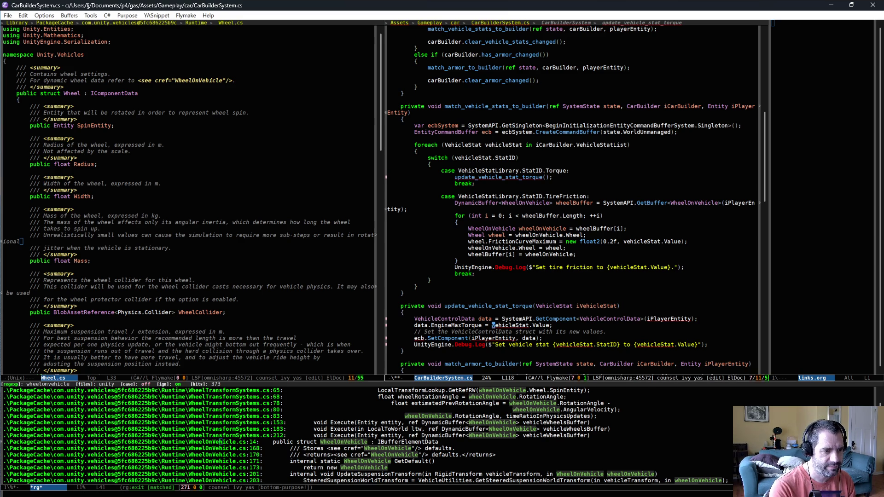
{"action": "type", "text": "iV"}
{"action": "key", "text": "Delete"}
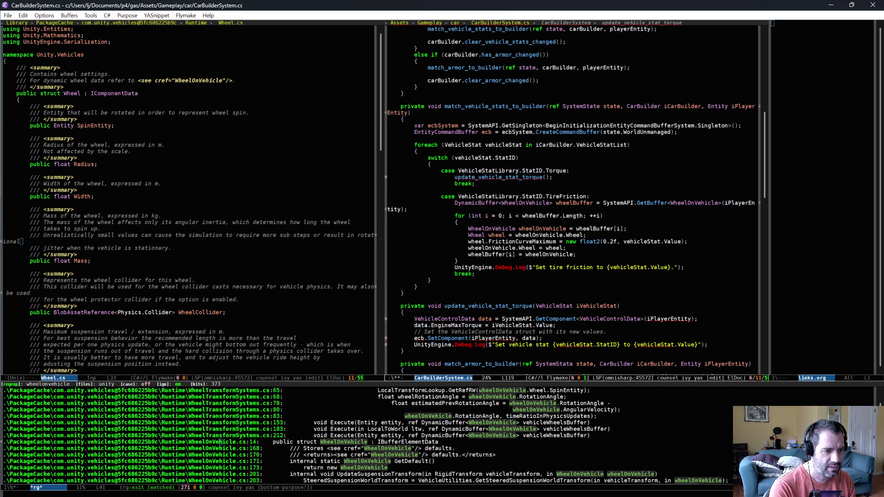
{"action": "key", "text": "Up"}
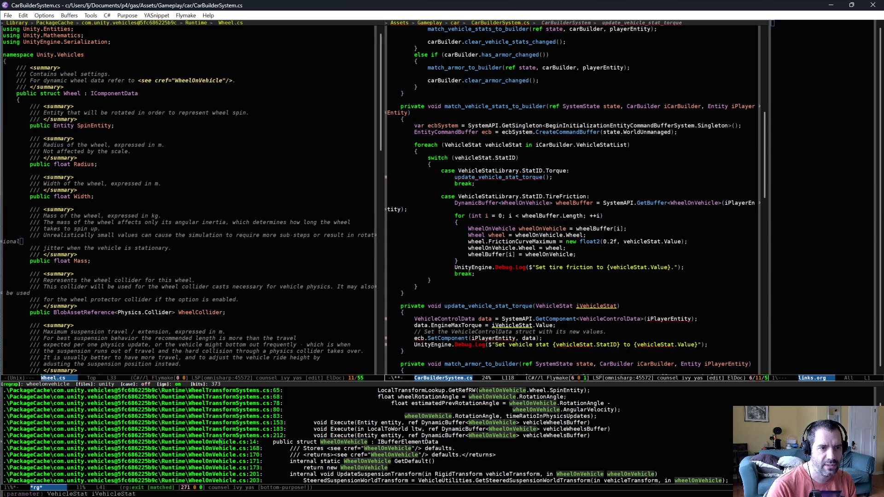
{"action": "key", "text": "alt+comma"}
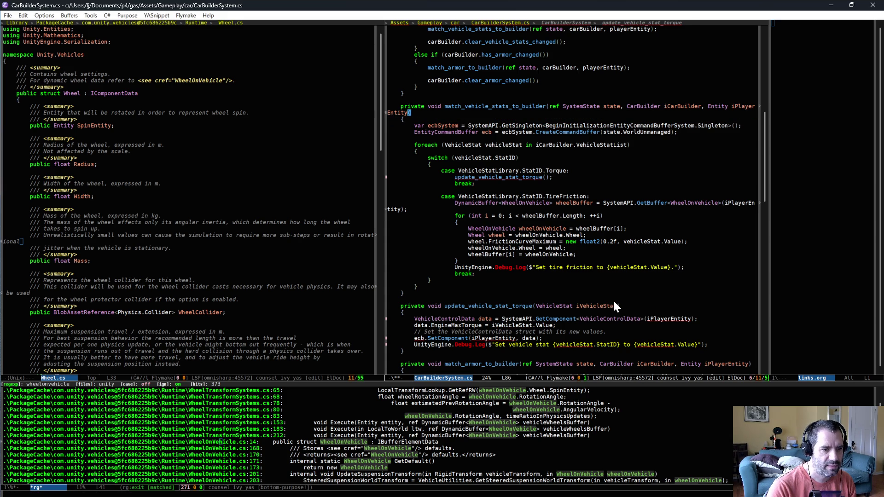
{"action": "key", "text": "alt+period"}
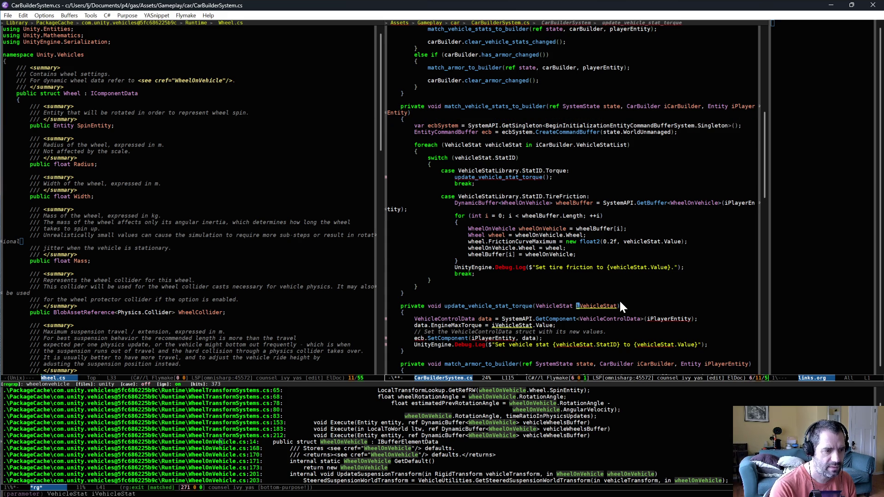
{"action": "type", "text": "Entity iPlayerEntity,"}
{"action": "key", "text": "Down"}
{"action": "key", "text": "Down"}
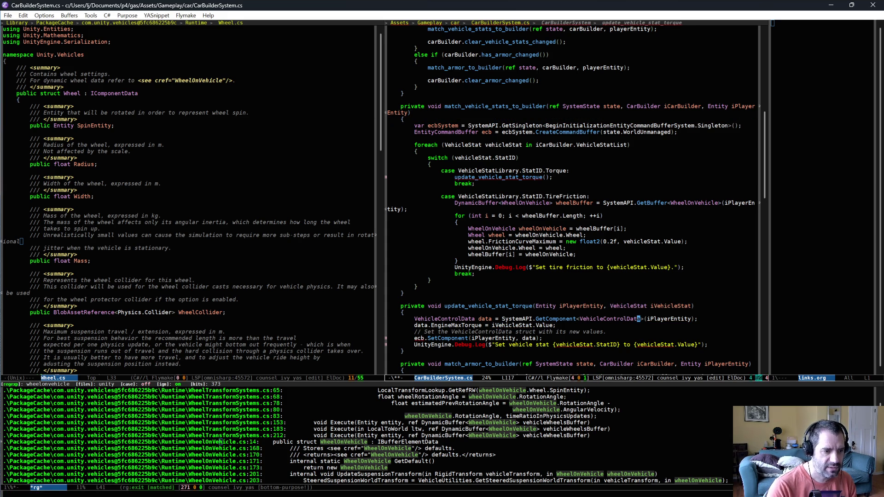
Make the Debug.Log message use iVehicleStat.StatID and iVehicleStat.Value, and save the file
{"action": "left_click", "coordinate": [557, 345]}
{"action": "type", "text": "i"}
{"action": "key", "text": "alt+f"}
{"action": "key", "text": "alt+f"}
{"action": "key", "text": "alt+f"}
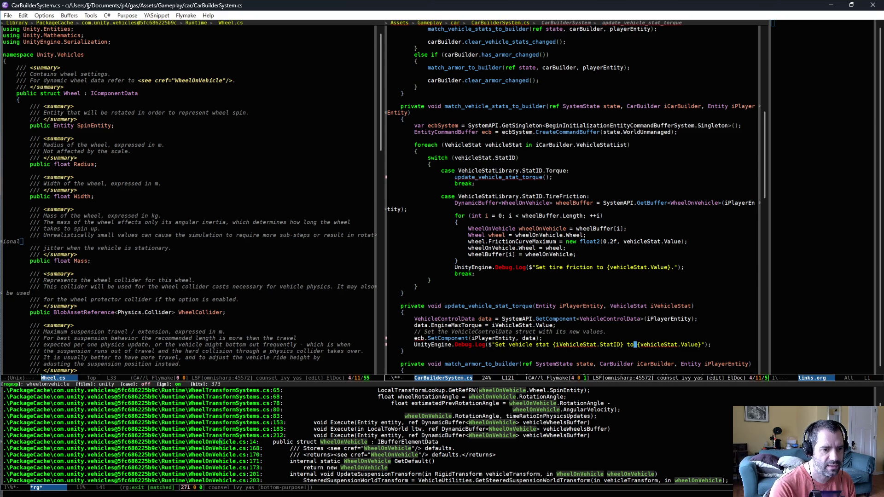
{"action": "key", "text": "alt+b"}
{"action": "type", "text": "iV"}
{"action": "key", "text": "ctrl+x"}
{"action": "key", "text": "ctrl+s"}
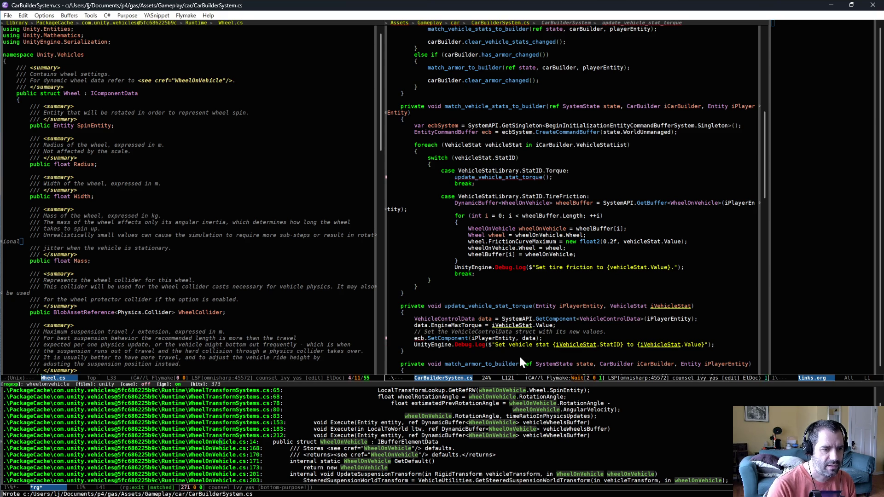
{"action": "left_click", "coordinate": [480, 358]}
{"action": "key", "text": "Up"}
{"action": "key", "text": "Up"}
{"action": "key", "text": "Up"}
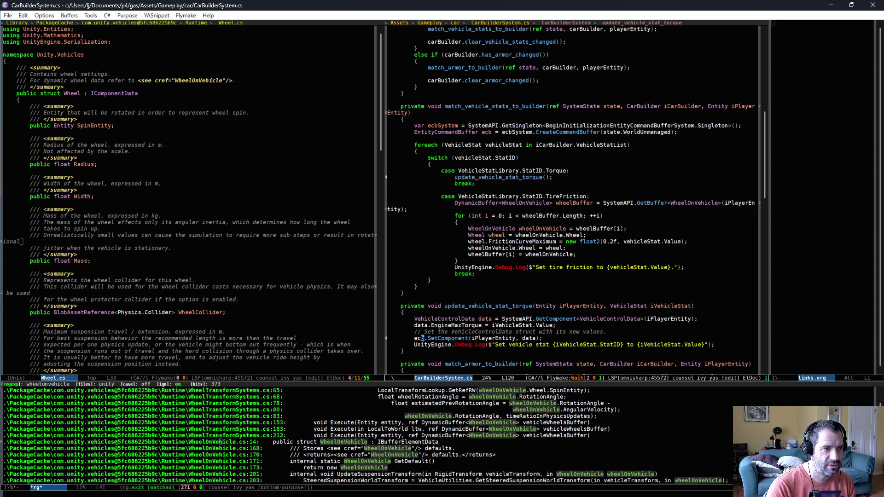
Add an EntityCommandBuffer iECB parameter and switch ecb.SetComponent to iECB.SetComponent, then save
{"action": "key", "text": "alt+period"}
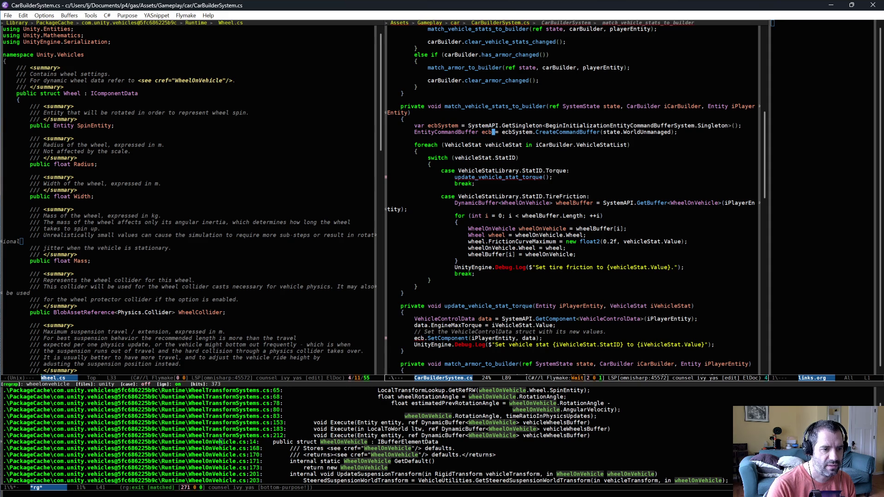
{"action": "left_click", "coordinate": [536, 306]}
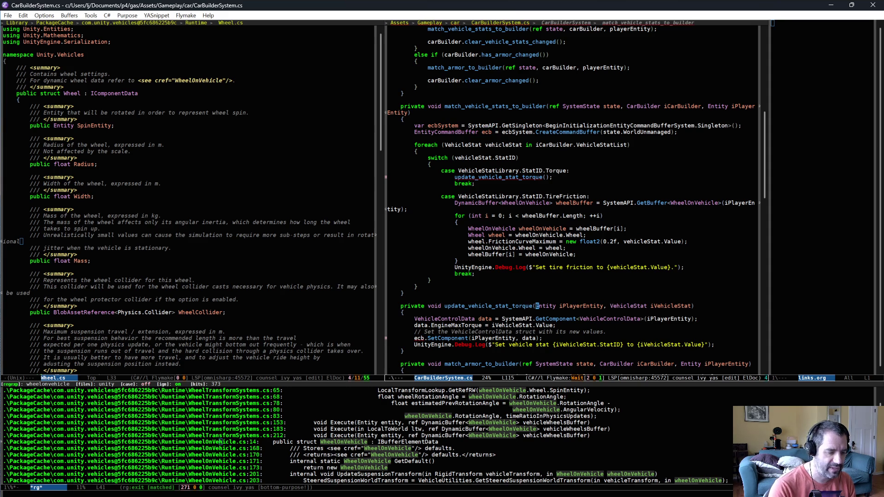
{"action": "type", "text": "EntityCommandBuffer, "}
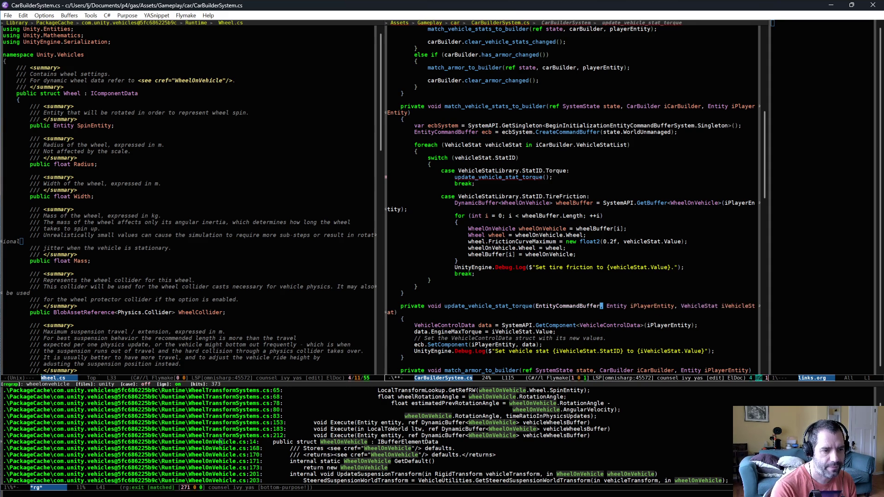
{"action": "type", "text": " iECB"}
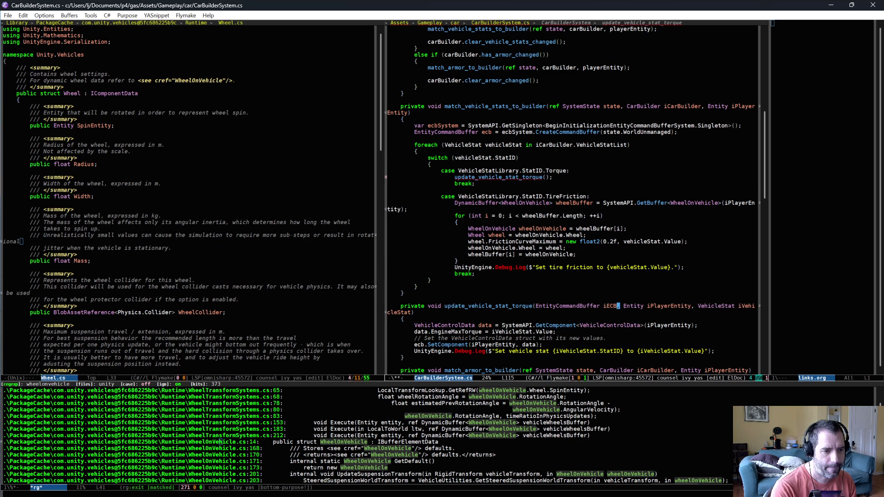
{"action": "key", "text": "Down"}
{"action": "key", "text": "Down"}
{"action": "key", "text": "Down"}
{"action": "key", "text": "alt+m"}
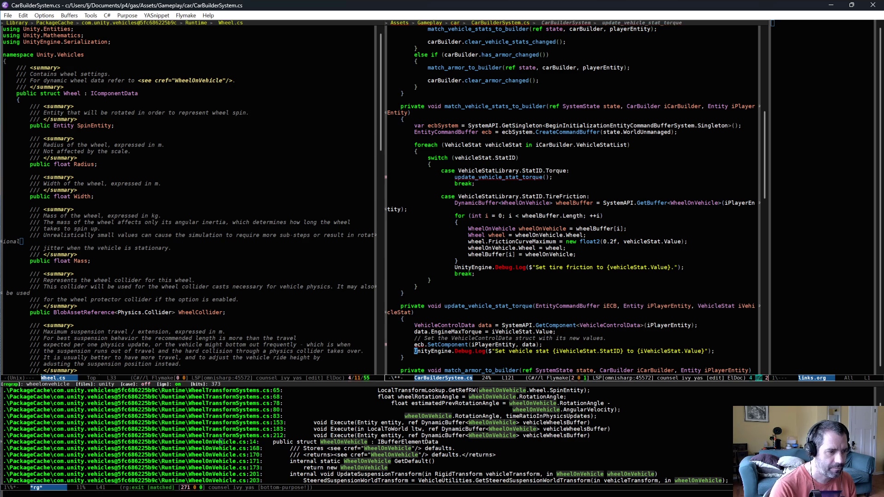
{"action": "key", "text": "Up"}
{"action": "key", "text": "alt+d"}
{"action": "type", "text": "iECB"}
{"action": "key", "text": "ctrl+x"}
{"action": "key", "text": "ctrl+s"}
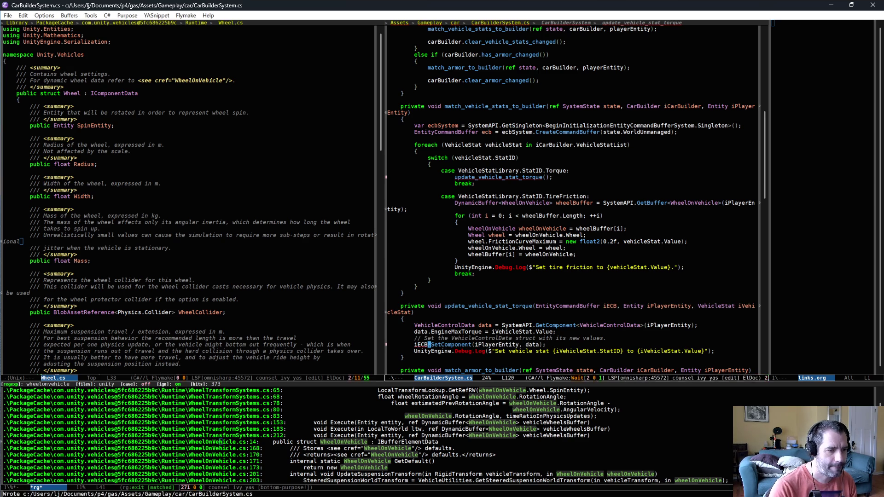
{"action": "left_click", "coordinate": [554, 354]}
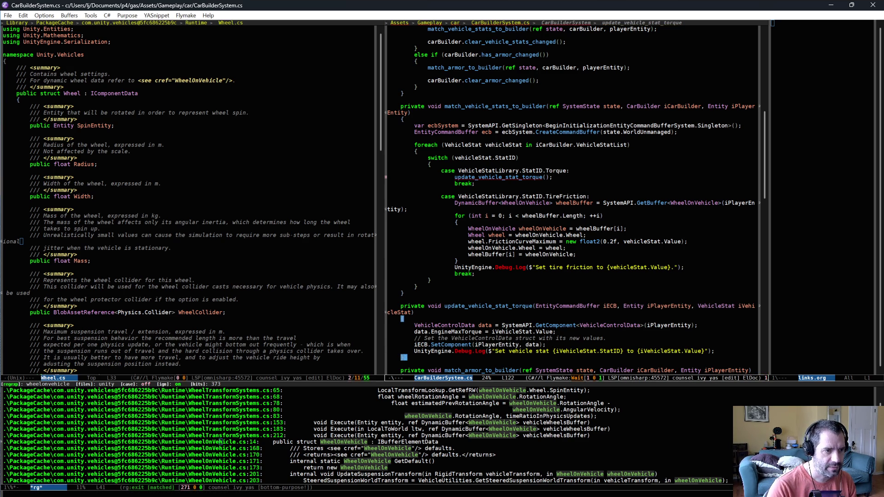
Pass ecb, iPlayerEntity, vehicleStat to the update_vehicle_stat_torque call in the Torque case
{"action": "left_click", "coordinate": [552, 176]}
{"action": "type", "text": "ecb, "}
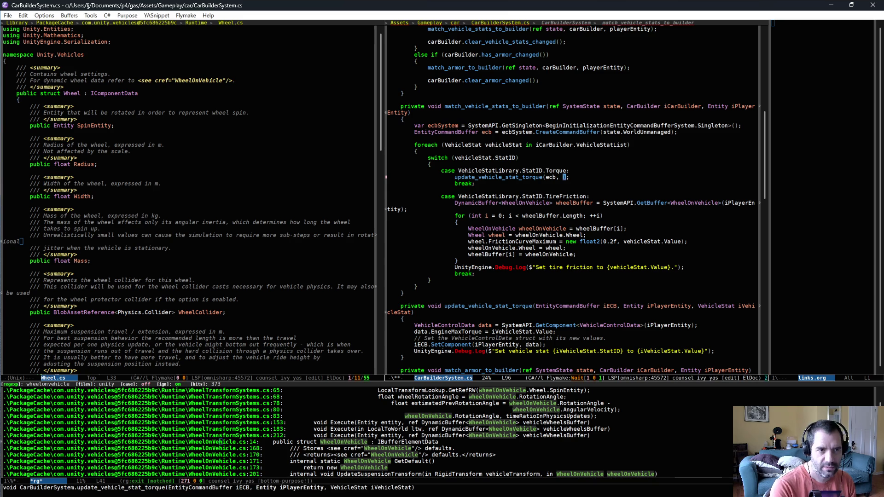
{"action": "type", "text": "iPlayerEntity, vehicleStat"}
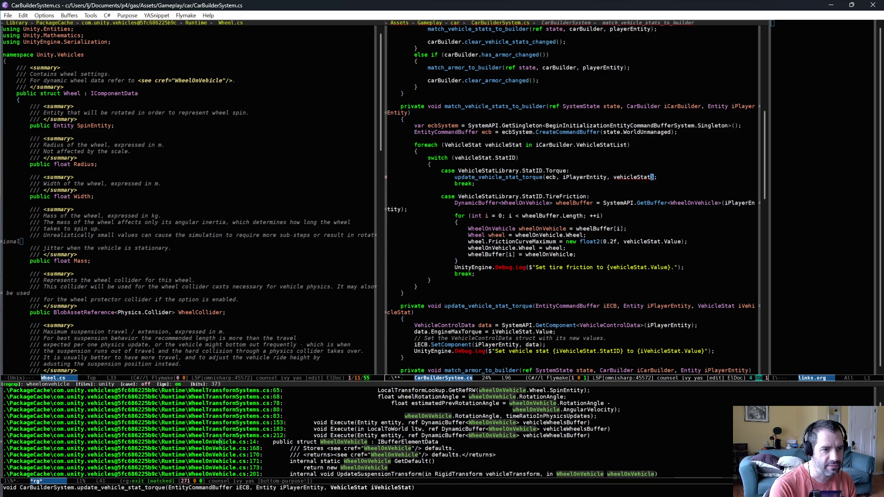
{"action": "scroll", "coordinate": [551, 184], "scroll_direction": "down", "scroll_amount": 2}
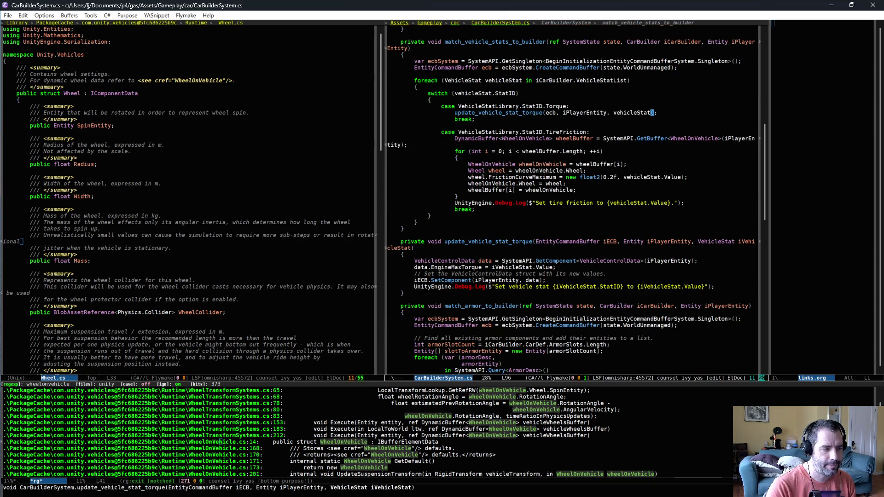
{"action": "left_click", "coordinate": [536, 294]}
Add blank lines between the statements in update_vehicle_stat_torque and save
{"action": "scroll", "coordinate": [552, 276], "scroll_direction": "down", "scroll_amount": 1}
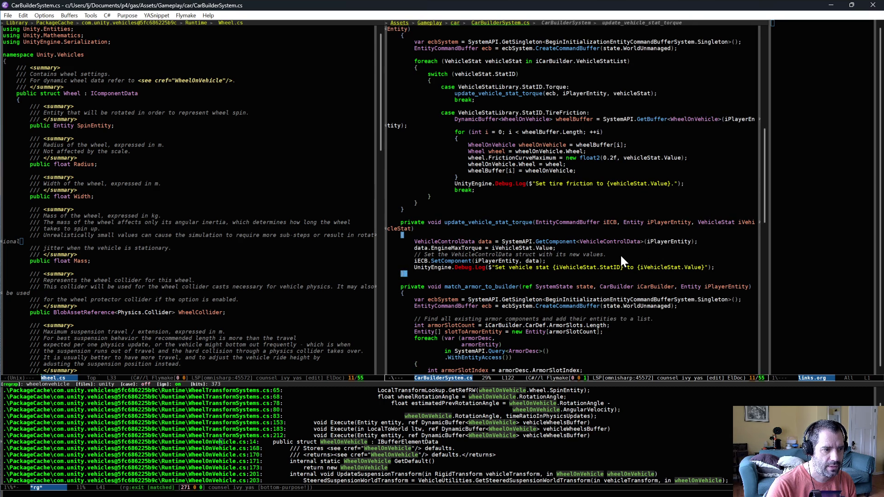
{"action": "left_click", "coordinate": [614, 245]}
{"action": "key", "text": "Return"}
{"action": "key", "text": "Up"}
{"action": "key", "text": "Up"}
{"action": "key", "text": "End"}
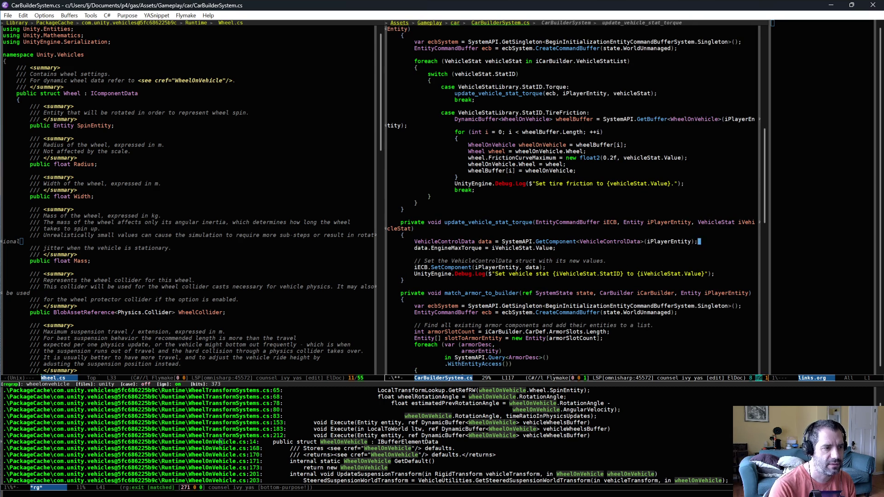
{"action": "key", "text": "Return"}
{"action": "key", "text": "Down"}
{"action": "key", "text": "Down"}
{"action": "key", "text": "Down"}
{"action": "key", "text": "End"}
{"action": "key", "text": "Return"}
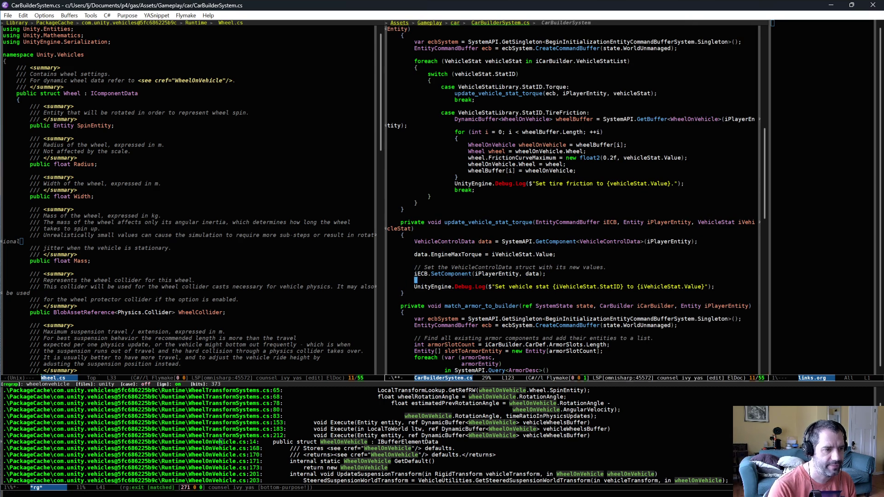
{"action": "key", "text": "ctrl+x"}
{"action": "key", "text": "ctrl+s"}
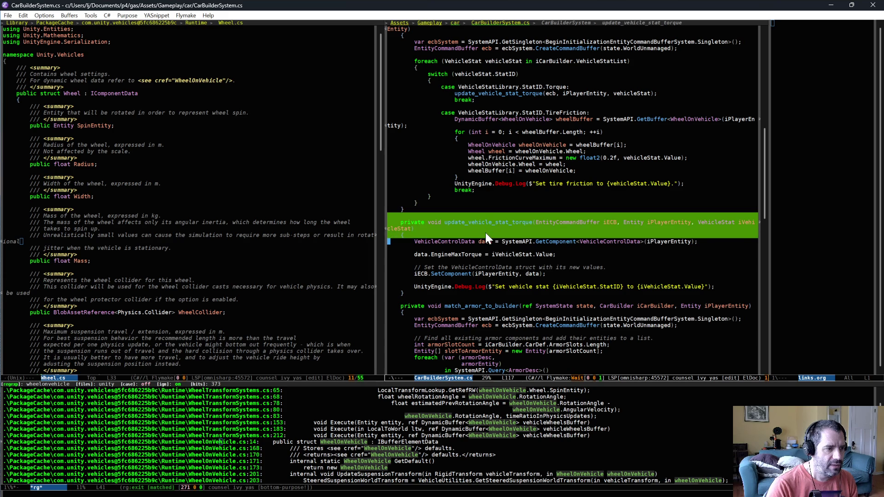
Duplicate the method header as update_vehicle_stat_tire_friction with empty braces
{"action": "key", "text": "ctrl+a"}
{"action": "key", "text": "ctrl+y"}
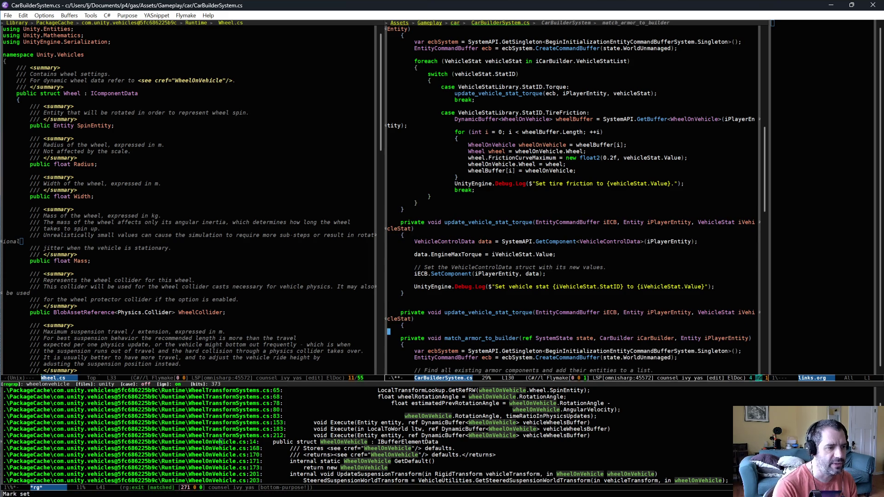
{"action": "type", "text": "}"}
{"action": "key", "text": "Return"}
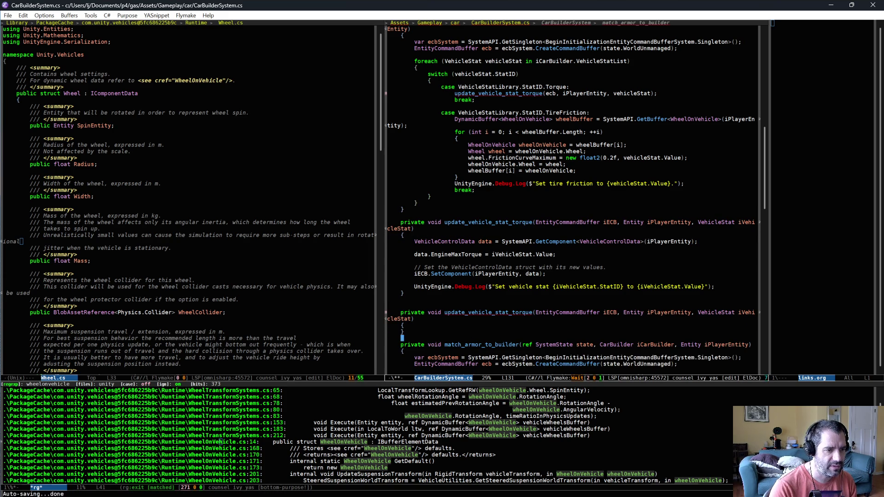
{"action": "left_click", "coordinate": [533, 312]}
{"action": "key", "text": "BackSpace"}
{"action": "key", "text": "BackSpace"}
{"action": "key", "text": "BackSpace"}
{"action": "type", "text": "tire_fric"}
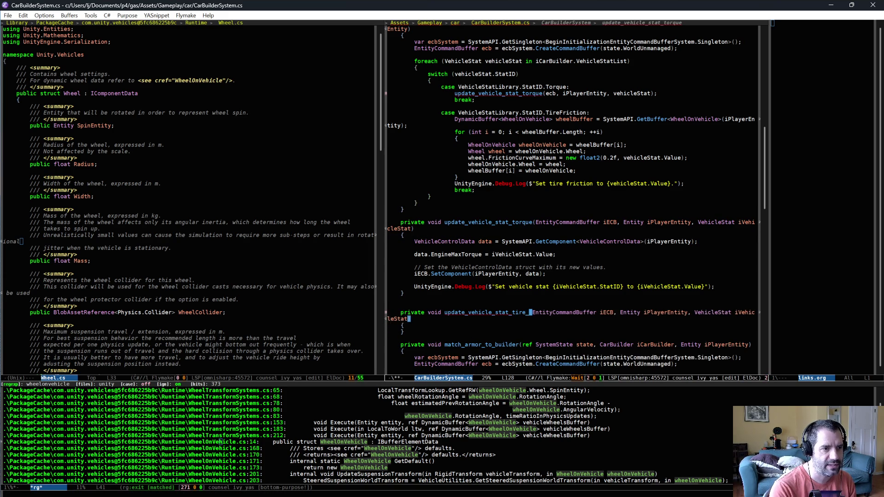
{"action": "type", "text": "tion"}
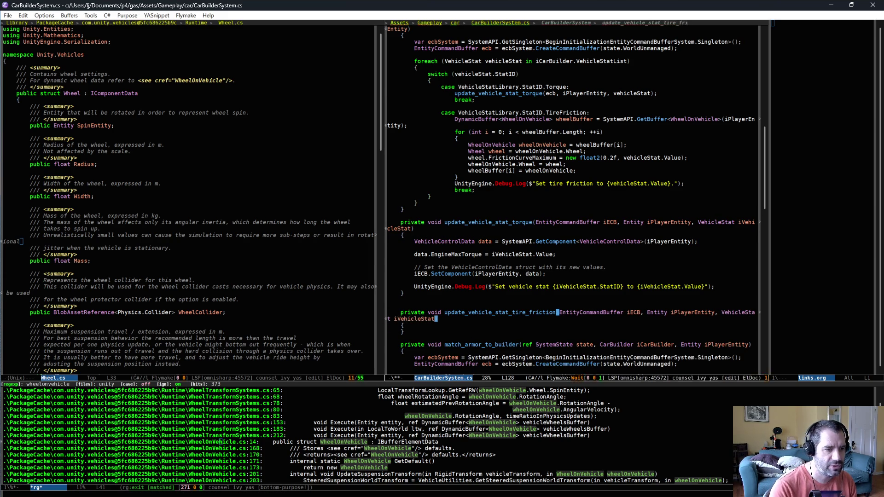
Cut the wheel-friction code out of the TireFriction case
{"action": "mouse_move", "coordinate": [454, 119]}
{"action": "left_mouse_down"}
{"action": "mouse_move", "coordinate": [488, 126]}
{"action": "mouse_move", "coordinate": [493, 187]}
{"action": "mouse_move", "coordinate": [456, 188]}
{"action": "left_mouse_up"}
{"action": "key", "text": "ctrl+w"}
{"action": "left_click", "coordinate": [460, 261]}
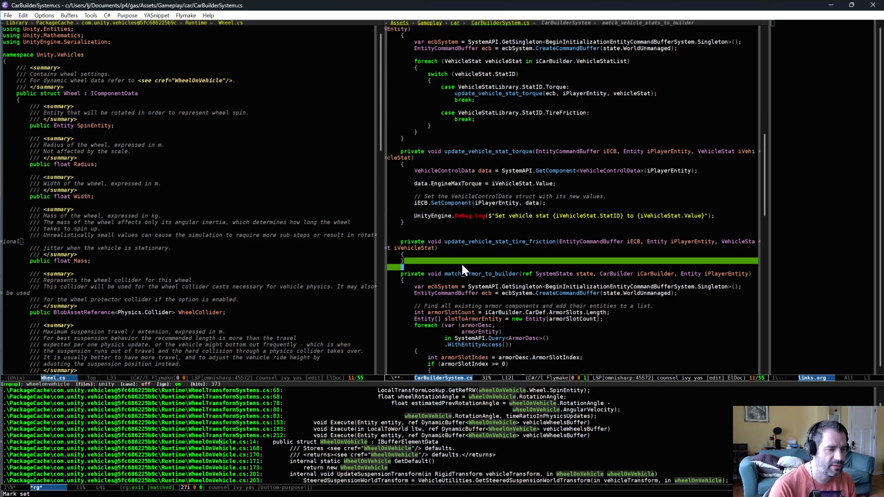
{"action": "key", "text": "ctrl+a"}
Paste the wheel-friction code into the new method; replace iECB.SetComponent with SystemAPI.SetComponent(iPlayerEntity, data)
{"action": "key", "text": "ctrl+y"}
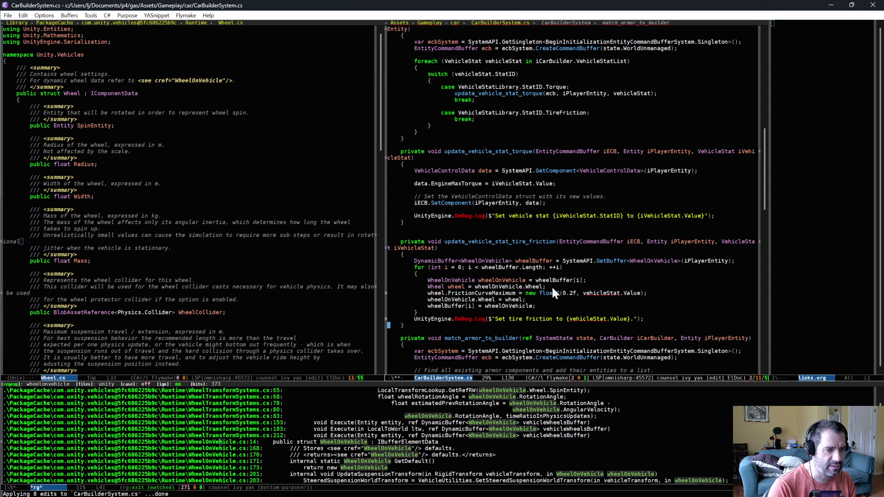
{"action": "key", "text": "Down"}
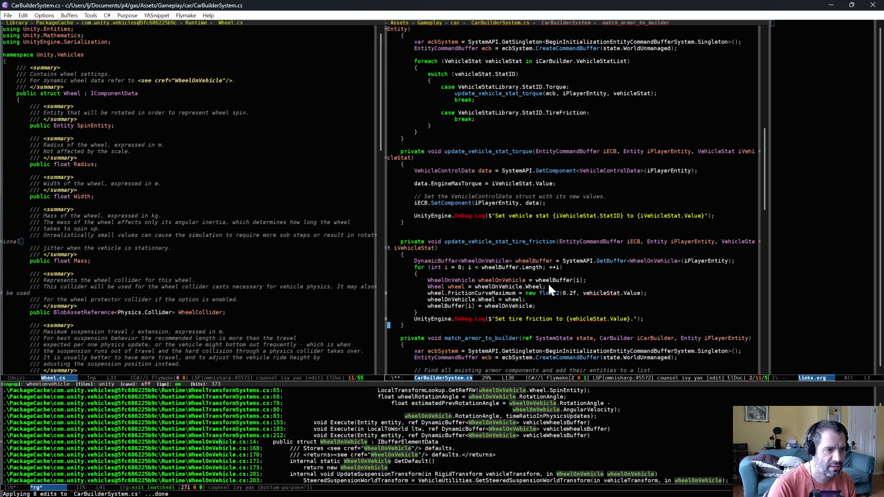
{"action": "left_click", "coordinate": [566, 203]}
{"action": "key", "text": "Return"}
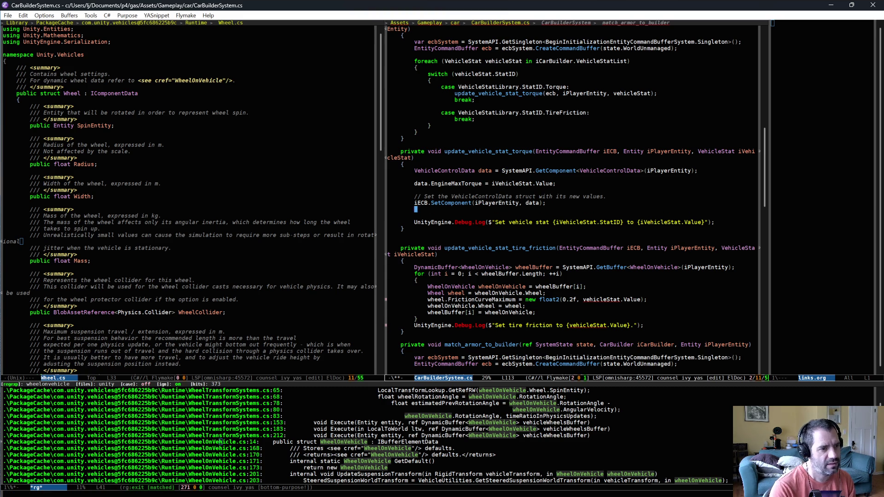
{"action": "type", "text": "SystemAPI.Set"}
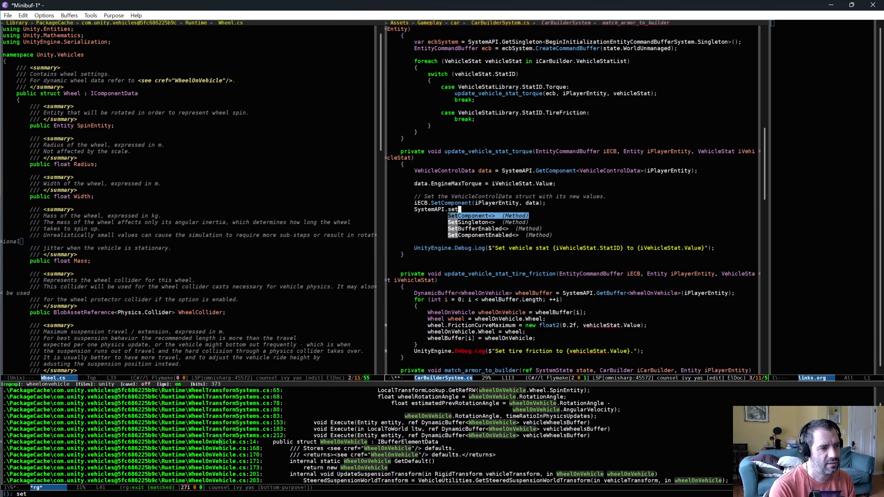
{"action": "key", "text": "Return"}
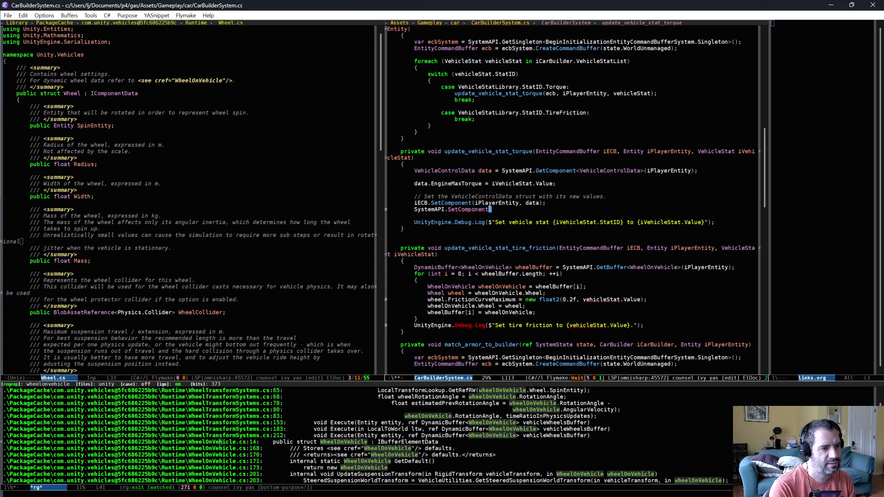
{"action": "type", "text": "(iPlayerEntity"}
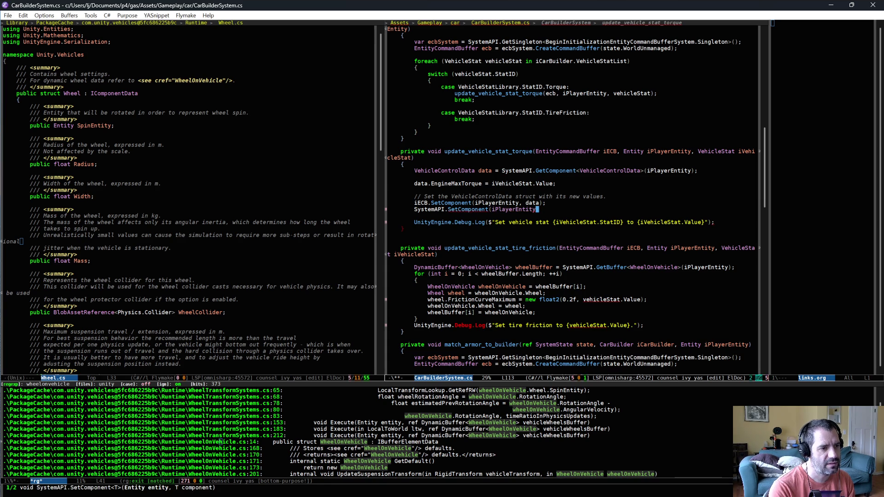
{"action": "type", "text": ", data);"}
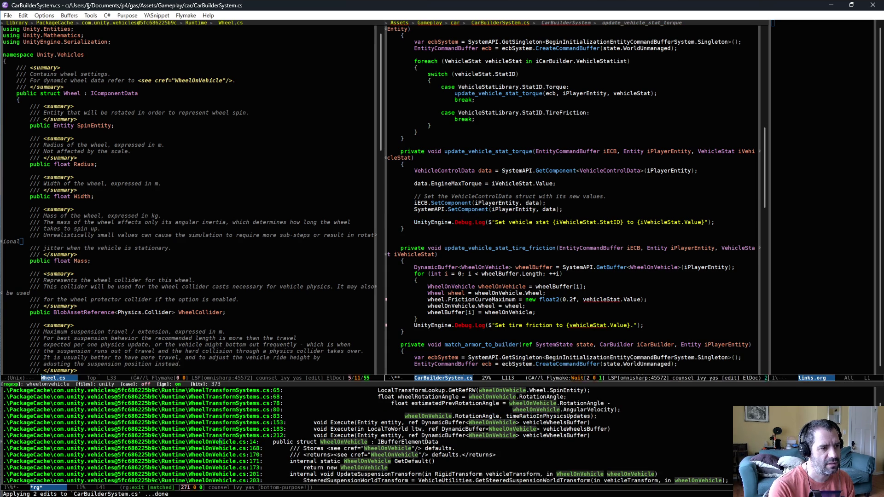
{"action": "key", "text": "Up"}
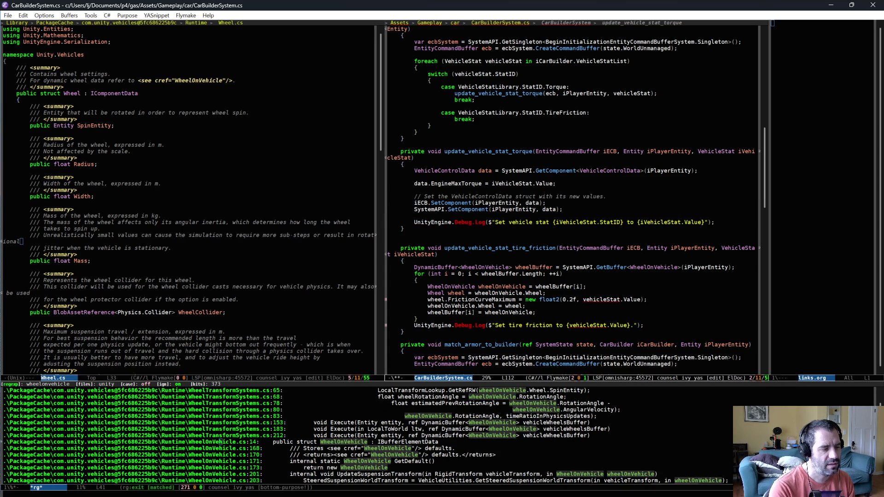
{"action": "key", "text": "ctrl+a"}
{"action": "key", "text": "ctrl+k"}
{"action": "key", "text": "ctrl+k"}
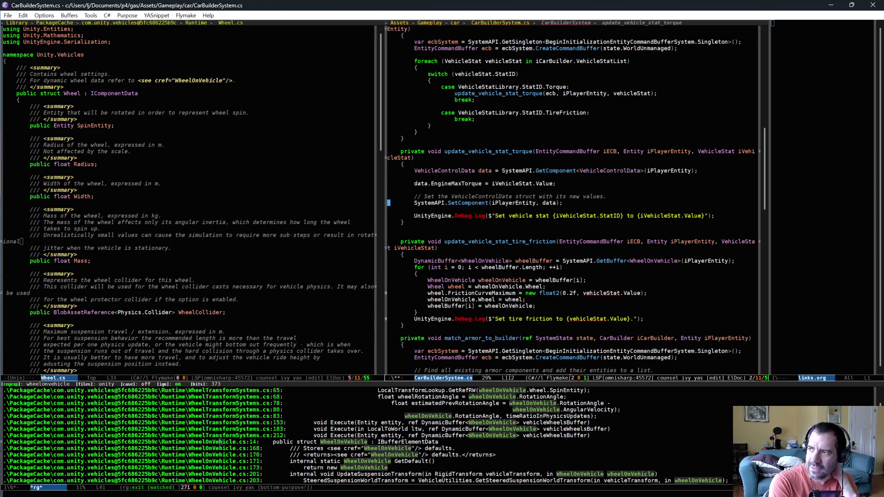
Delete the ecbSystem/ecb setup lines and the ecb arguments and parameters, plus the extra blank line
{"action": "left_click", "coordinate": [475, 42]}
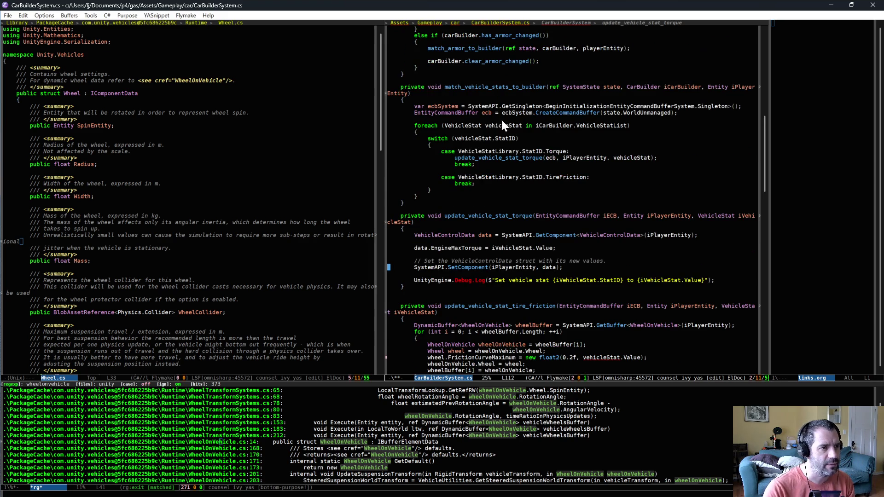
{"action": "left_click_drag", "start_coordinate": [387, 106], "coordinate": [486, 118]}
{"action": "key", "text": "ctrl+w"}
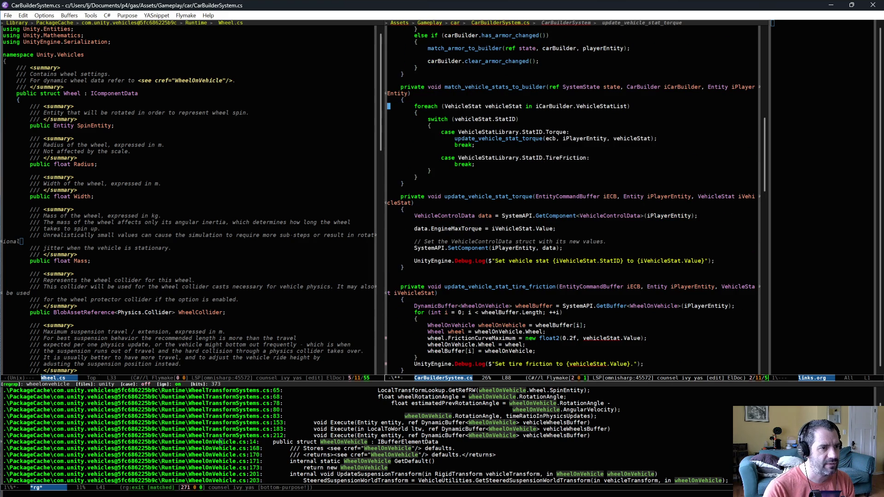
{"action": "left_click", "coordinate": [564, 138]}
{"action": "key", "text": "ctrl+BackSpace"}
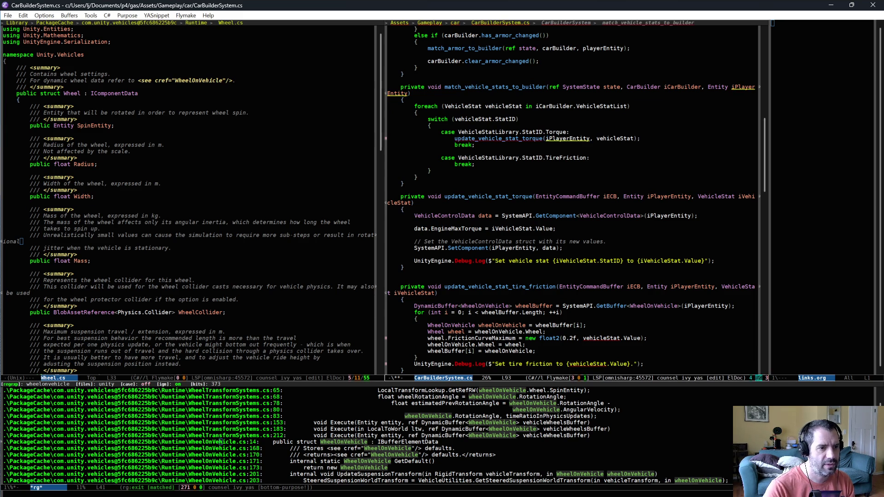
{"action": "left_click", "coordinate": [623, 196]}
{"action": "key", "text": "ctrl+BackSpace"}
{"action": "key", "text": "ctrl+BackSpace"}
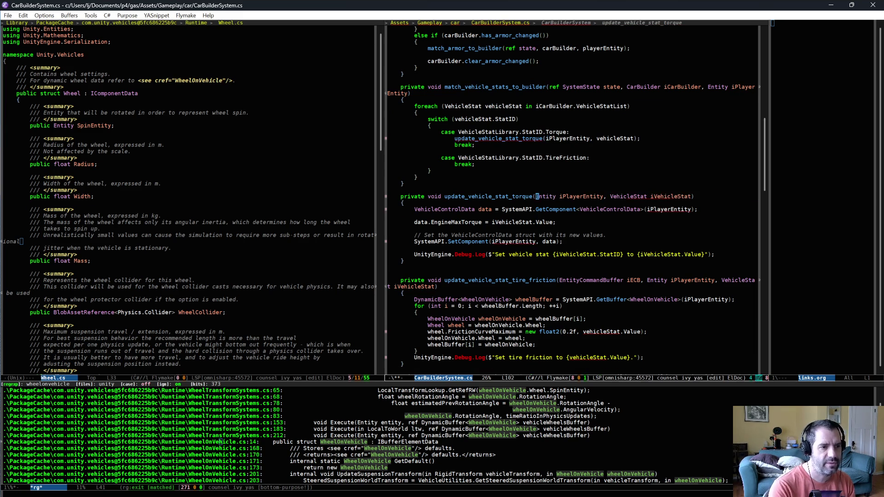
{"action": "left_click", "coordinate": [647, 280]}
{"action": "key", "text": "ctrl+BackSpace"}
{"action": "key", "text": "ctrl+BackSpace"}
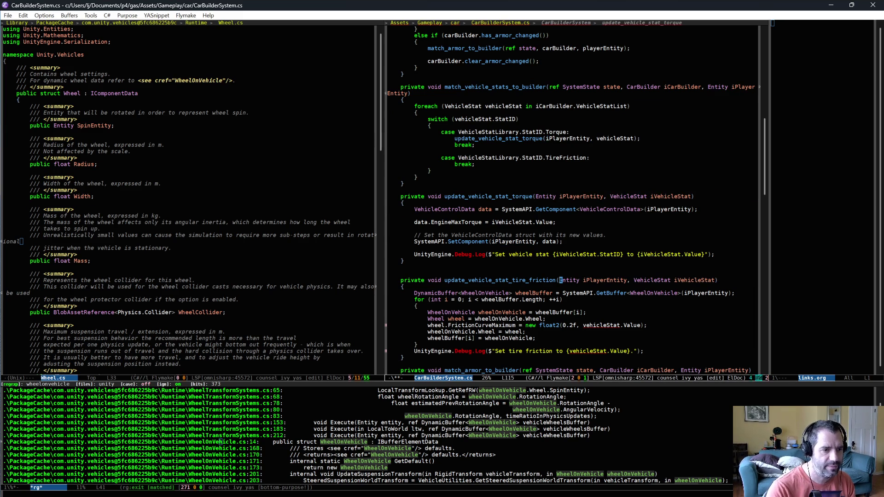
{"action": "left_click", "coordinate": [522, 262]}
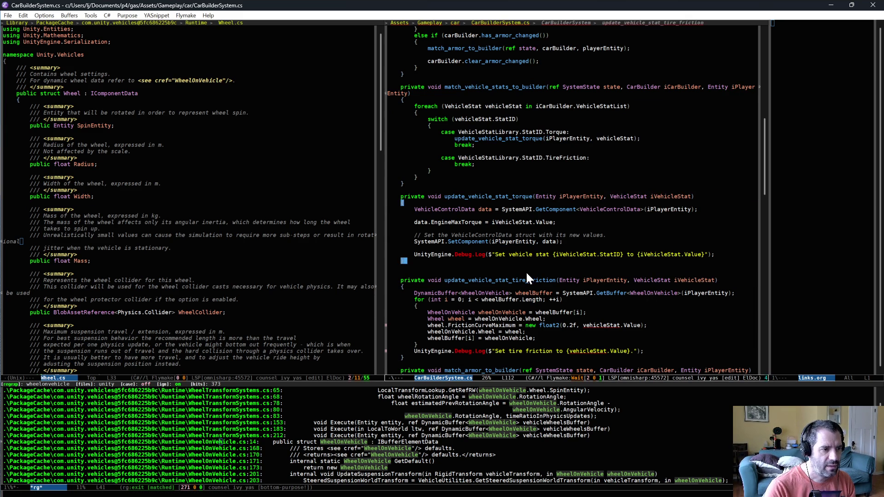
{"action": "left_click", "coordinate": [525, 271]}
{"action": "key", "text": "BackSpace"}
Add update_vehicle_stat_tire_friction(iPlayerEntity, vehicleStat) to the TireFriction case
{"action": "left_click", "coordinate": [609, 151]}
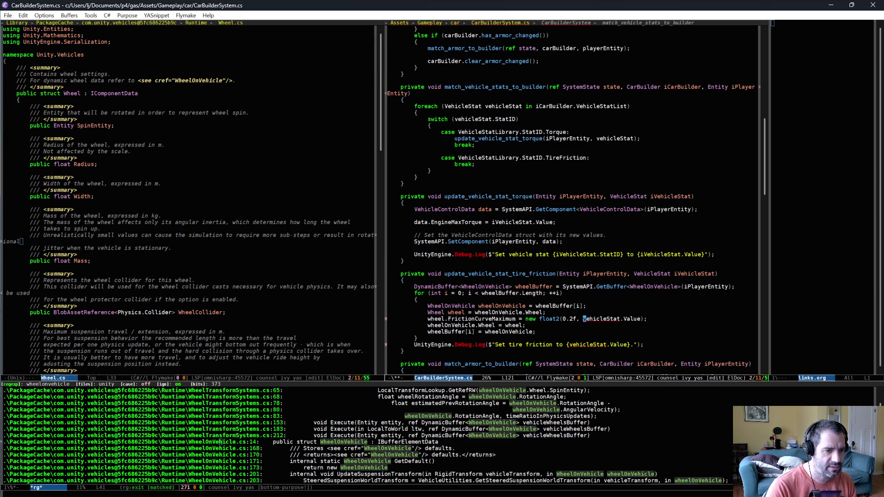
{"action": "left_click", "coordinate": [590, 320]}
{"action": "type", "text": "iV"}
{"action": "left_click", "coordinate": [567, 345]}
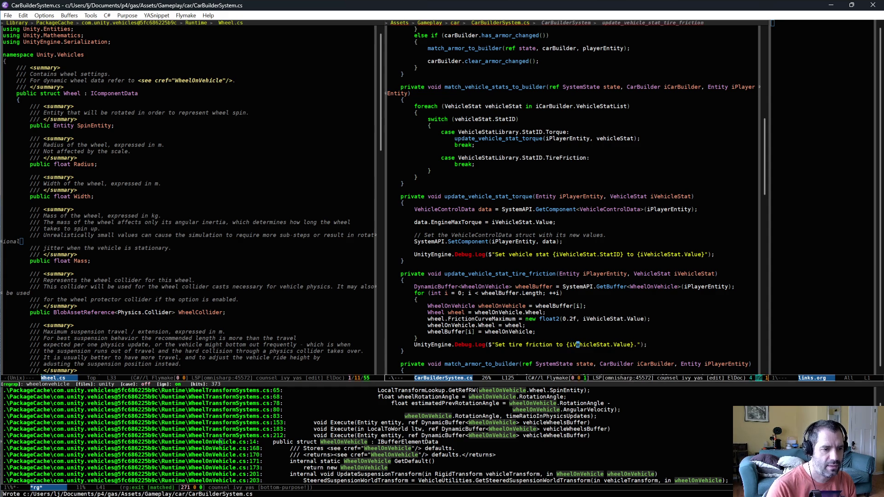
{"action": "left_click", "coordinate": [516, 163]}
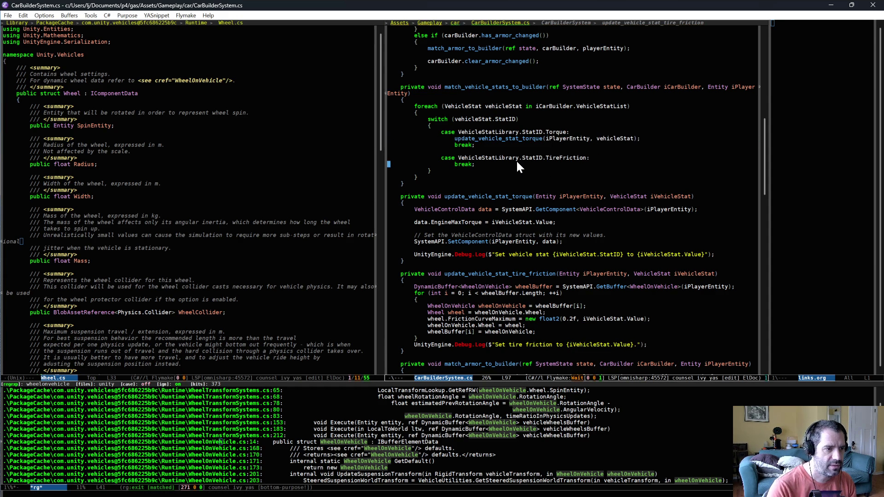
{"action": "key", "text": "ctrl+y"}
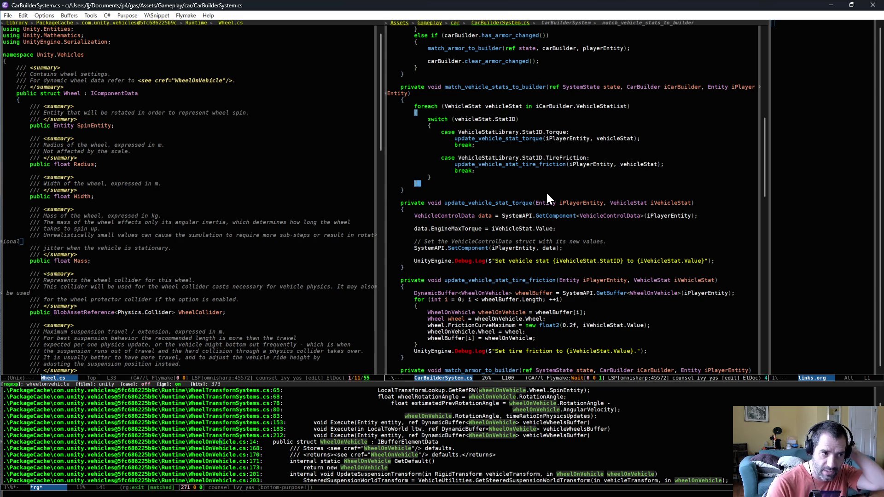
{"action": "key", "text": "Down"}
{"action": "key", "text": "Down"}
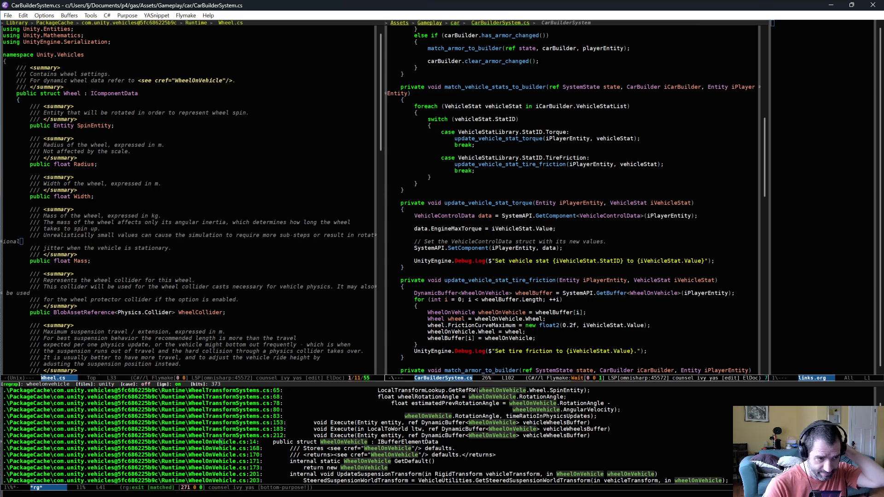
{"action": "key", "text": "ctrl+u"}
{"action": "key", "text": "ctrl+space"}
Add blank lines around the wheel lookup and log call, and save CarBuilderSystem.cs
{"action": "key", "text": "Down"}
{"action": "key", "text": "Down"}
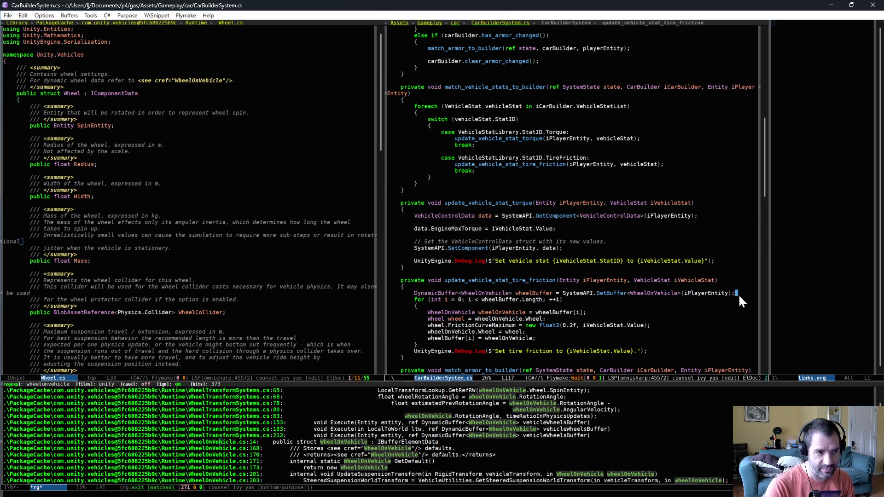
{"action": "key", "text": "Return"}
{"action": "key", "text": "ctrl+x"}
{"action": "key", "text": "ctrl+s"}
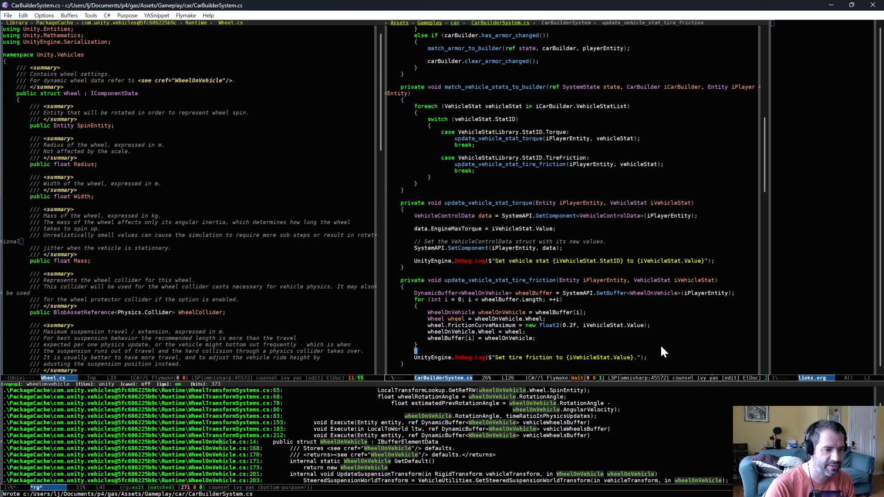
{"action": "key", "text": "Return"}
{"action": "key", "text": "Down"}
{"action": "key", "text": "Down"}
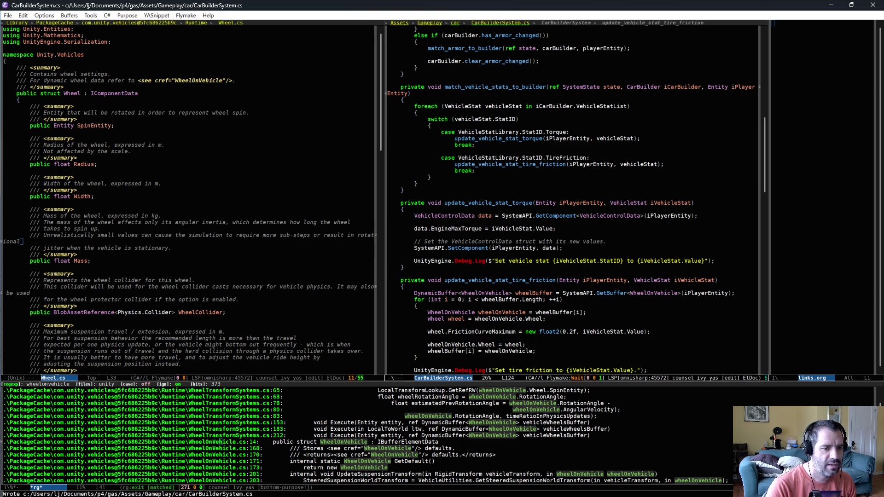
Replace the hard-coded 0.2f friction value with wheel.FrictionCurveMaximum.x and compile in Unity
{"action": "left_click", "coordinate": [576, 332]}
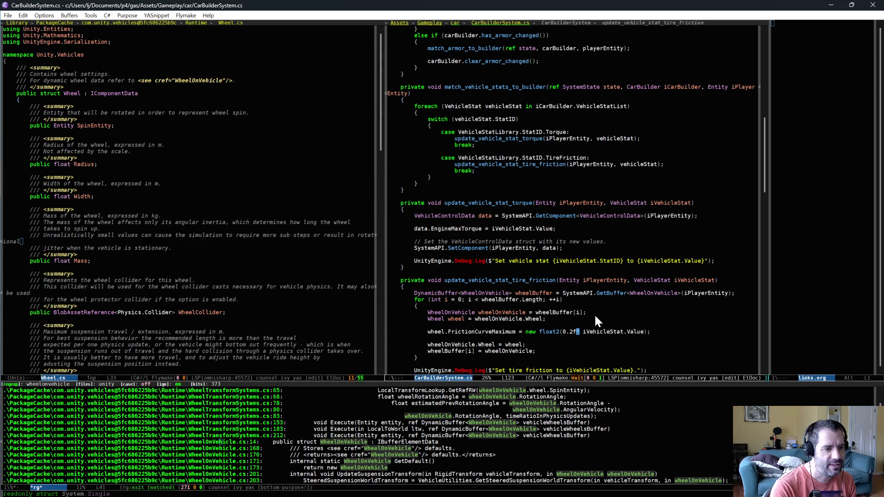
{"action": "key", "text": "Delete"}
{"action": "key", "text": "BackSpace"}
{"action": "key", "text": "BackSpace"}
{"action": "key", "text": "BackSpace"}
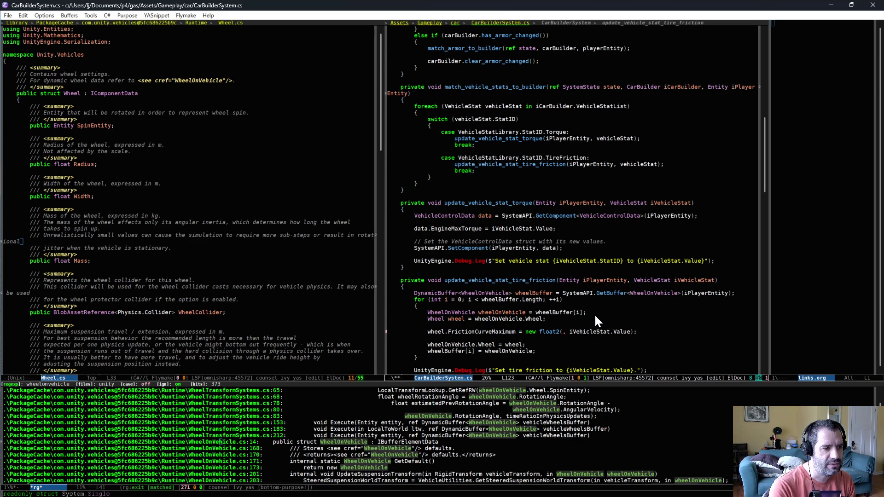
{"action": "type", "text": "wheel.FrictionCurveMaximum.x"}
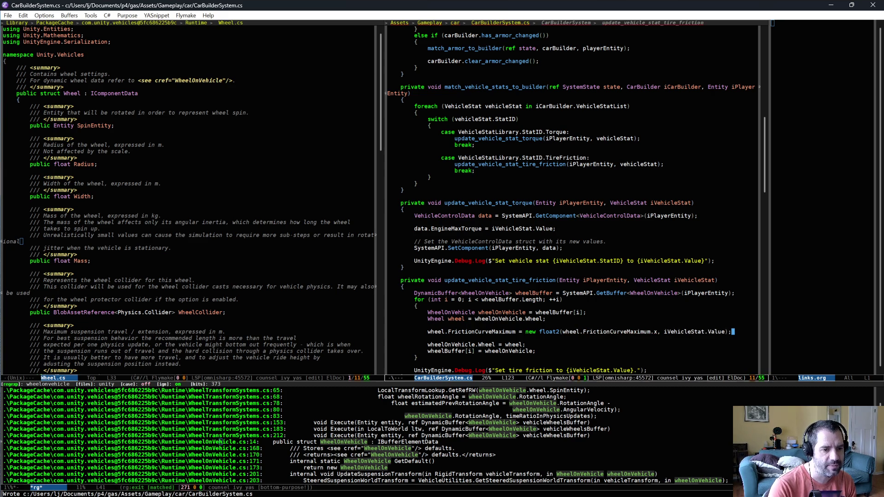
{"action": "key", "text": "ctrl+a"}
{"action": "key", "text": "Down"}
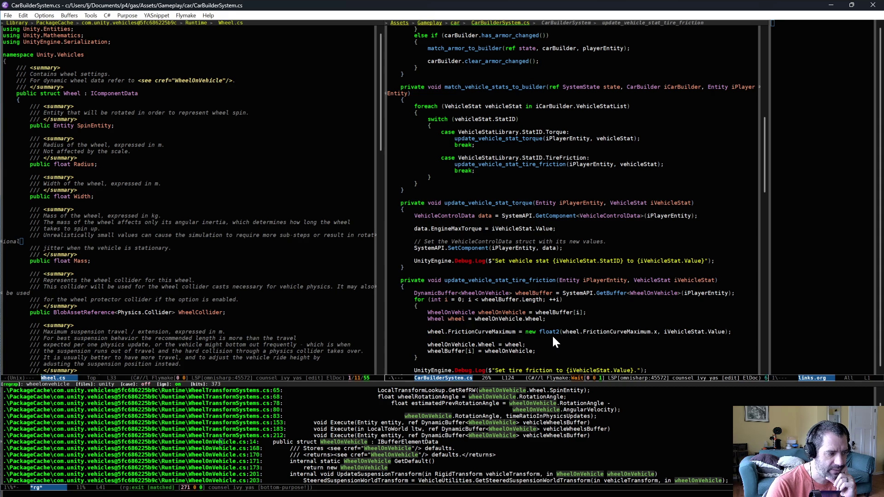
{"action": "scroll", "coordinate": [553, 341], "scroll_direction": "down", "scroll_amount": 2}
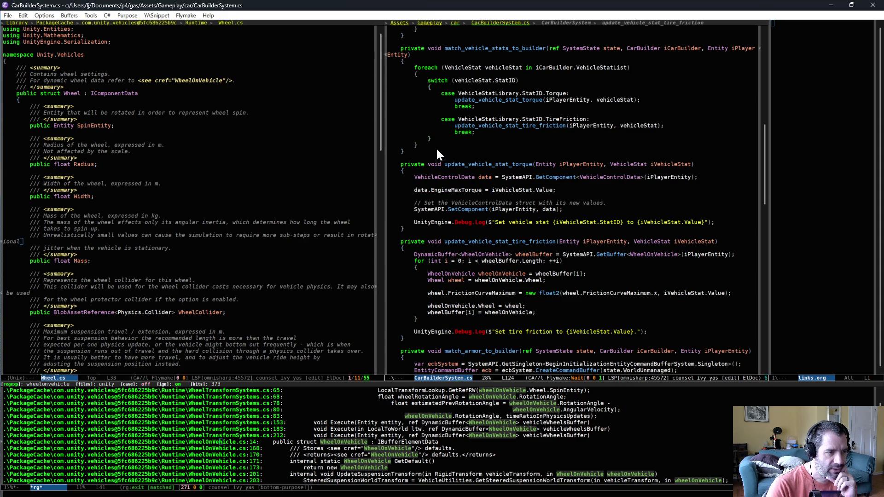
{"action": "key", "text": "alt+Tab"}
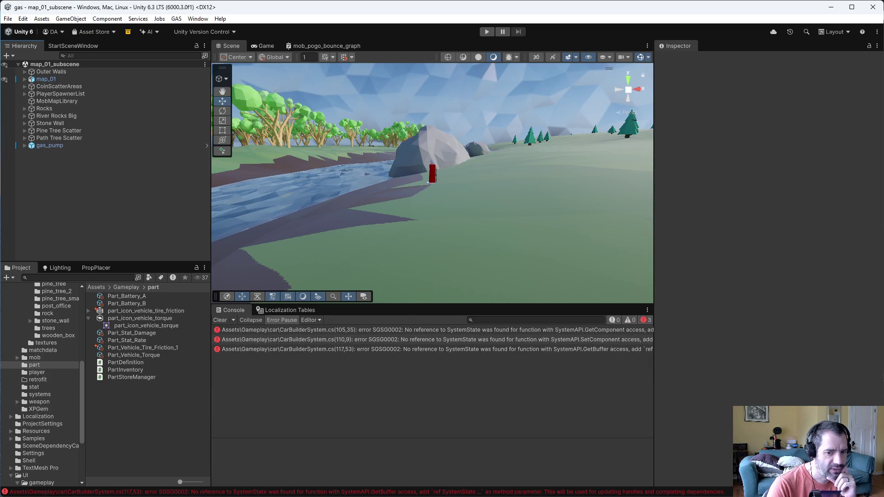
Add 'ref SystemState state' to the torque and tire_friction signatures, pass 'ref state' at both calls, and save
{"action": "key", "text": "alt+Tab"}
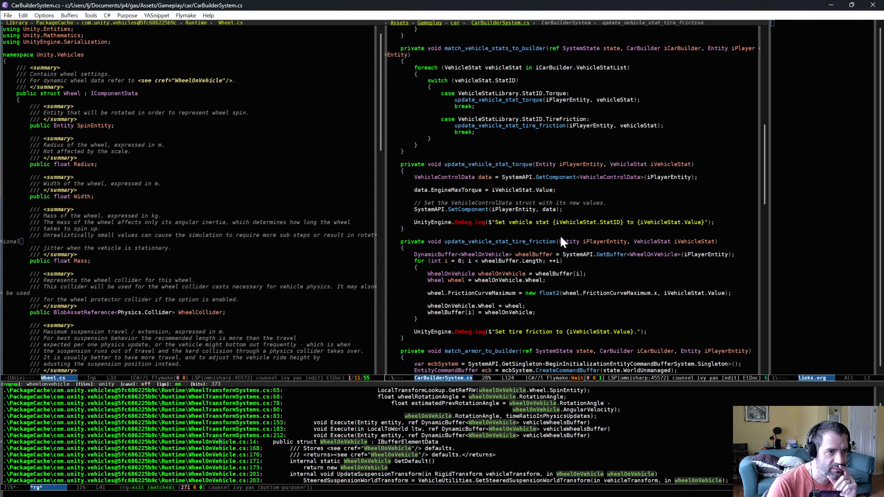
{"action": "scroll", "coordinate": [559, 234], "scroll_direction": "up", "scroll_amount": 1}
{"action": "double_click", "coordinate": [554, 54]}
{"action": "key", "text": "alt+f"}
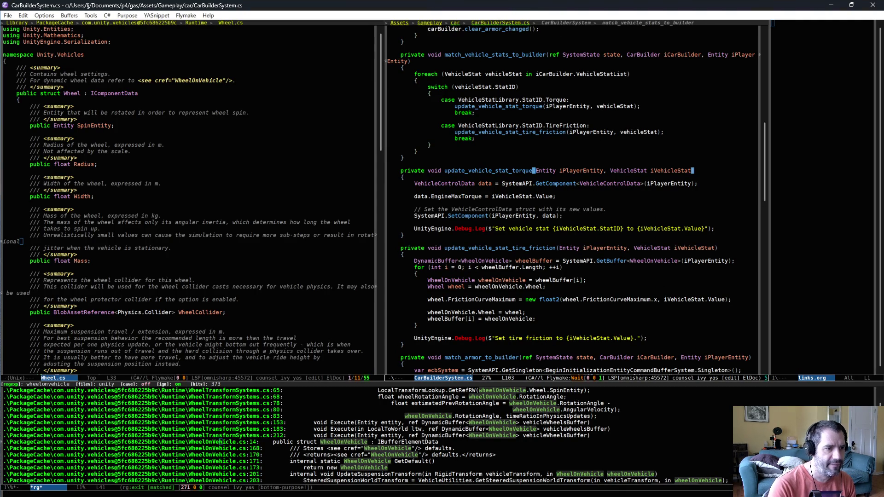
{"action": "key", "text": "ctrl+y"}
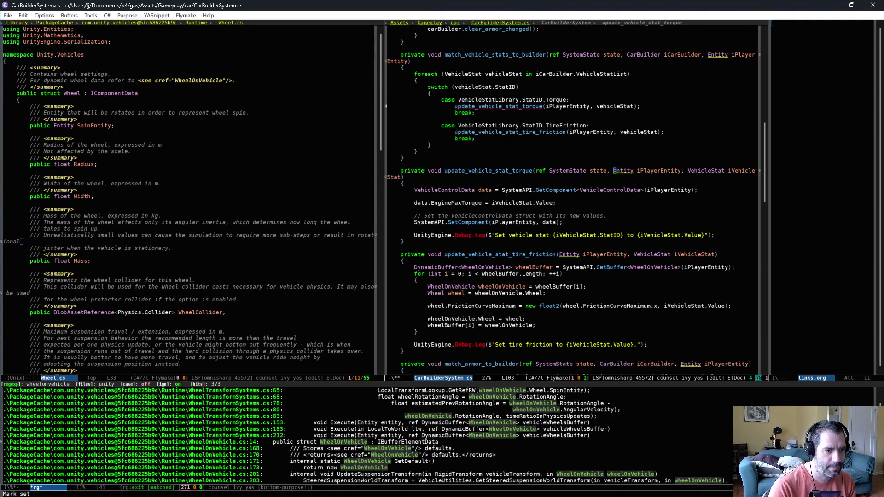
{"action": "key", "text": "ctrl+y"}
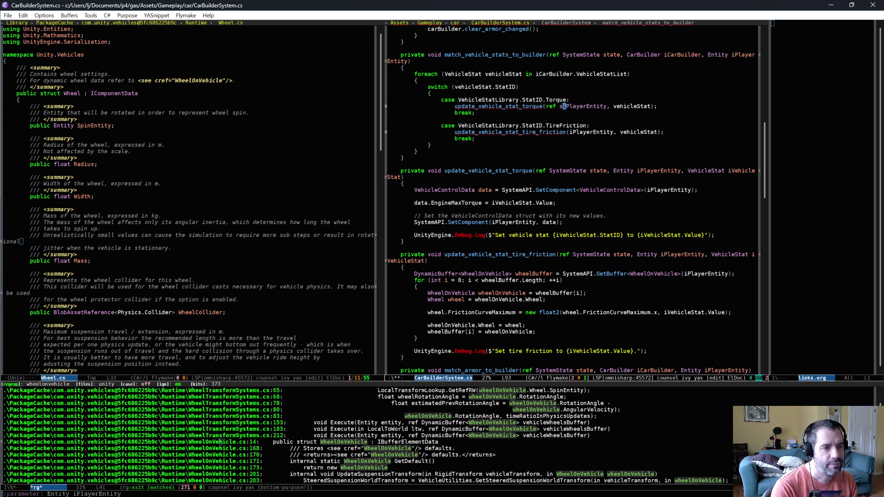
{"action": "type", "text": ","}
{"action": "key", "text": "Down"}
{"action": "key", "text": "Down"}
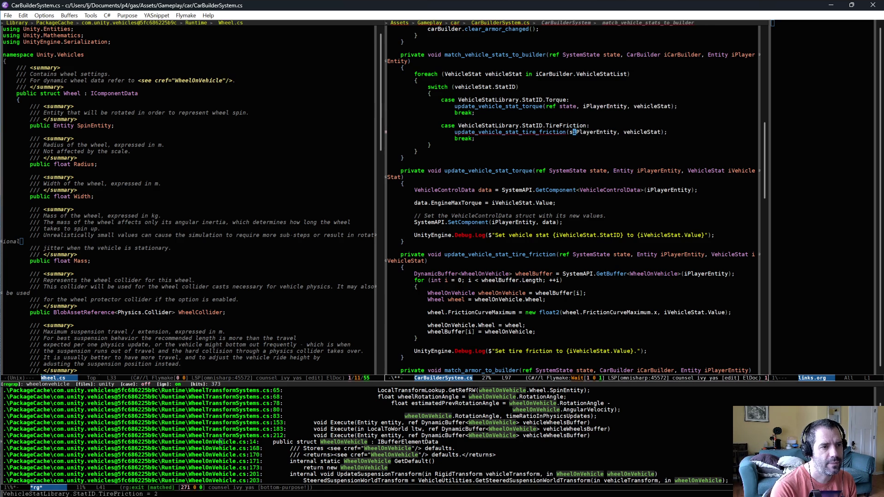
{"action": "key", "text": "ctrl+x"}
{"action": "key", "text": "ctrl+s"}
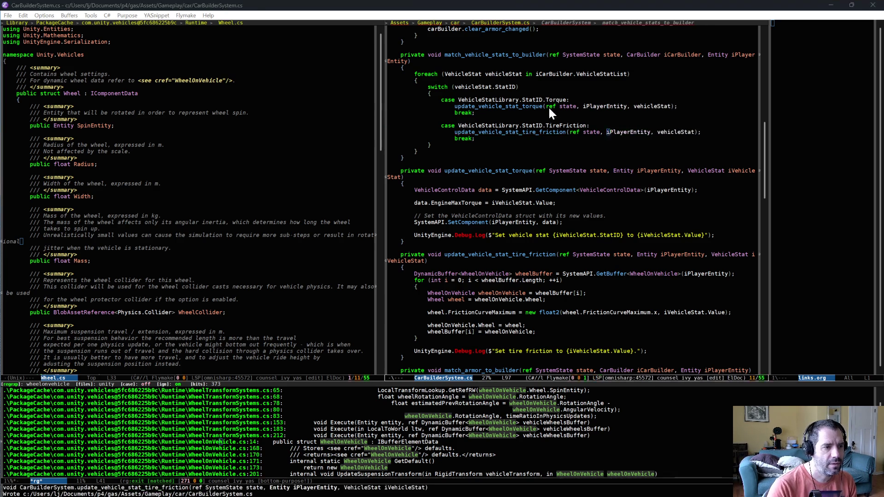
{"action": "key", "text": "alt+Tab"}
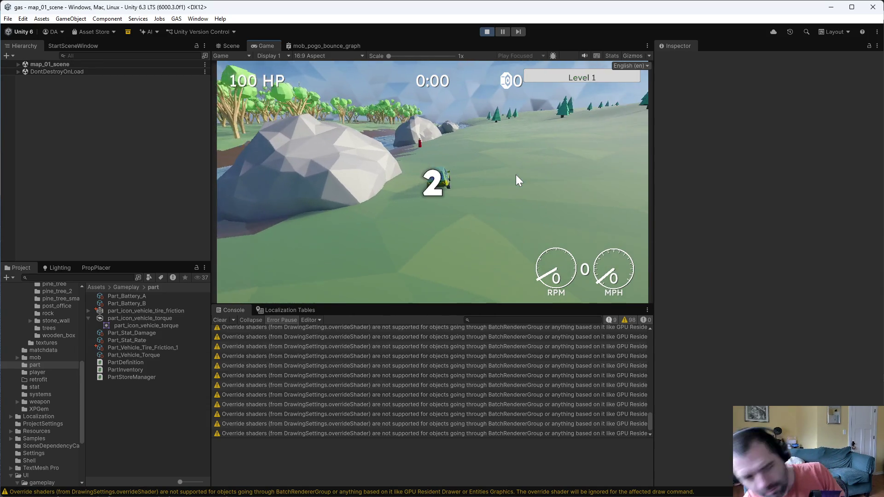
Drive the car, install Better Tires into the part slot for friction 12, then drive again
{"action": "key", "text": "w"}
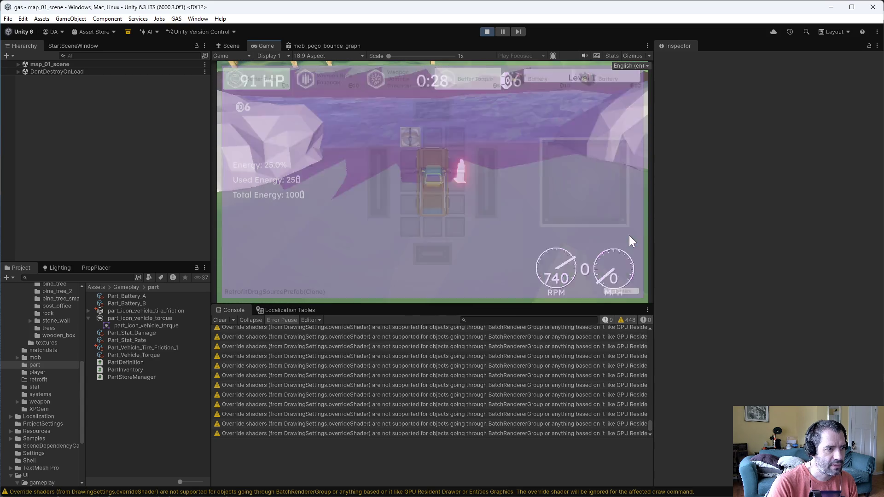
{"action": "left_click_drag", "start_coordinate": [265, 81], "coordinate": [557, 170]}
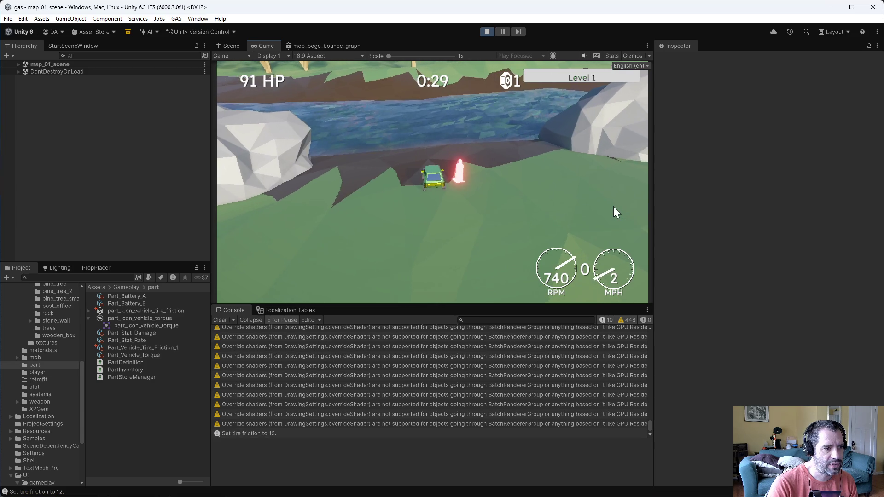
{"action": "key", "text": "s"}
{"action": "key", "text": "w"}
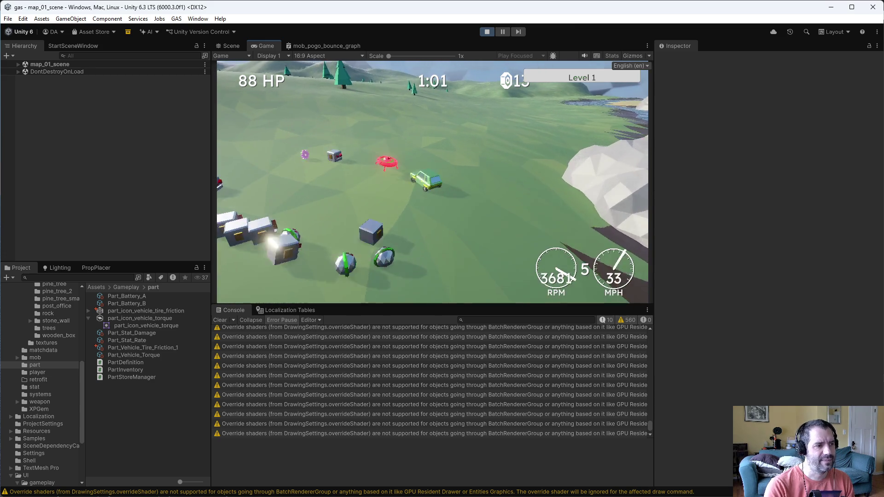
Restart play mode and test-drive the car, steering, smashing a crate and reversing
{"action": "left_click", "coordinate": [485, 33]}
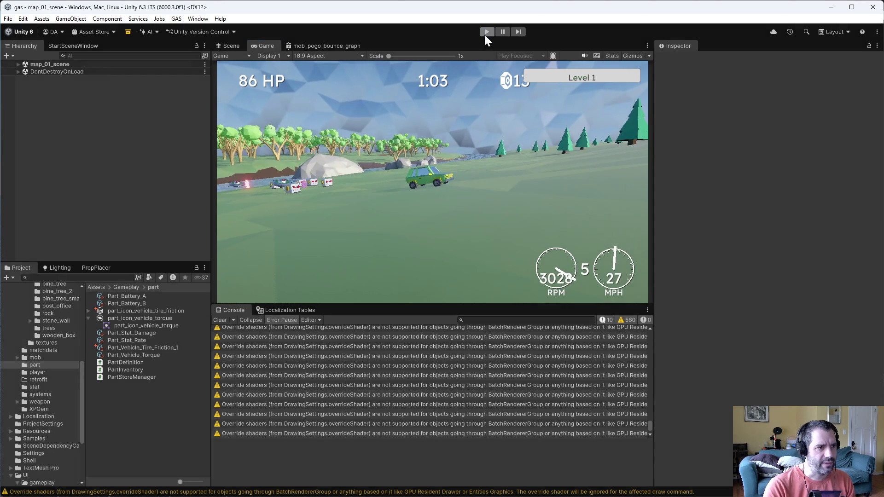
{"action": "left_click", "coordinate": [486, 32]}
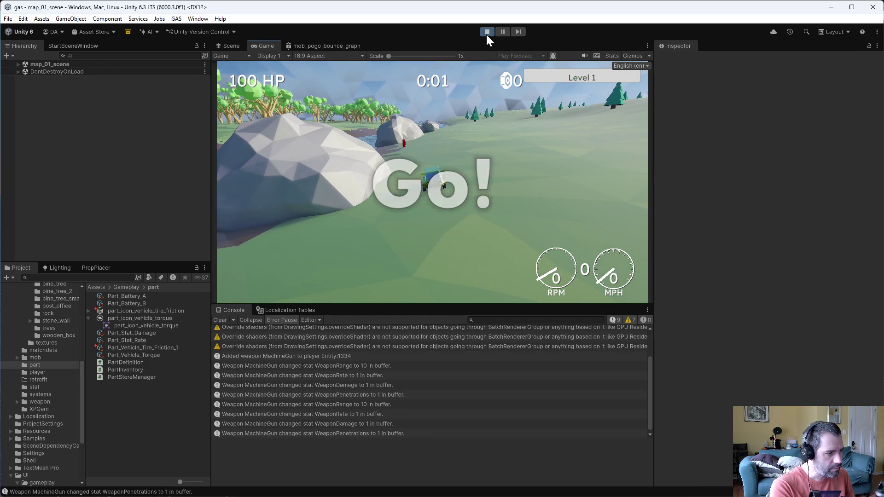
{"action": "key", "text": "w"}
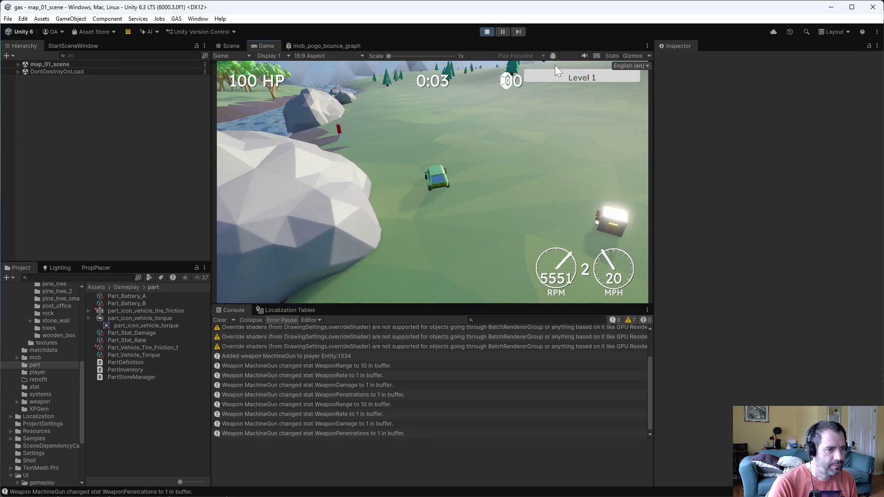
{"action": "key", "text": "a"}
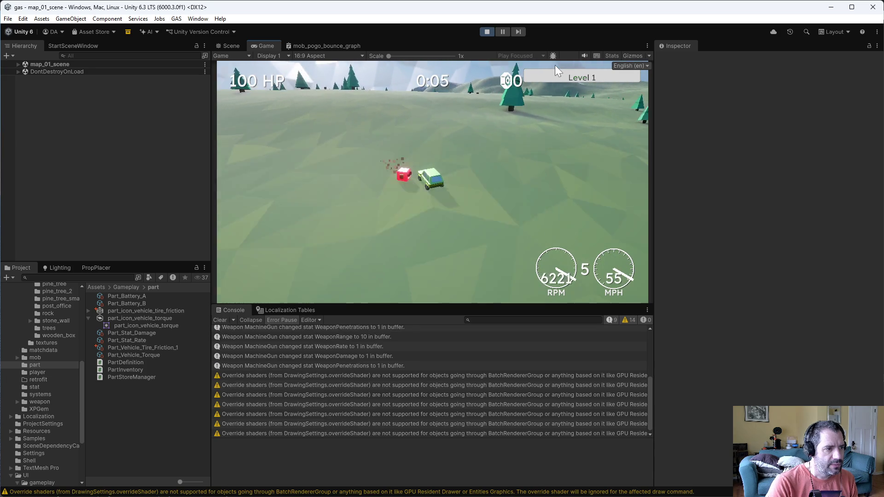
{"action": "key", "text": "d"}
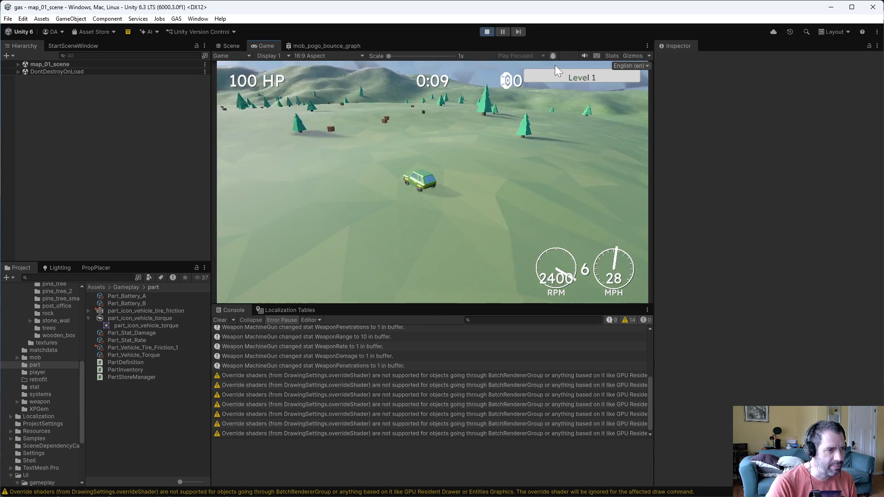
{"action": "key", "text": "w"}
{"action": "key", "text": "d"}
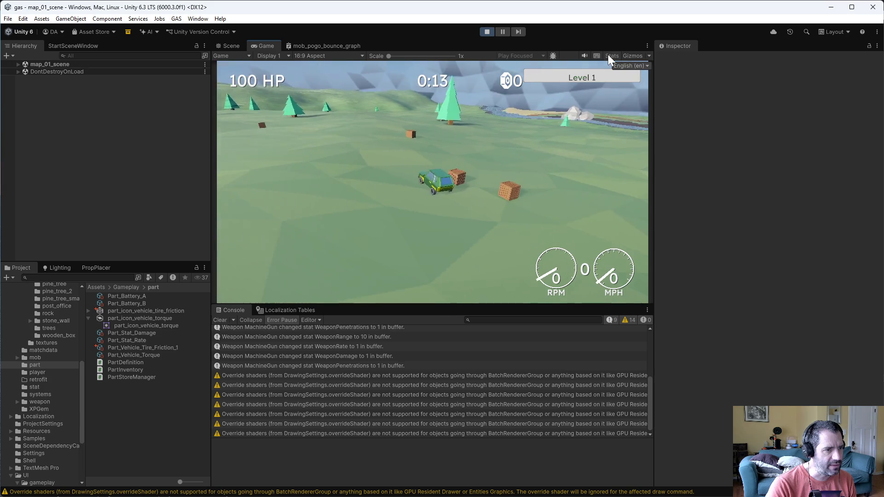
{"action": "key", "text": "w"}
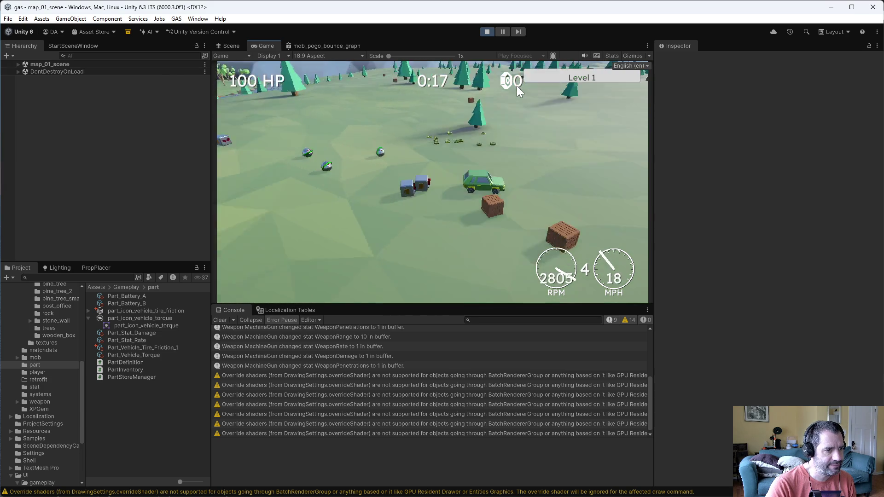
{"action": "key", "text": "s"}
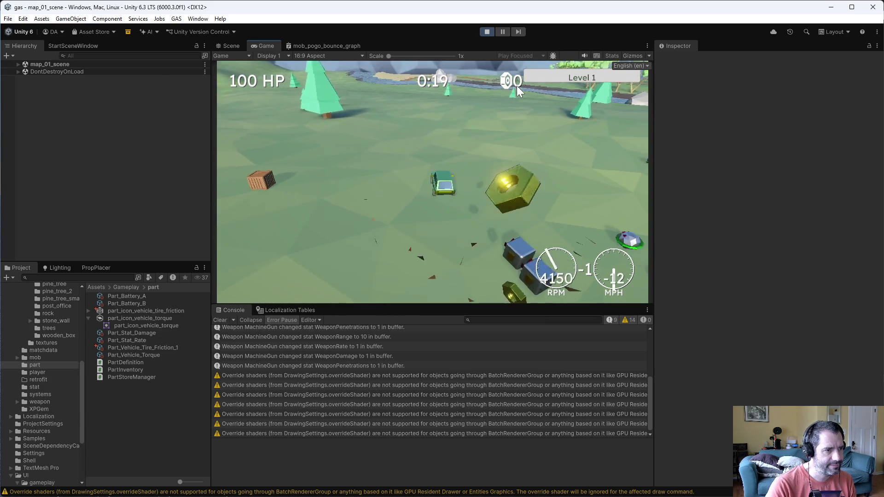
{"action": "key", "text": "w"}
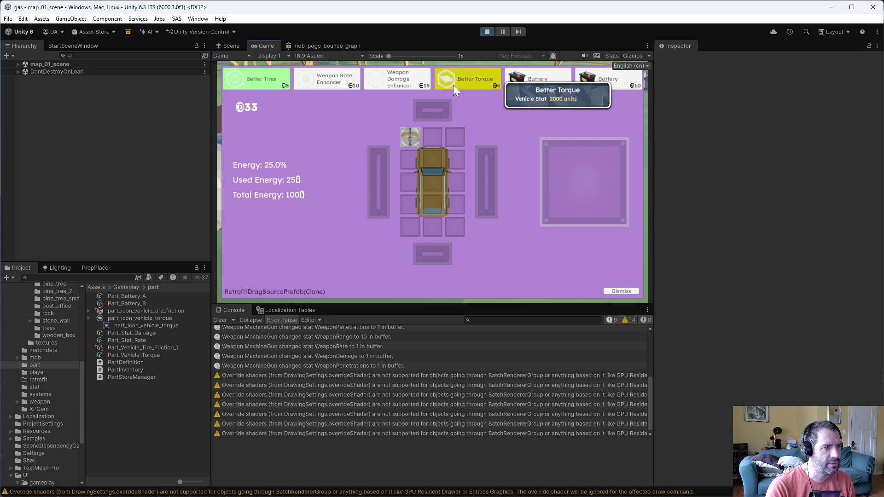
Install the Better Torque part from the shop, resume driving, then stop play mode
{"action": "mouse_move", "coordinate": [453, 85]}
{"action": "left_mouse_down"}
{"action": "mouse_move", "coordinate": [582, 181]}
{"action": "mouse_move", "coordinate": [575, 190]}
{"action": "left_mouse_up"}
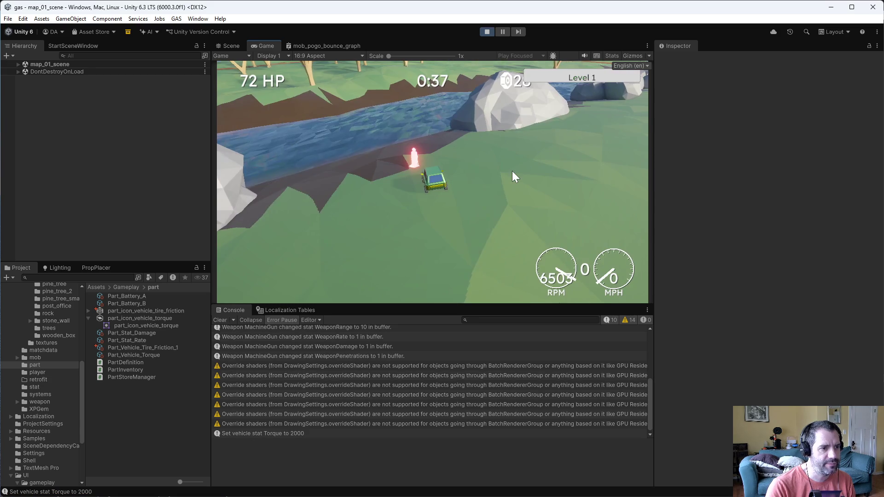
{"action": "key", "text": "w"}
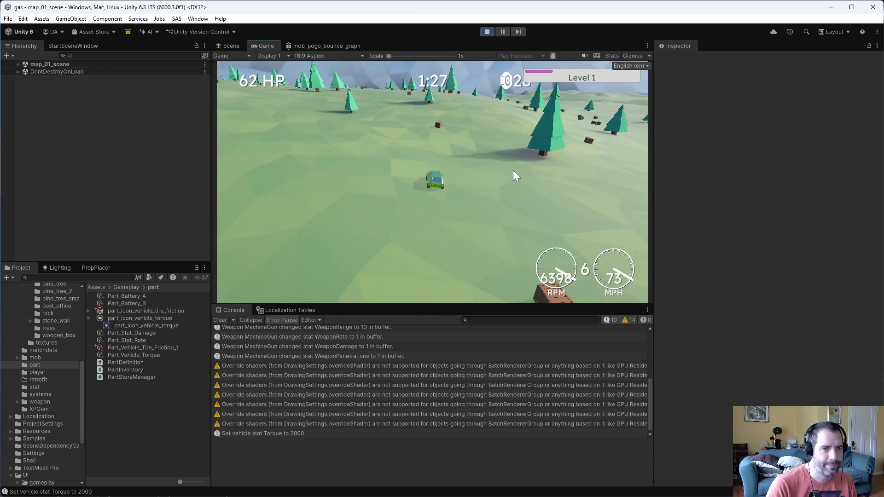
{"action": "left_click", "coordinate": [487, 31]}
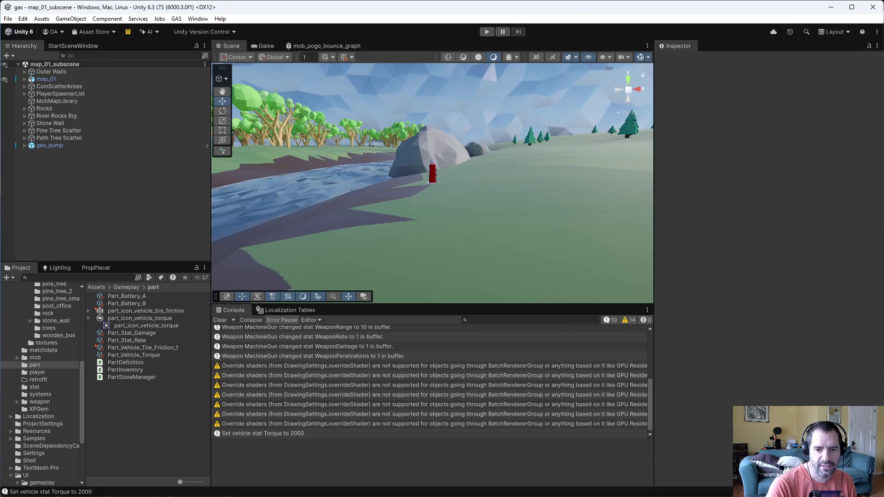
{"action": "key", "text": "alt+Tab"}
Reconcile offline work on the workspace root and confirm nothing needs reconciling
{"action": "right_click", "coordinate": [144, 133]}
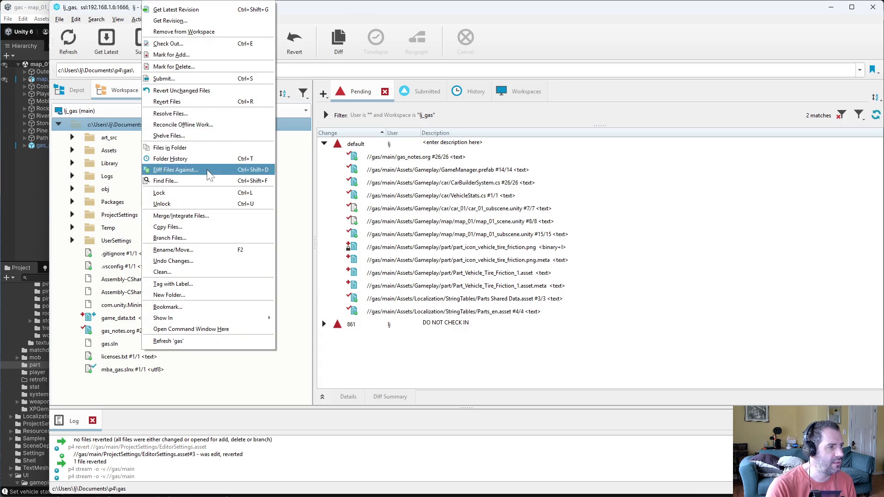
{"action": "left_click", "coordinate": [219, 133]}
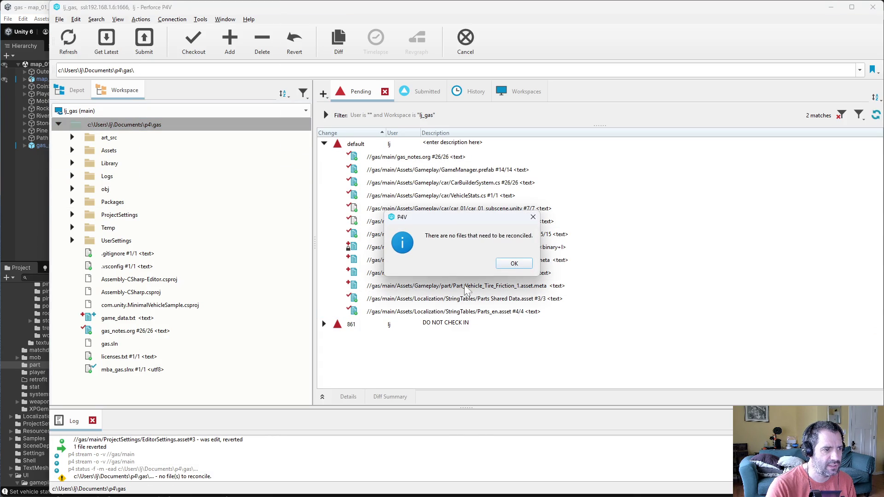
{"action": "left_click", "coordinate": [511, 263]}
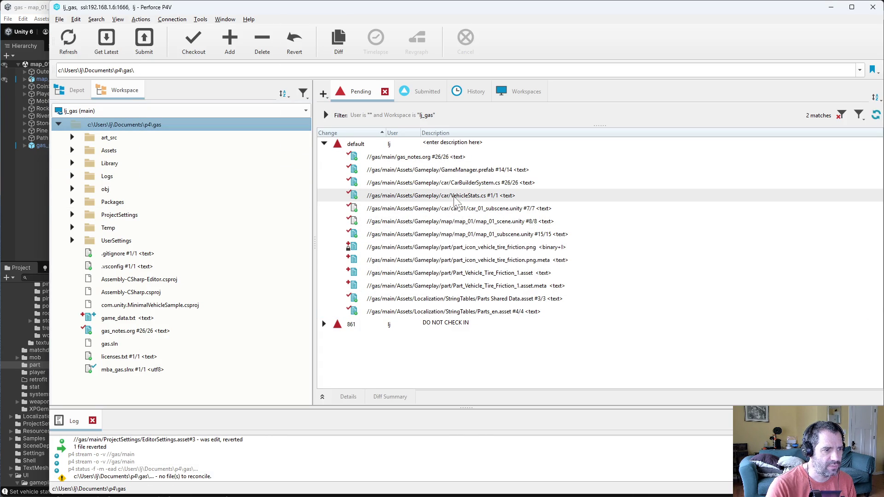
Diff CarBuilderSystem.cs against its depot version, reviewing the tire friction function
{"action": "double_click", "coordinate": [460, 183]}
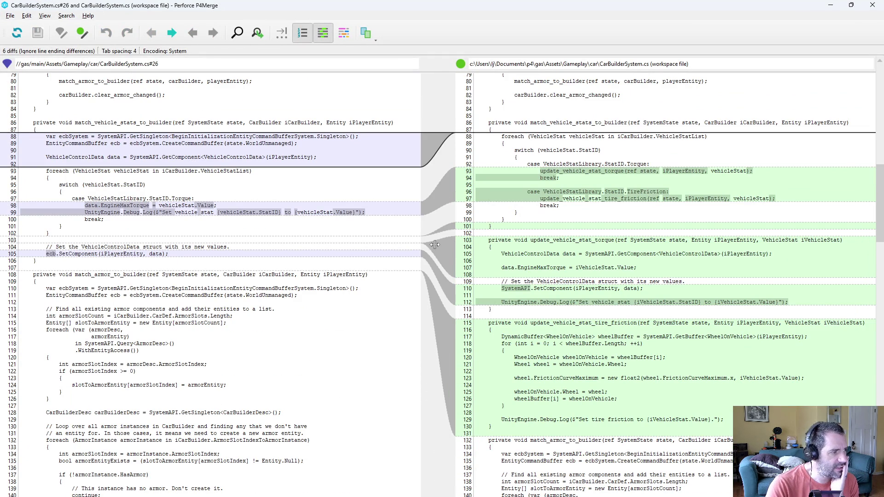
{"action": "scroll", "coordinate": [442, 277], "scroll_direction": "down", "scroll_amount": 4}
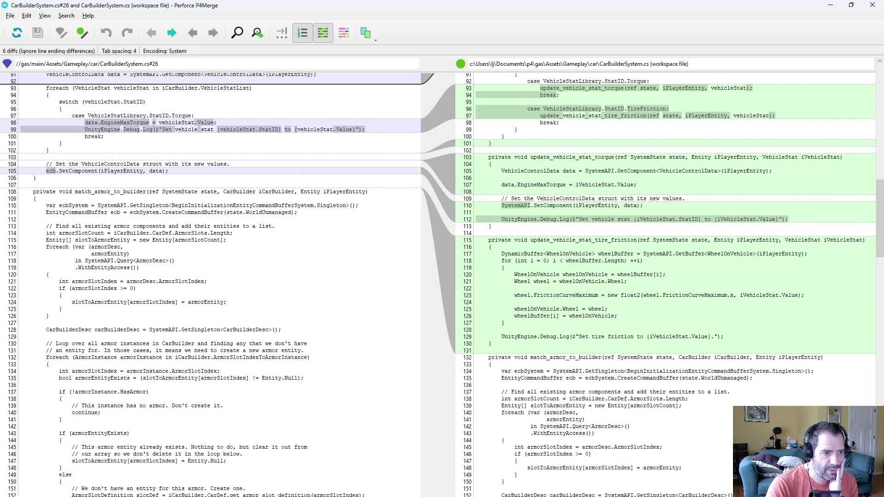
{"action": "left_click_drag", "start_coordinate": [552, 253], "coordinate": [502, 319]}
{"action": "left_click", "coordinate": [501, 319]}
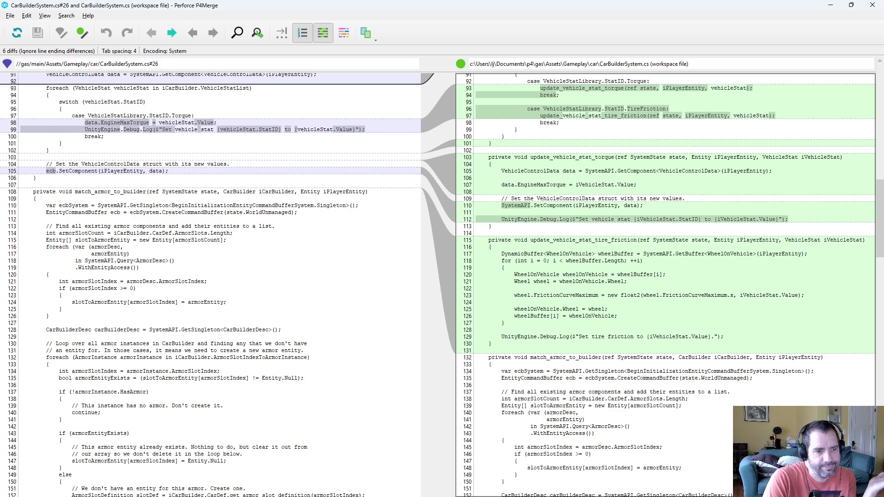
{"action": "left_click", "coordinate": [872, 4]}
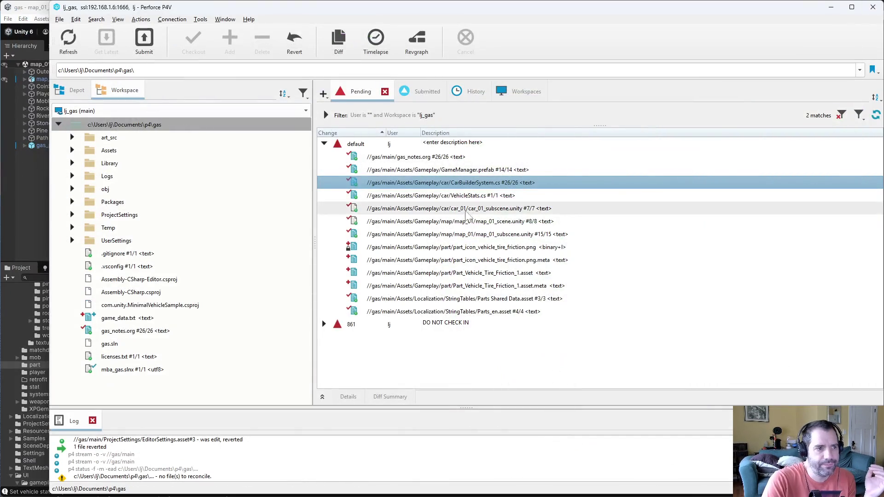
{"action": "left_click", "coordinate": [513, 313]}
{"action": "left_click", "coordinate": [523, 347]}
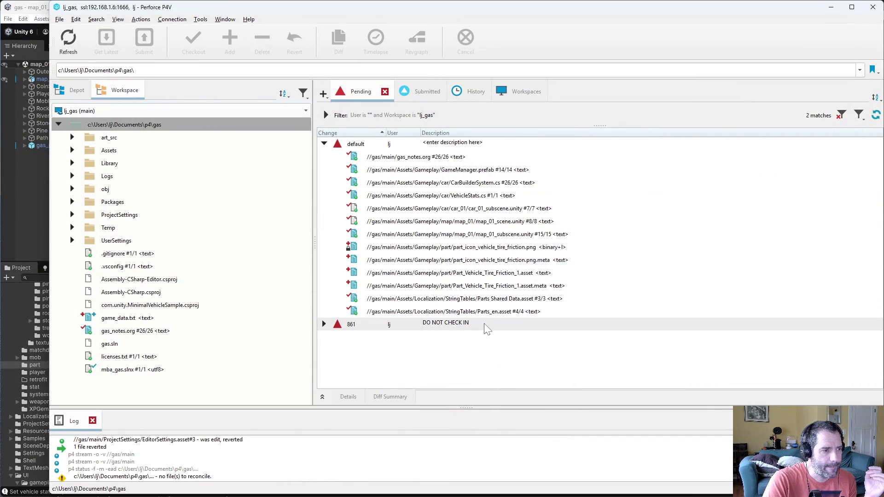
Diff gas_notes.org against its depot version
{"action": "left_click", "coordinate": [423, 158]}
{"action": "double_click", "coordinate": [425, 158]}
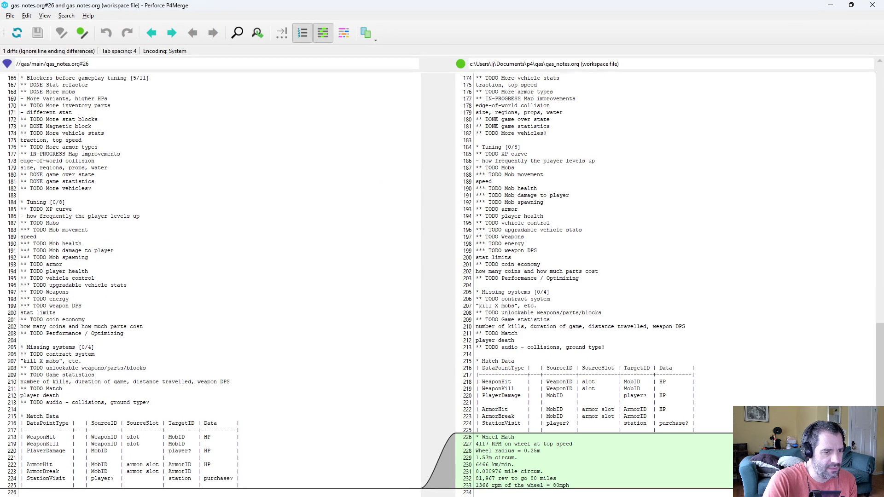
{"action": "key", "text": "ctrl+q"}
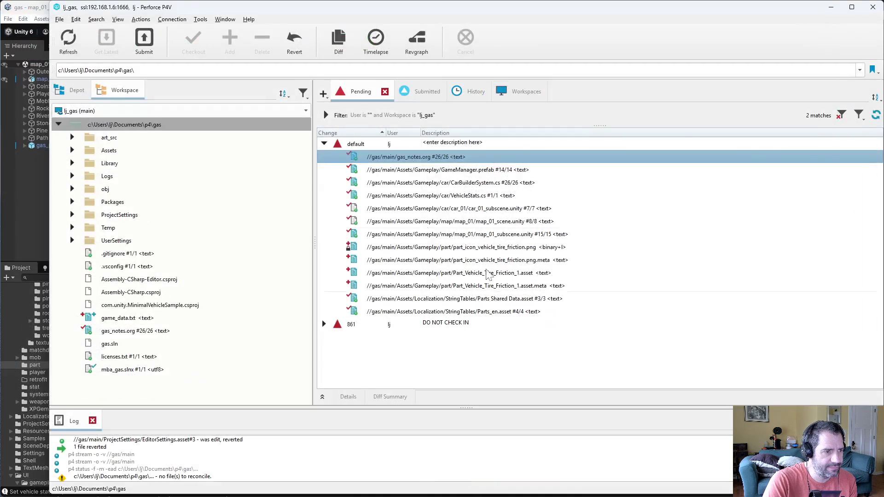
Submit the default changelist described 'added new part for improvving tire friction', 'Also added a temp station (store) to map_01.'
{"action": "right_click", "coordinate": [389, 148]}
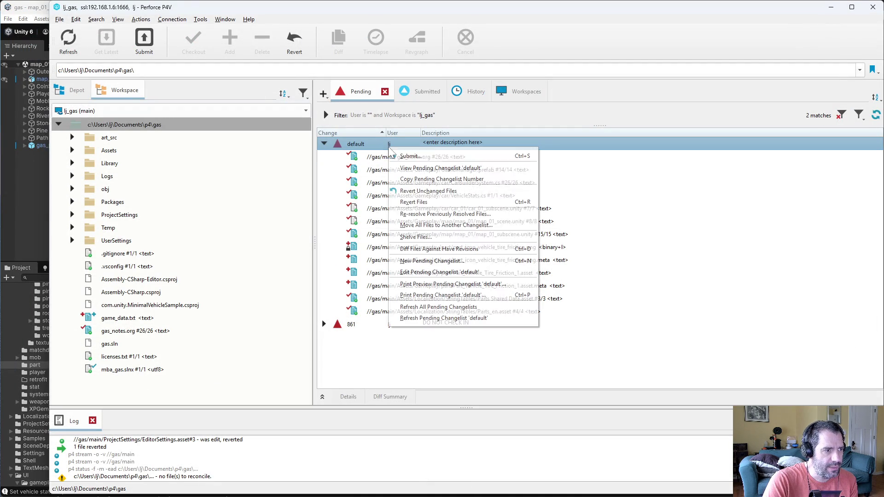
{"action": "left_click", "coordinate": [410, 156]}
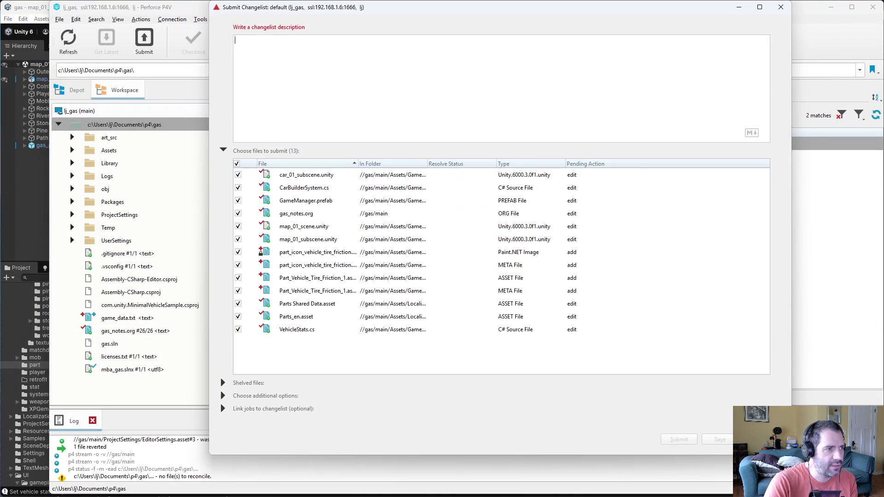
{"action": "type", "text": "added new part for "}
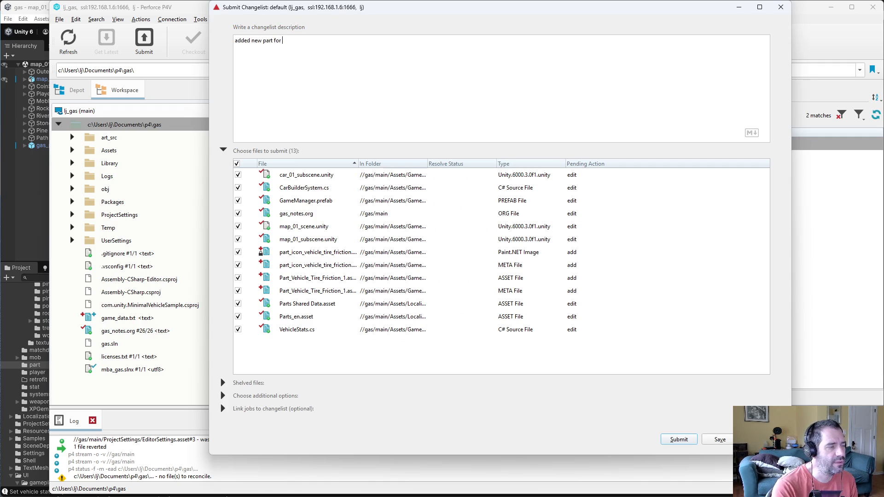
{"action": "type", "text": "impro"}
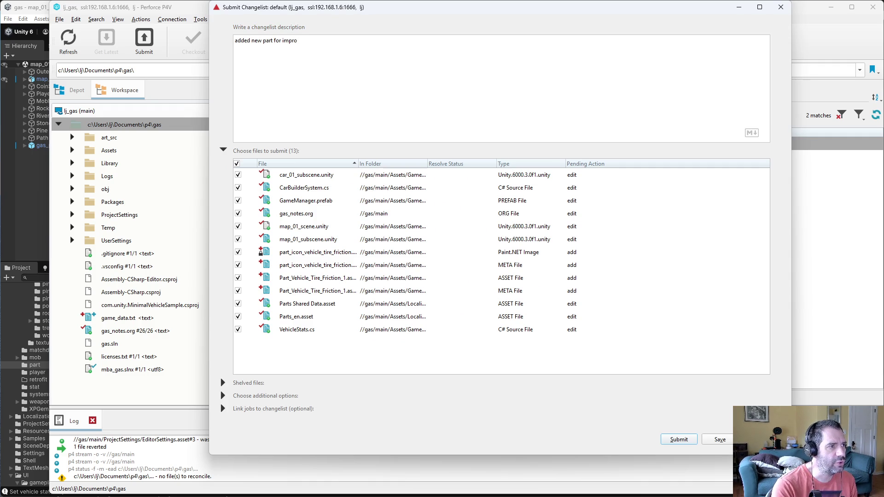
{"action": "type", "text": "vving tire friction"}
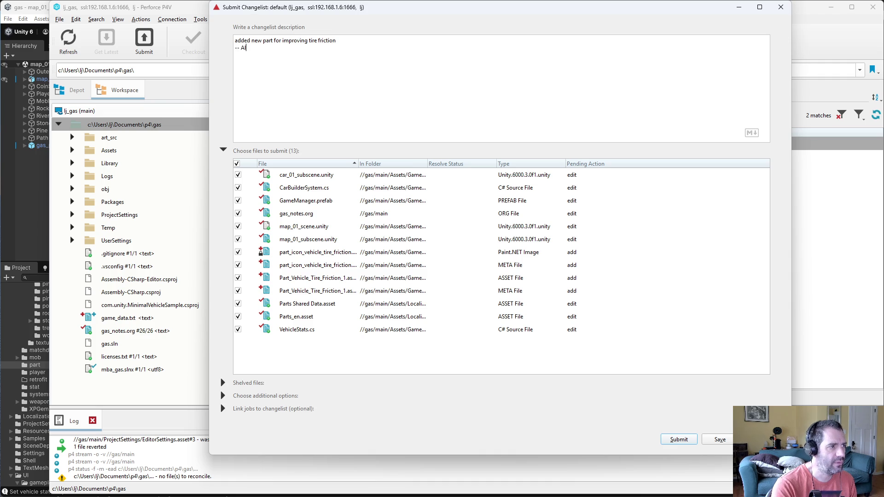
{"action": "key", "text": "BackSpace"}
{"action": "type", "text": "Also added a temp "}
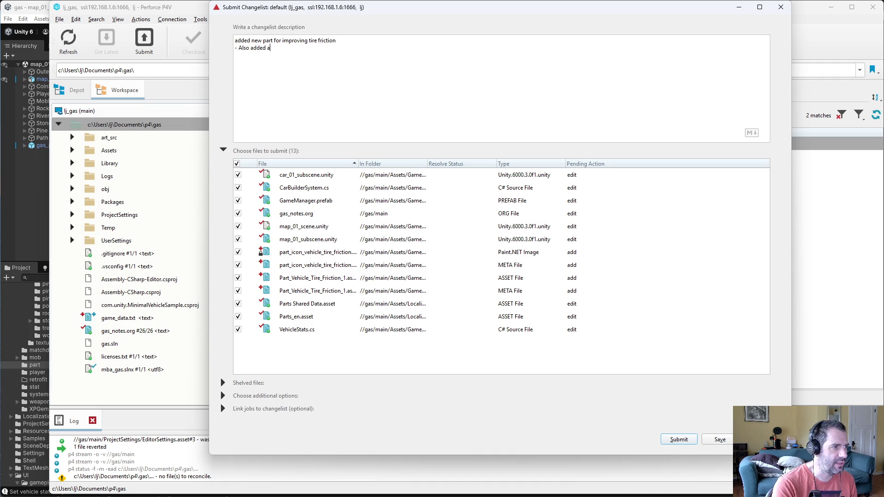
{"action": "type", "text": "stat"}
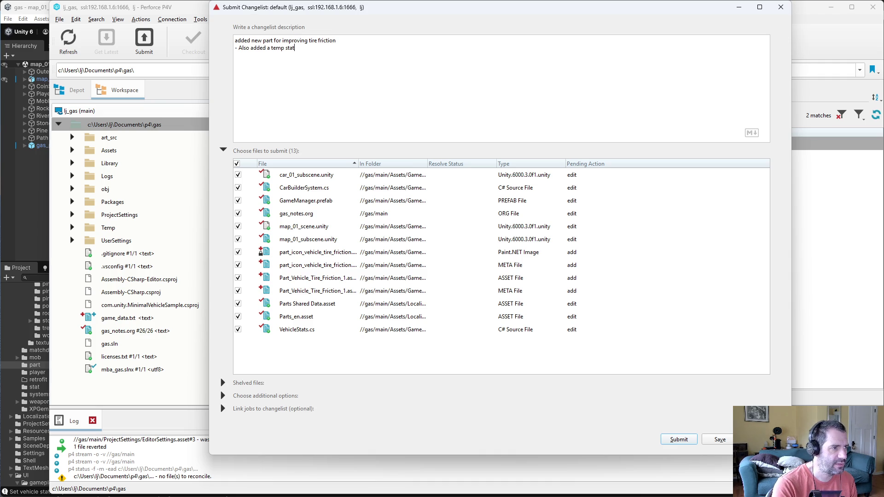
{"action": "type", "text": "ion (store)"}
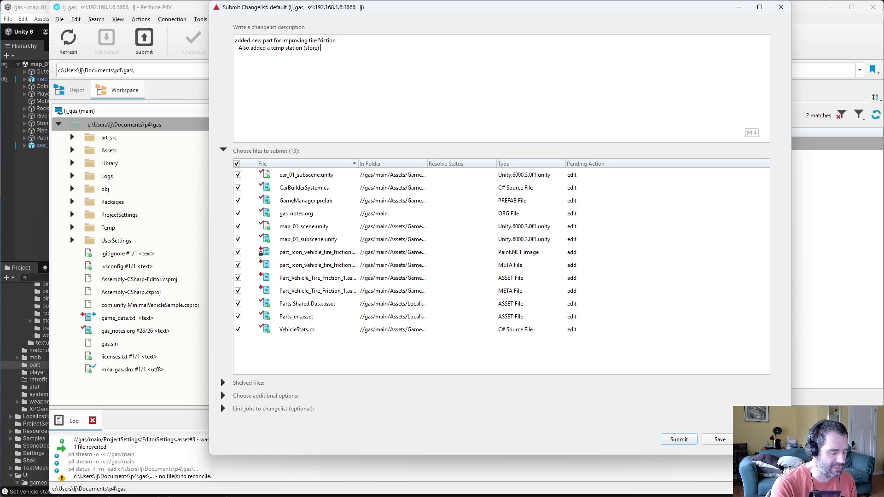
{"action": "type", "text": "to map_0"}
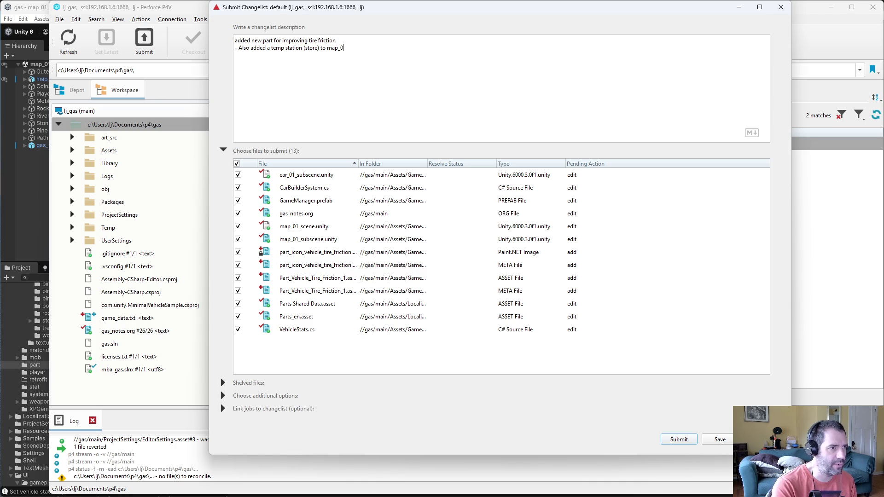
{"action": "type", "text": "1."}
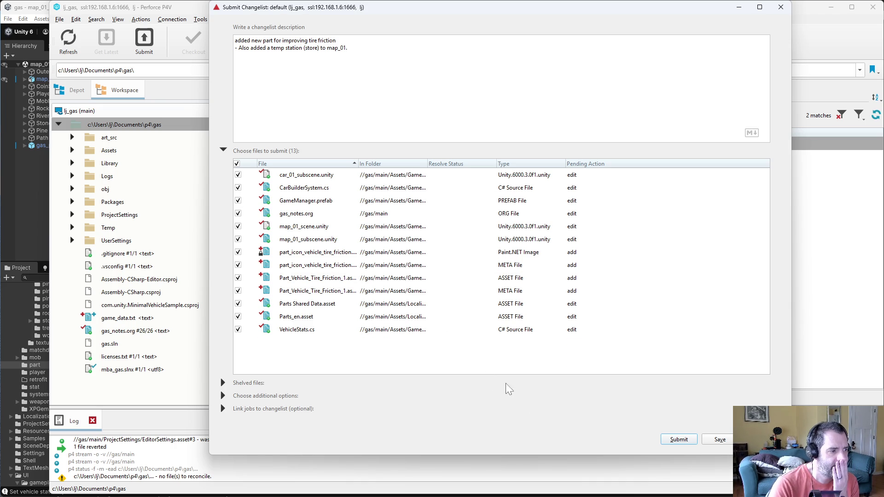
{"action": "left_click", "coordinate": [679, 439]}
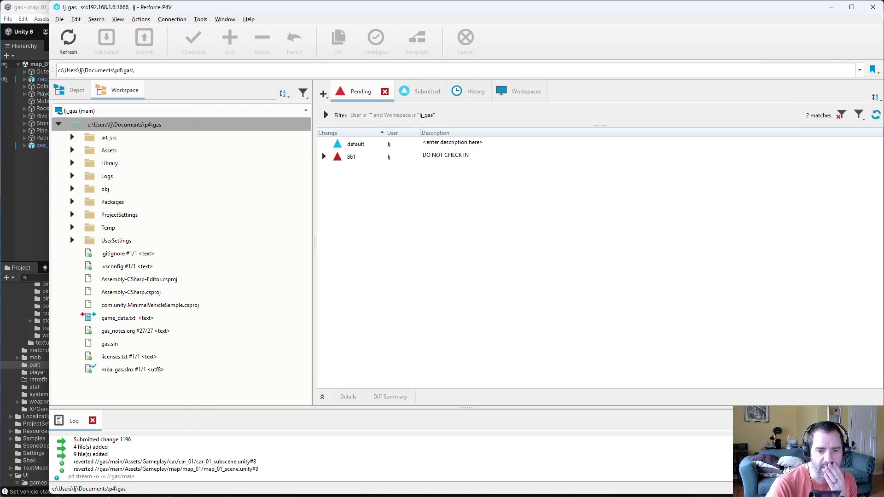
Open car_01_subscene from the car_01 folder and inspect car_01's Vehicle Control Authoring engine settings
{"action": "key", "text": "alt+Tab"}
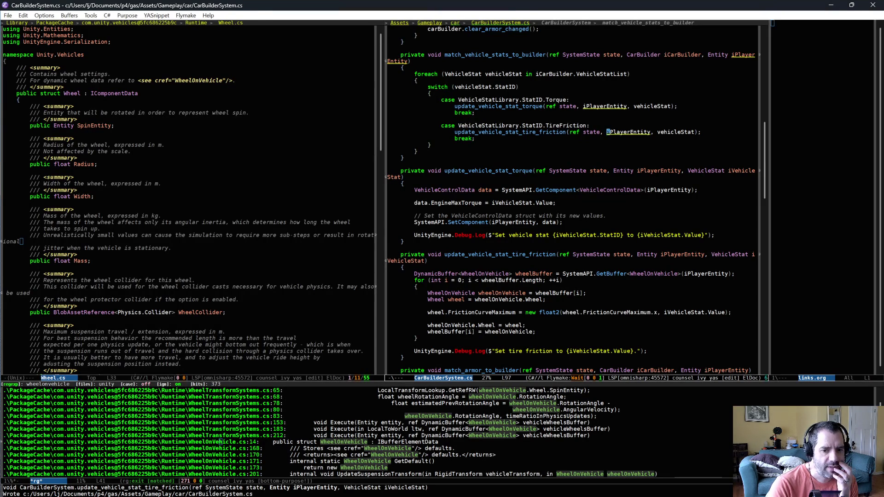
{"action": "key", "text": "alt+Tab"}
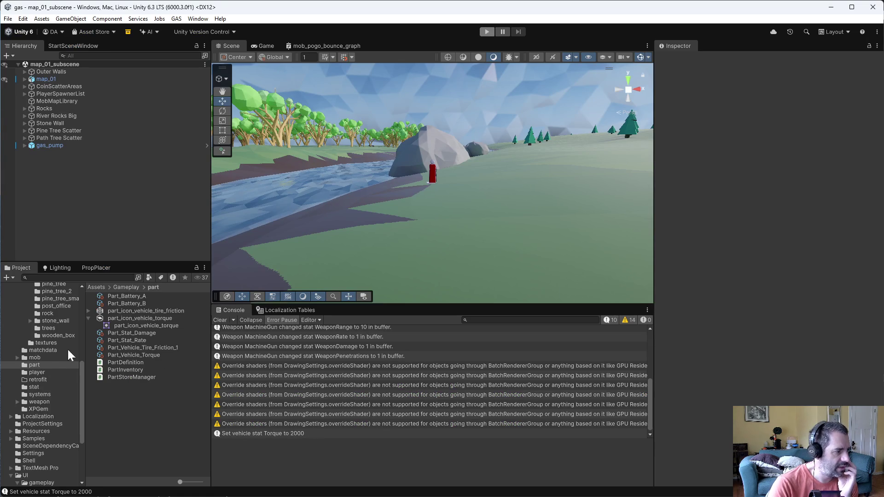
{"action": "scroll", "coordinate": [55, 364], "scroll_direction": "up", "scroll_amount": 5}
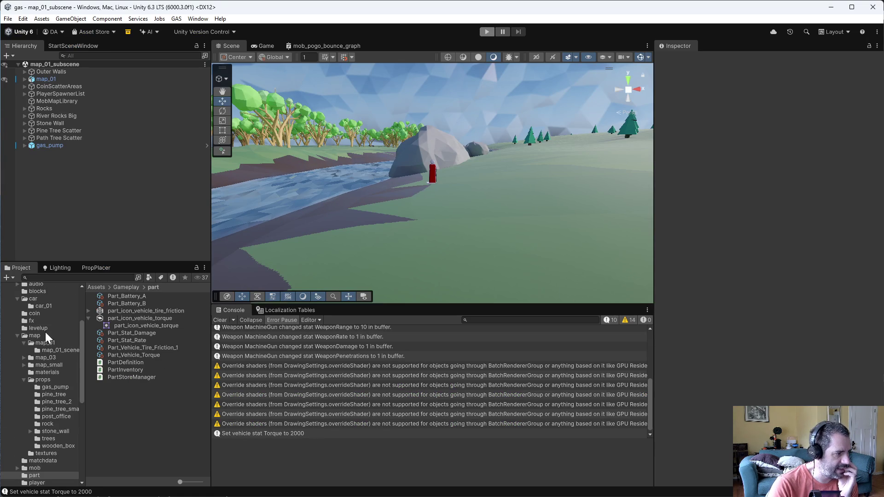
{"action": "left_click", "coordinate": [44, 307]}
{"action": "double_click", "coordinate": [130, 339]}
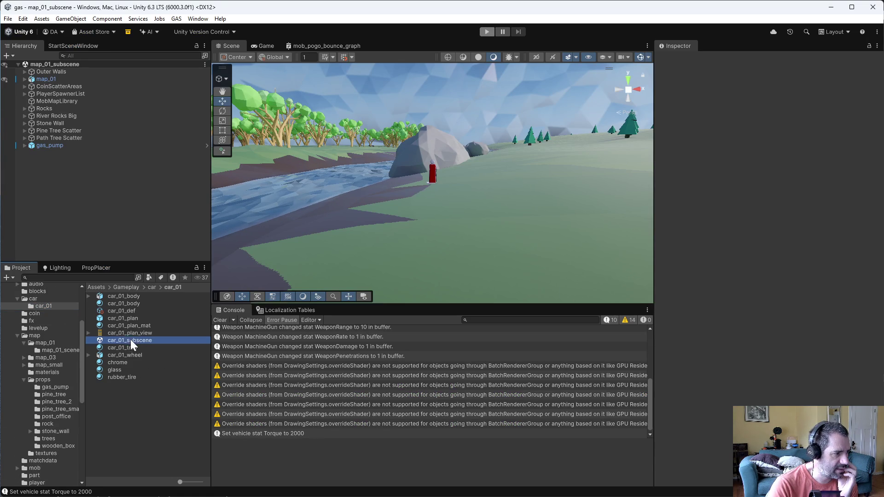
{"action": "left_click", "coordinate": [46, 72]}
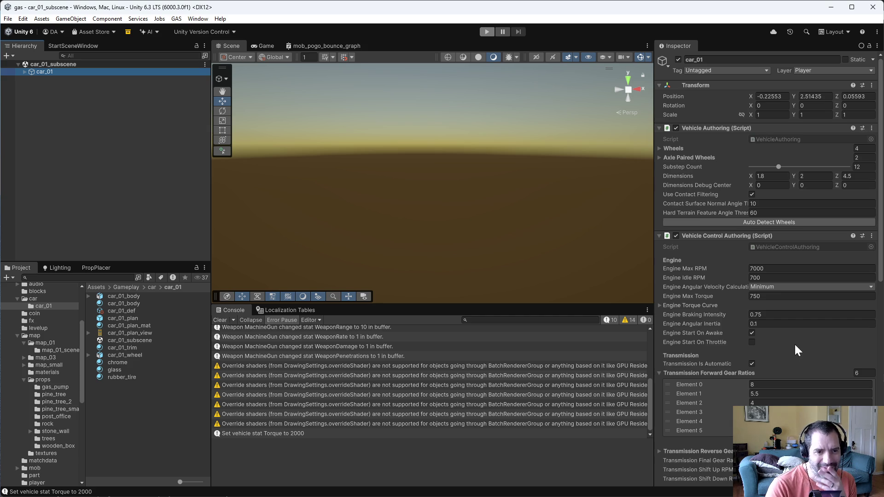
{"action": "scroll", "coordinate": [746, 271], "scroll_direction": "down", "scroll_amount": 3}
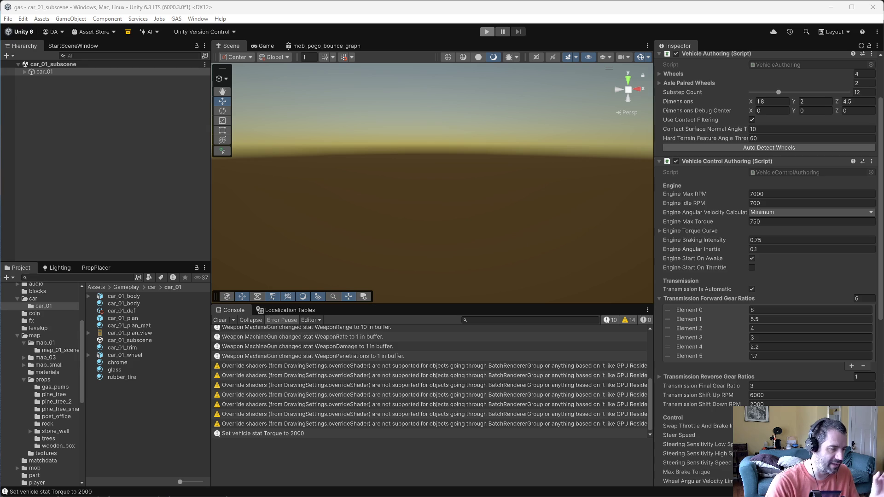
Switch Emacs to the VehicleStats.cs buffer
{"action": "key", "text": "alt+Tab"}
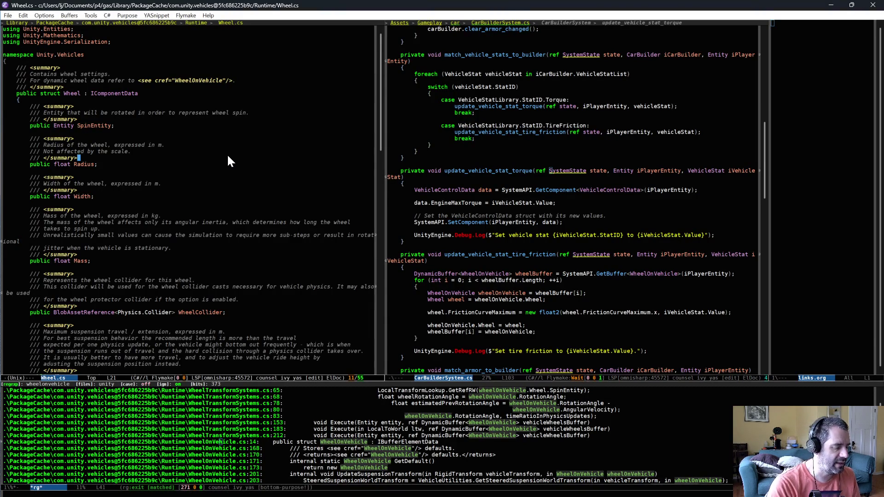
{"action": "key", "text": "ctrl+x"}
{"action": "type", "text": "bveh"}
{"action": "key", "text": "Down"}
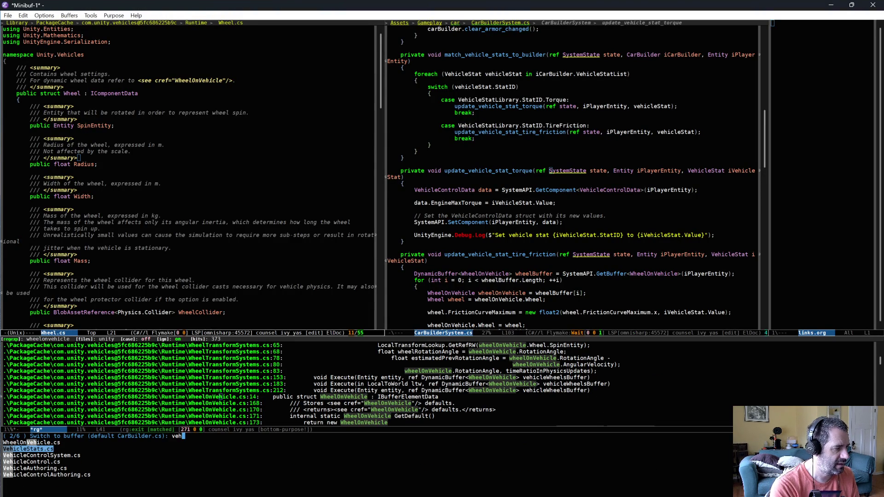
{"action": "key", "text": "Return"}
Add MaxRPM after TireFriction in the StatID enum and save VehicleStats.cs
{"action": "type", "text": ","}
{"action": "key", "text": "Return"}
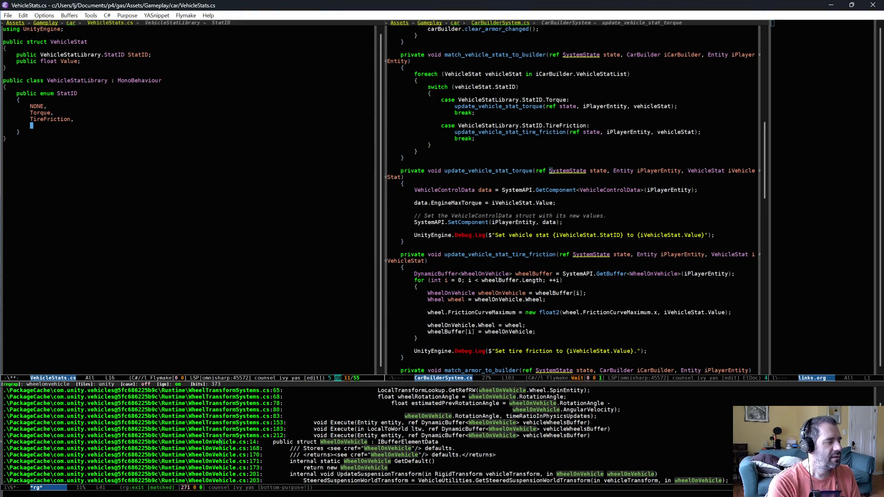
{"action": "key", "text": "alt+Tab"}
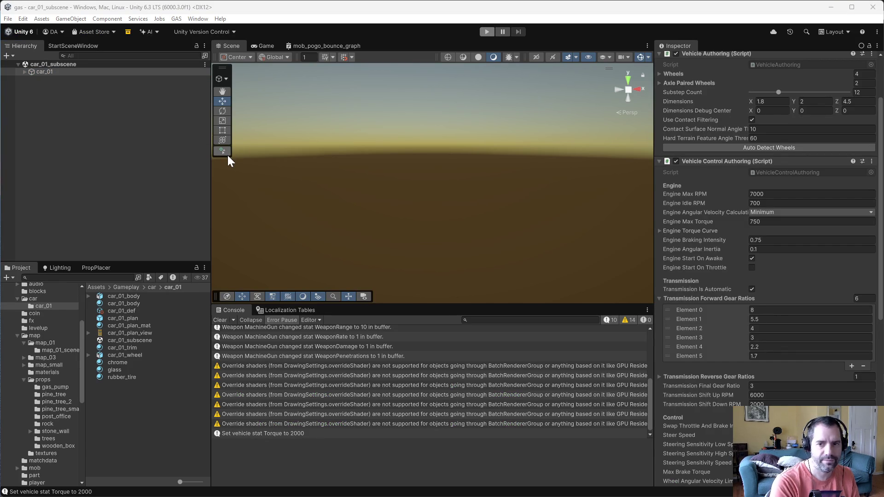
{"action": "key", "text": "alt+Tab"}
{"action": "type", "text": "MaxRPM"}
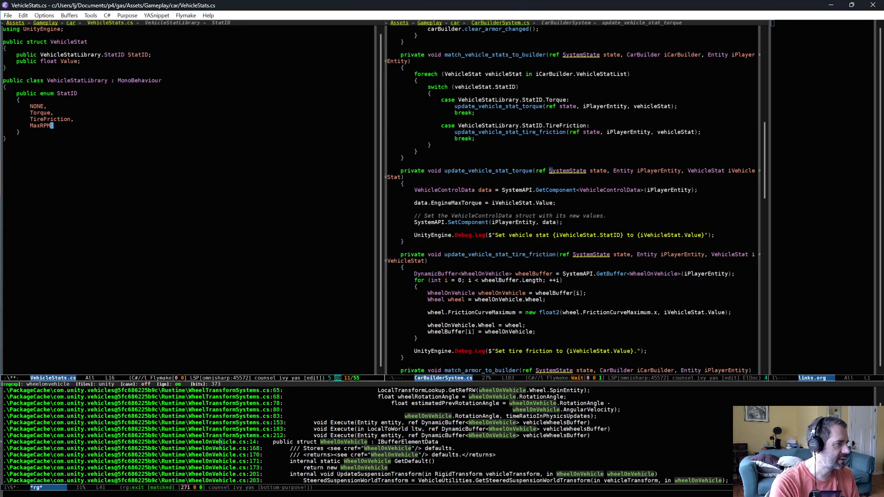
{"action": "key", "text": "ctrl+x"}
{"action": "key", "text": "ctrl+s"}
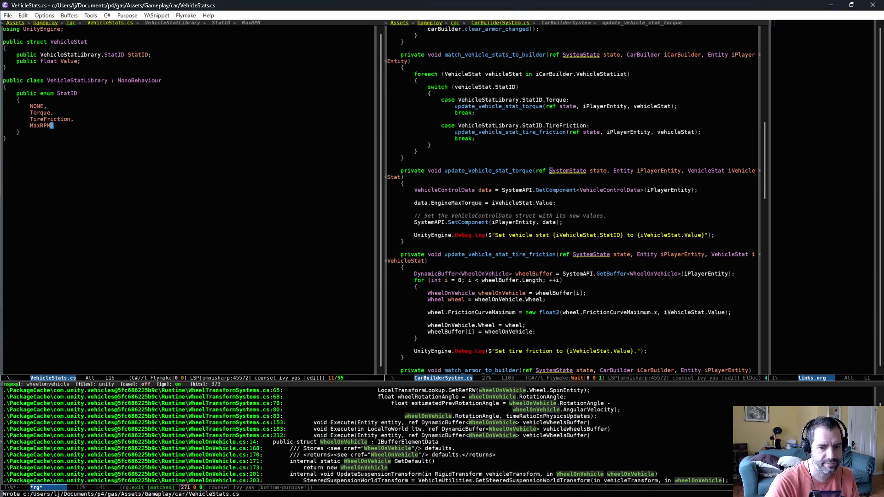
{"action": "key", "text": "alt+Tab"}
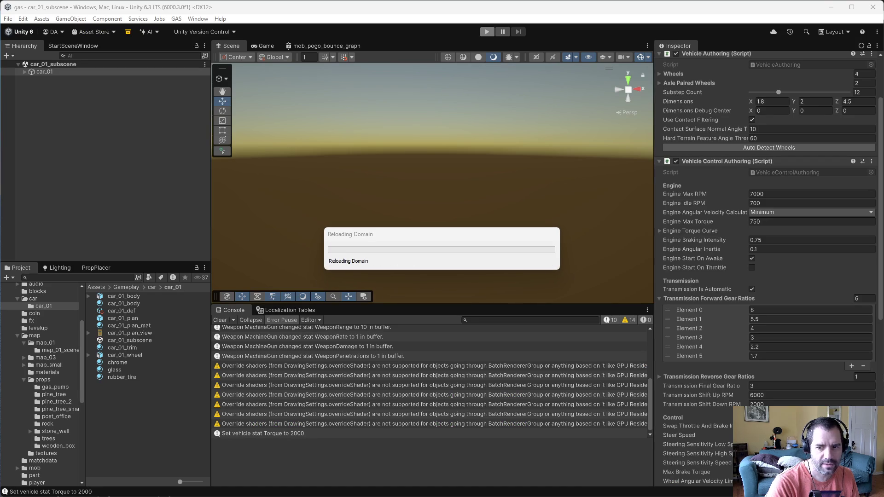
{"action": "key", "text": "alt+Tab"}
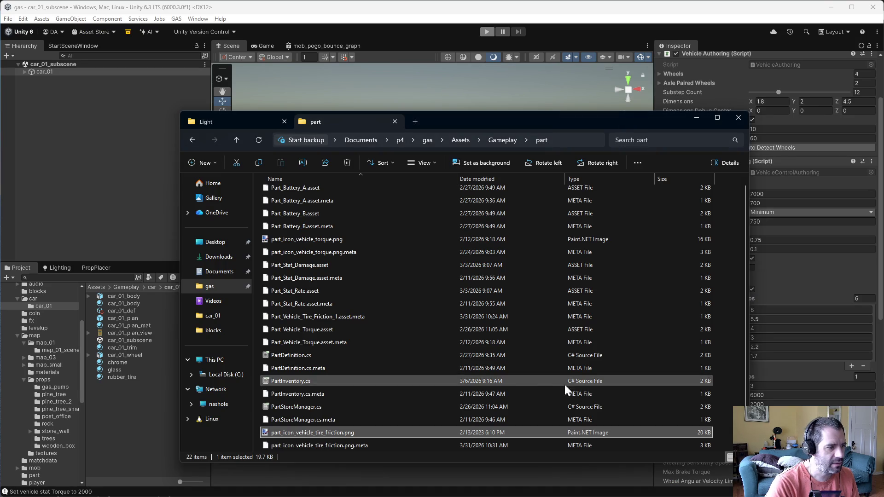
Copy icon 89.png from the Light folder into the part folder as part_icon_vehicle_max_rpm.png
{"action": "left_click", "coordinate": [222, 124]}
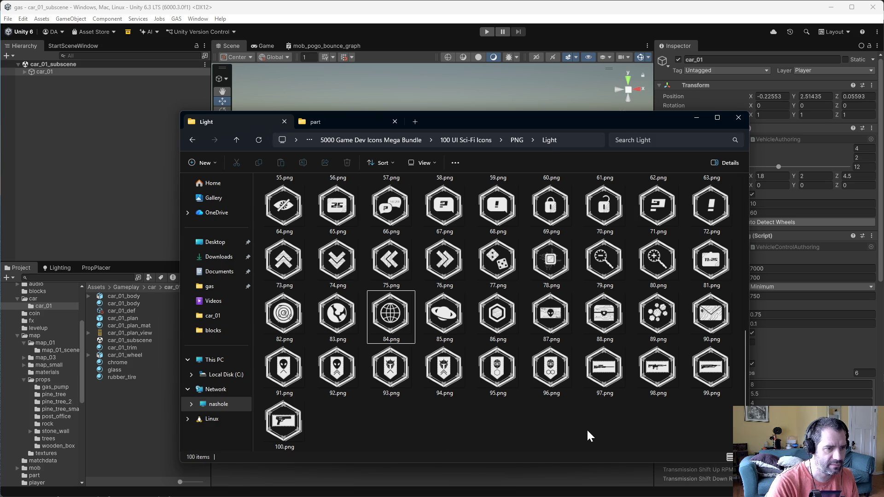
{"action": "scroll", "coordinate": [587, 432], "scroll_direction": "up", "scroll_amount": 6}
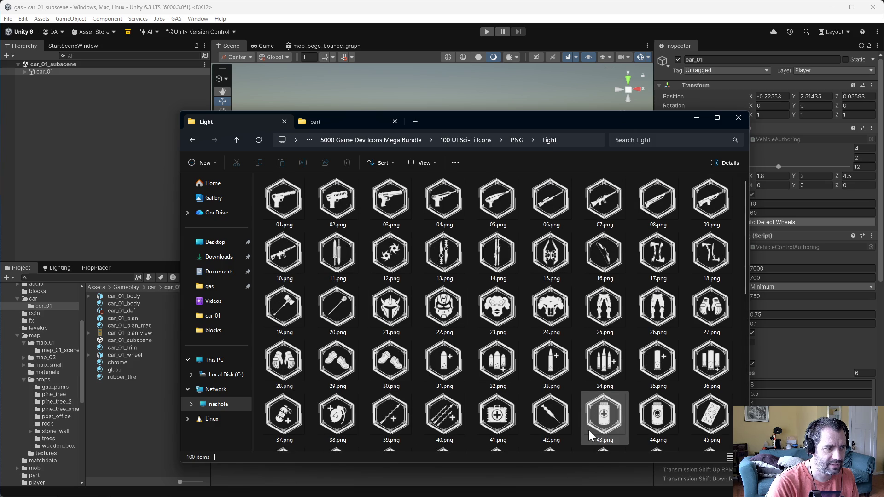
{"action": "scroll", "coordinate": [588, 430], "scroll_direction": "down", "scroll_amount": 6}
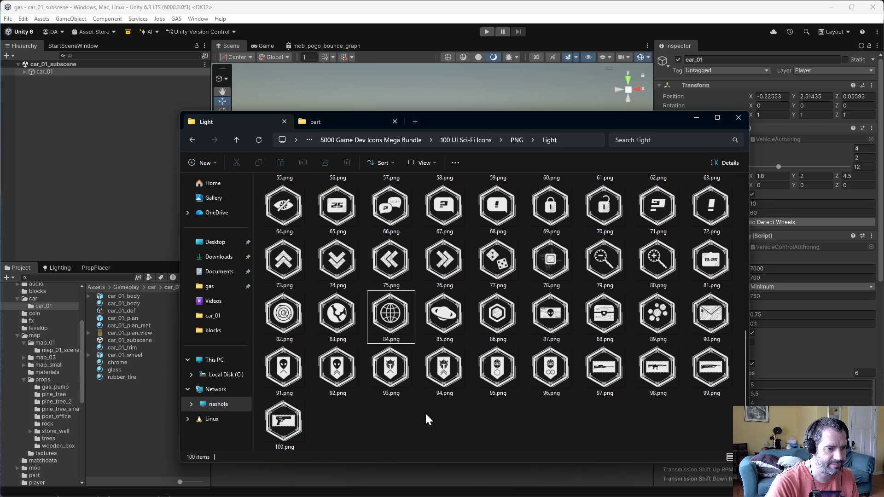
{"action": "left_click", "coordinate": [657, 322]}
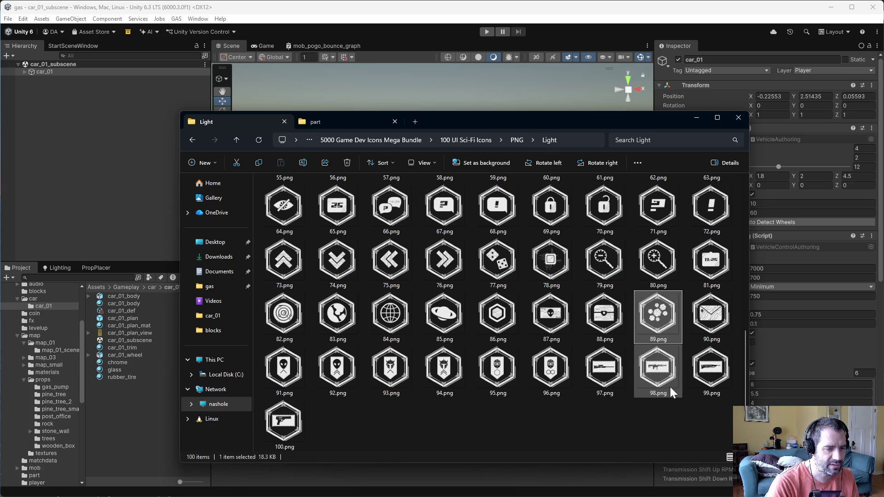
{"action": "left_click", "coordinate": [322, 122]}
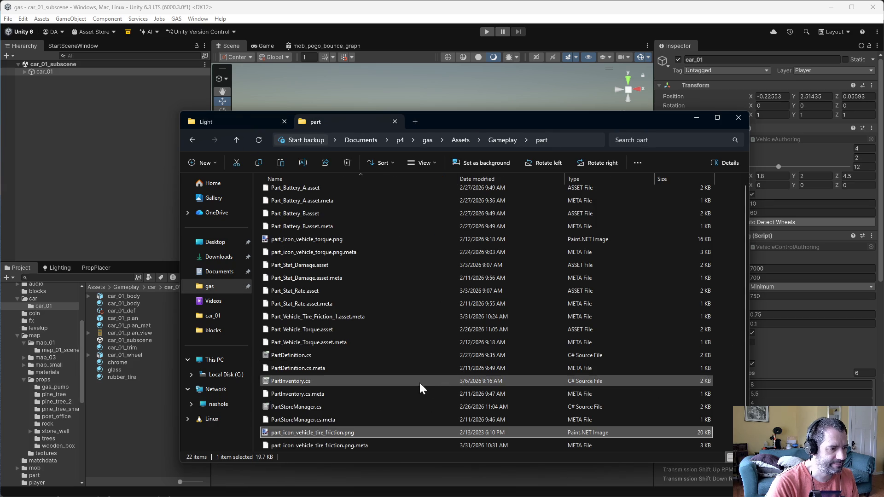
{"action": "key", "text": "ctrl+v"}
{"action": "left_click", "coordinate": [274, 446]}
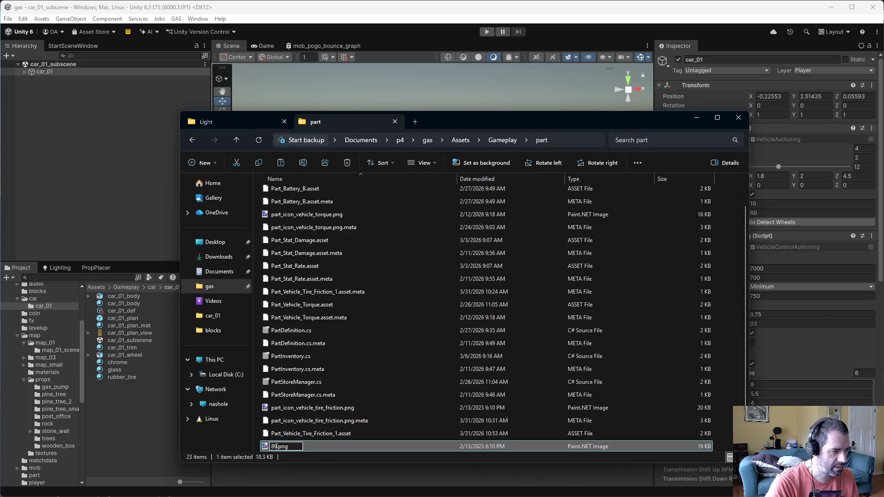
{"action": "type", "text": "part_"}
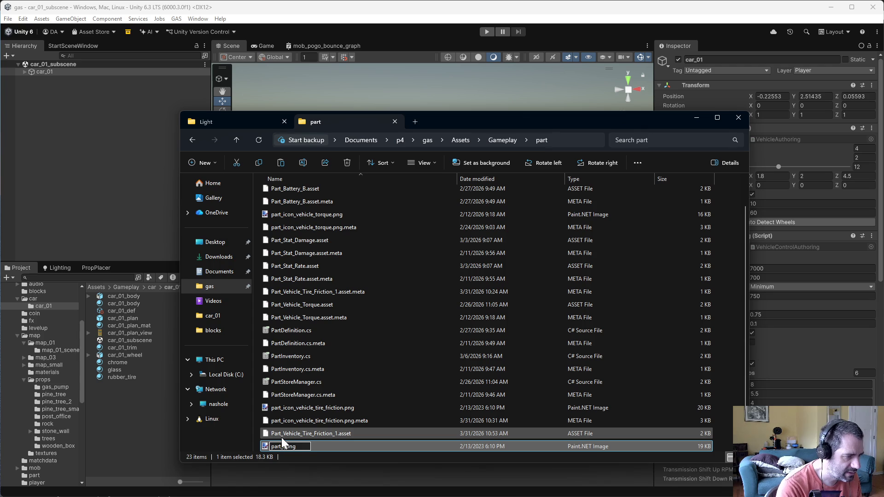
{"action": "type", "text": "icon_vehi"}
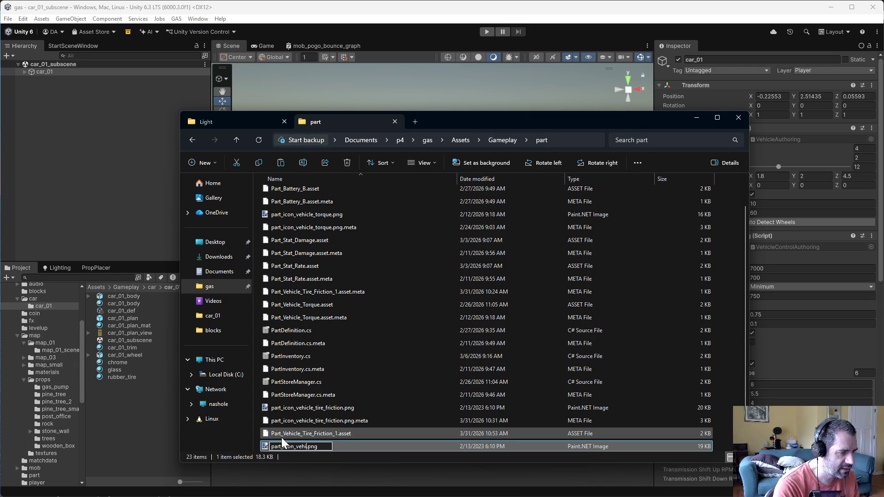
{"action": "type", "text": "cle_"}
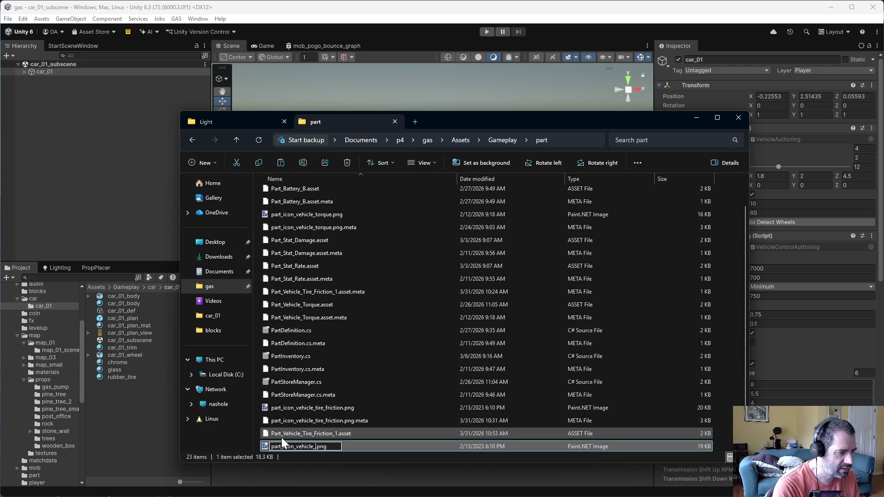
{"action": "type", "text": "max_rpm"}
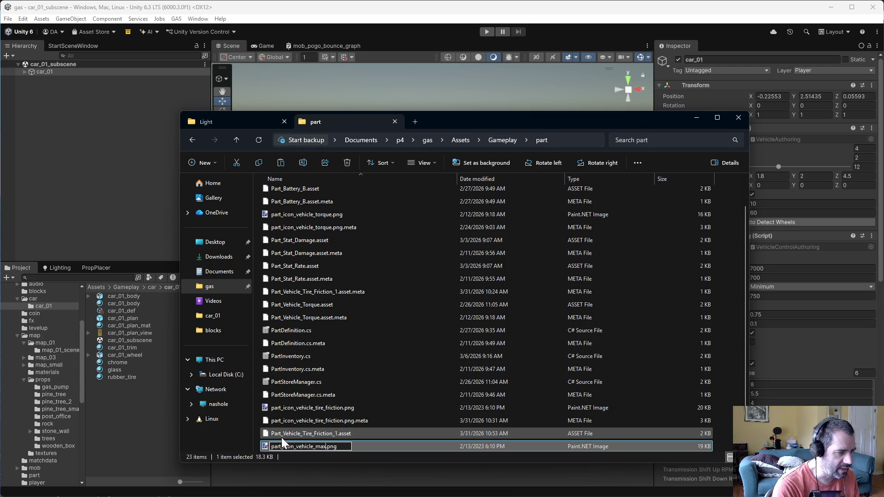
{"action": "key", "text": "Return"}
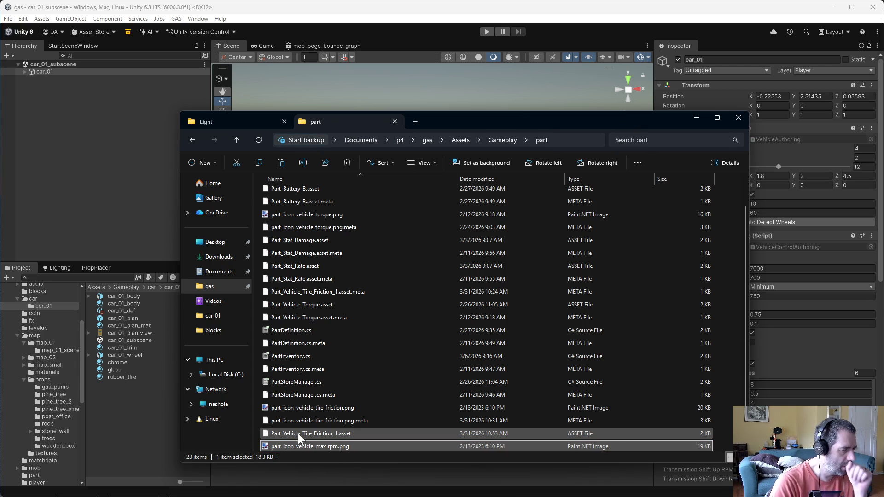
Duplicate Part_Vehicle_Tire_Friction_1 and rename the copy Part_Vehicle_Max_RPM_1
{"action": "left_click", "coordinate": [405, 35]}
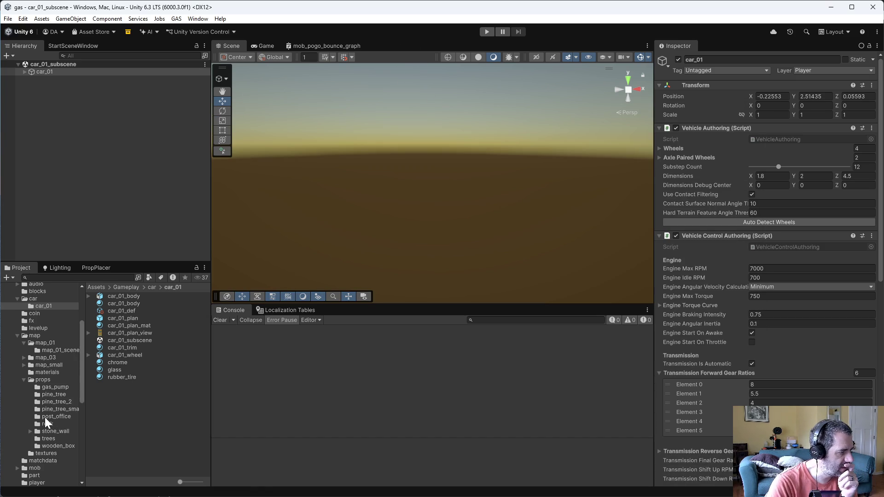
{"action": "scroll", "coordinate": [33, 465], "scroll_direction": "down", "scroll_amount": 5}
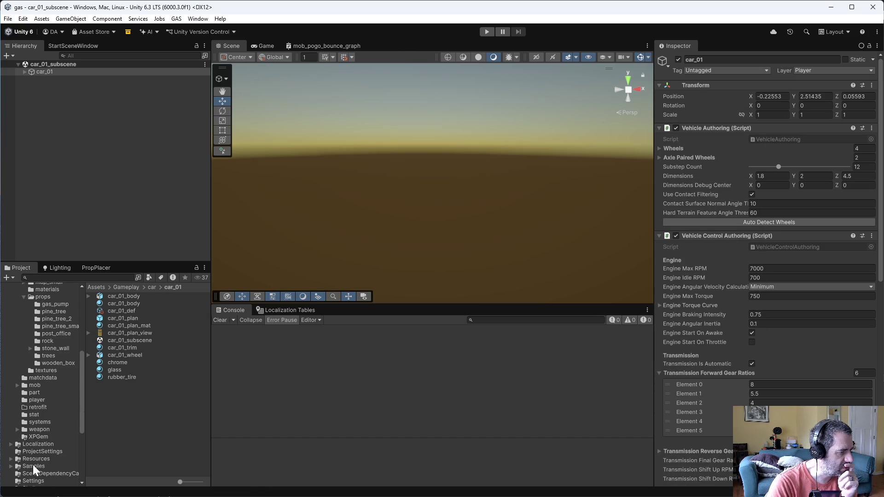
{"action": "left_click", "coordinate": [35, 392]}
{"action": "left_click", "coordinate": [151, 354]}
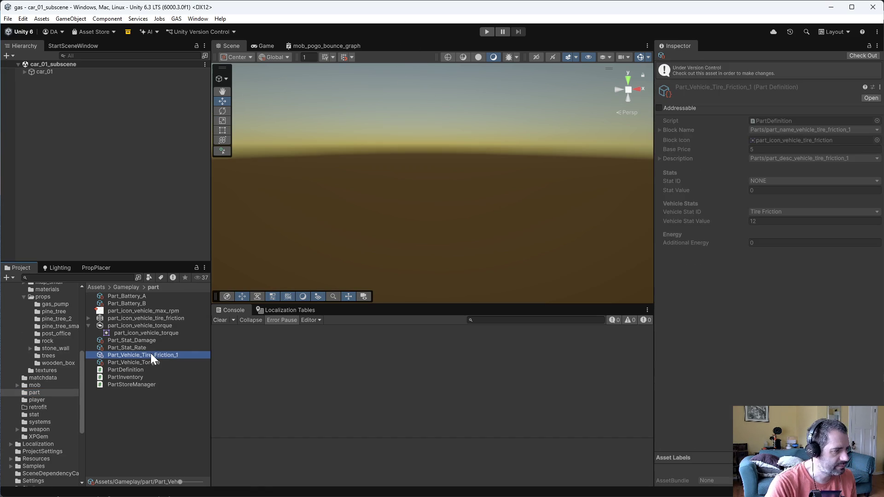
{"action": "key", "text": "ctrl+d"}
{"action": "left_click", "coordinate": [162, 362]}
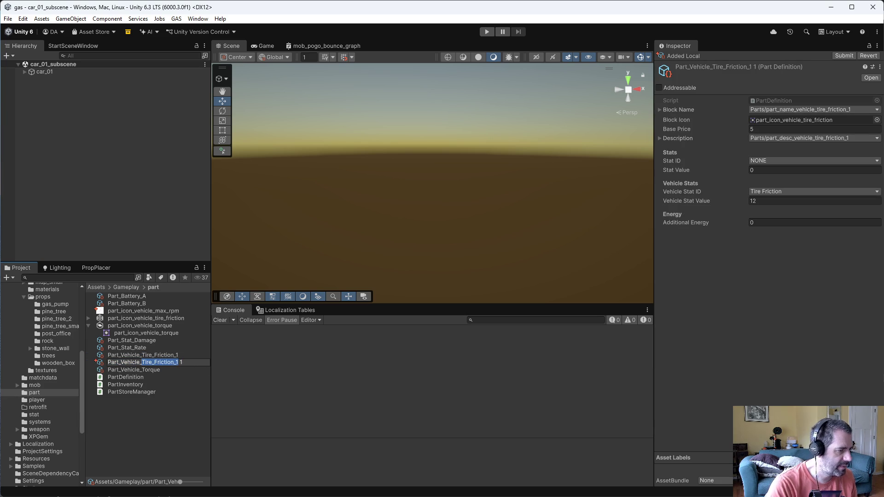
{"action": "type", "text": "Max_RO"}
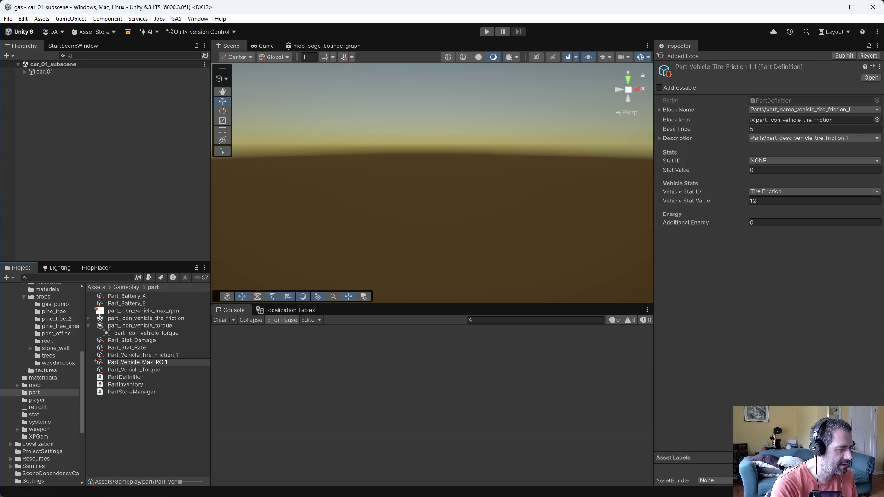
{"action": "key", "text": "BackSpace"}
{"action": "type", "text": "PM_1"}
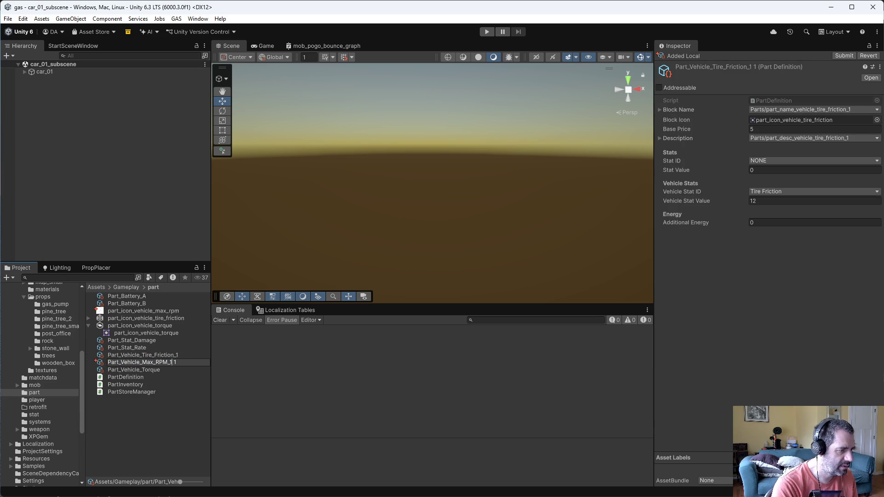
{"action": "key", "text": "Return"}
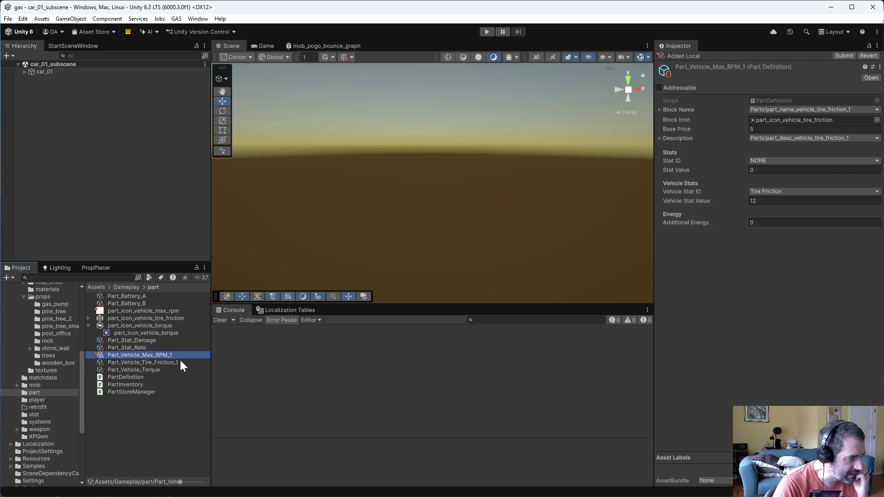
Add the Parts table entry part_name_vehicle_max_rpm_1 with English text 'Higher RPM'
{"action": "left_click", "coordinate": [295, 310]}
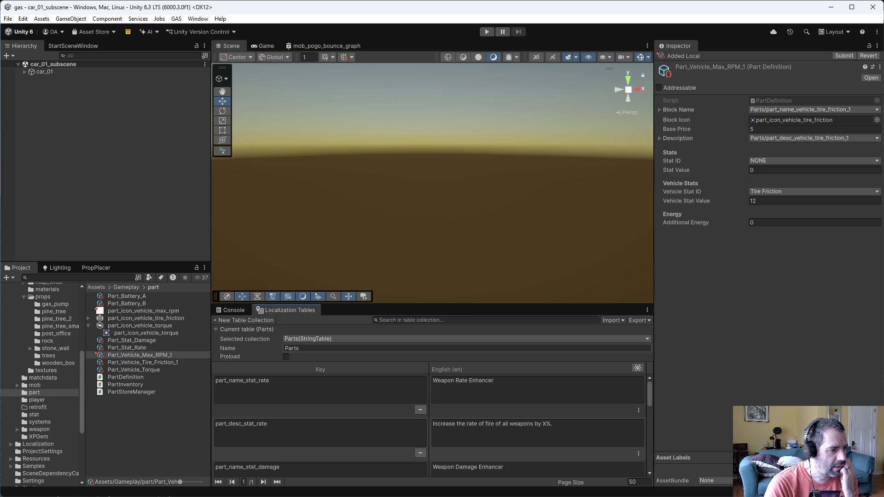
{"action": "scroll", "coordinate": [322, 414], "scroll_direction": "down", "scroll_amount": 10}
{"action": "left_click", "coordinate": [340, 435]}
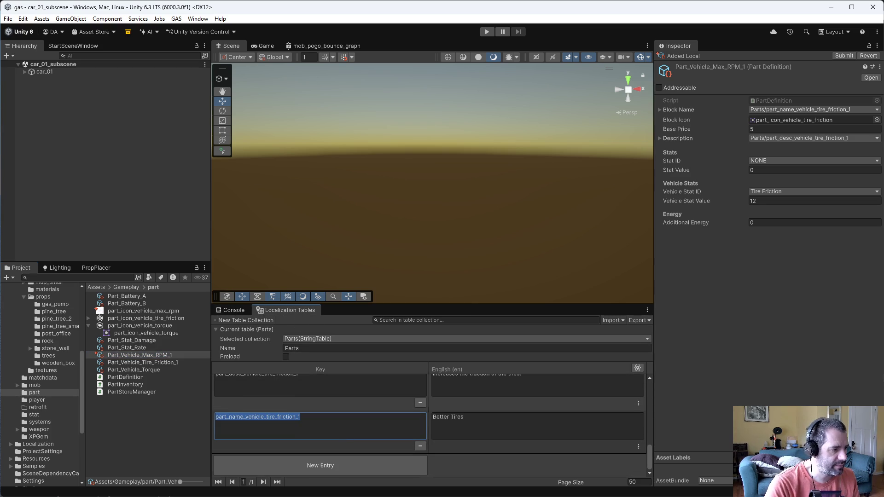
{"action": "left_click", "coordinate": [323, 466]}
{"action": "left_click", "coordinate": [311, 430]}
{"action": "key", "text": "ctrl+v"}
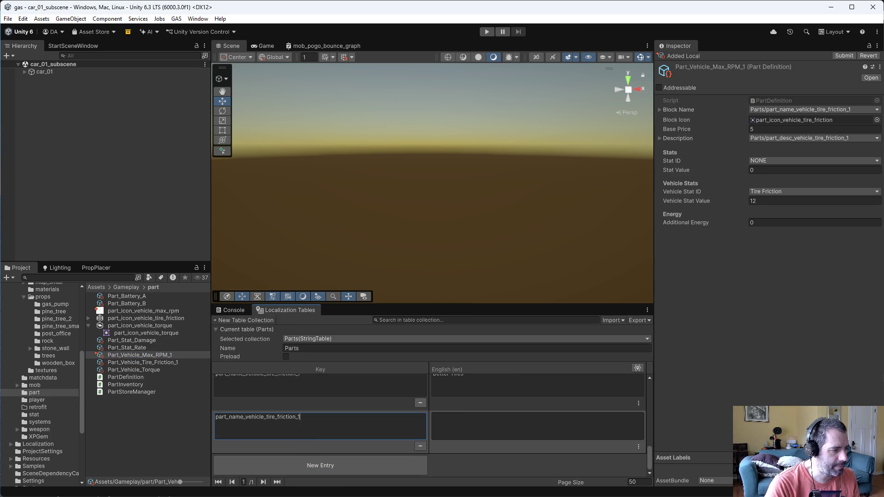
{"action": "key", "text": "BackSpace"}
{"action": "key", "text": "BackSpace"}
{"action": "key", "text": "BackSpace"}
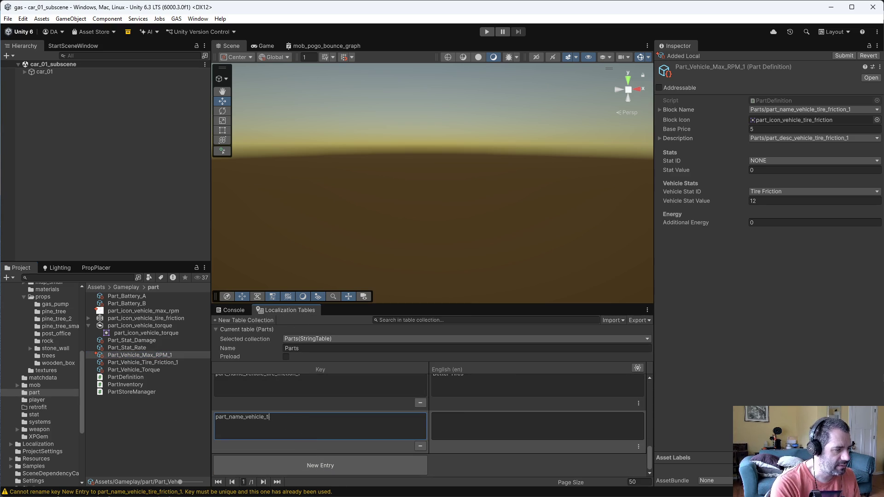
{"action": "type", "text": "max_"}
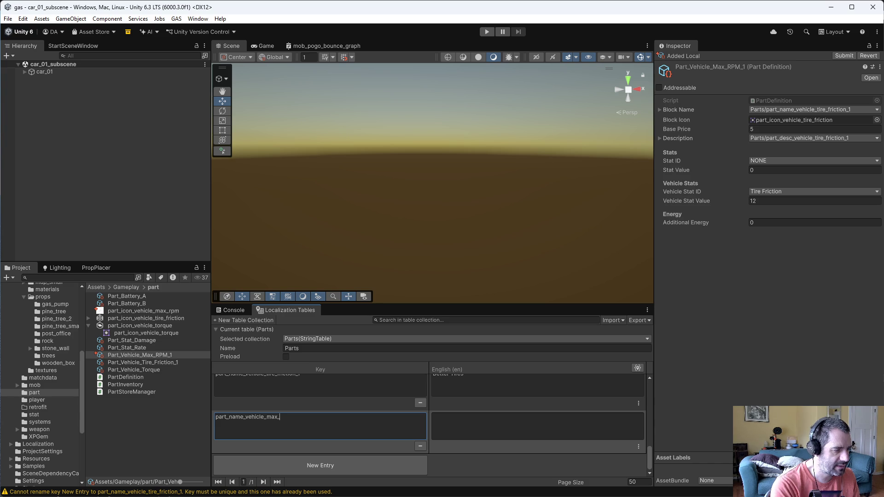
{"action": "type", "text": "rpm_1"}
{"action": "key", "text": "Tab"}
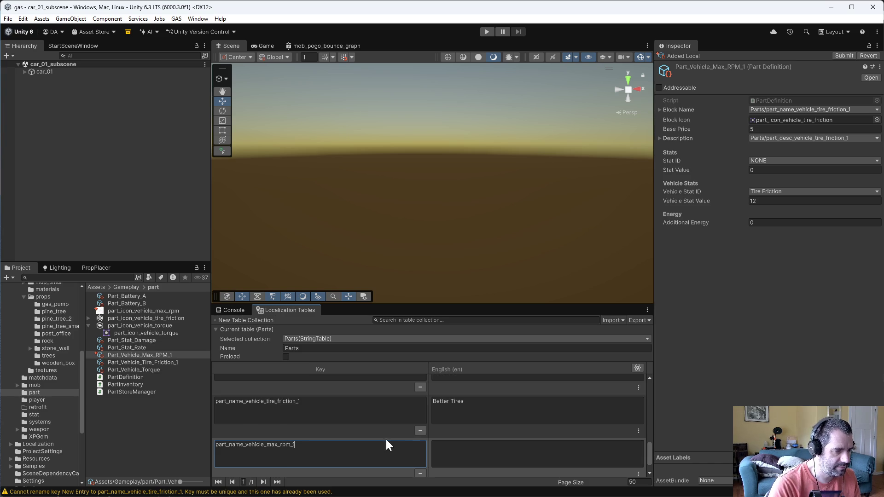
{"action": "type", "text": "Higher RPM"}
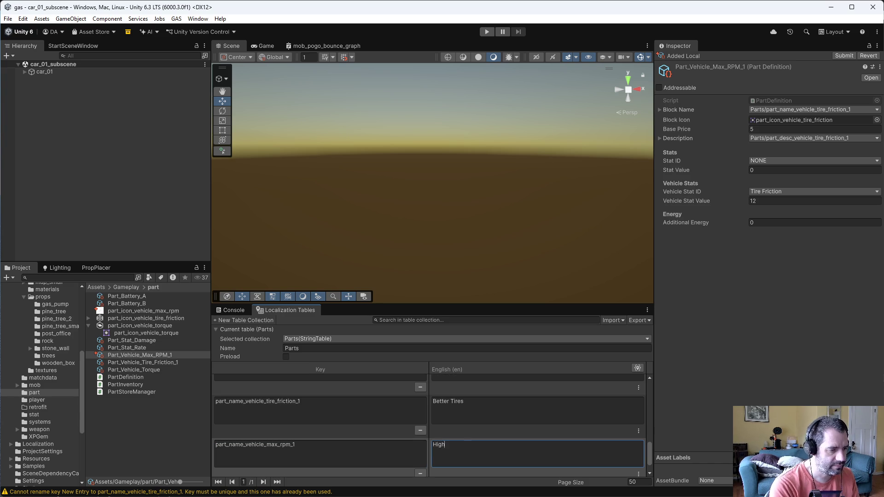
Add the entry part_desc_vehicle_max_rpm_1 reading 'Increases max RPM by some amount.'
{"action": "left_click", "coordinate": [221, 453]}
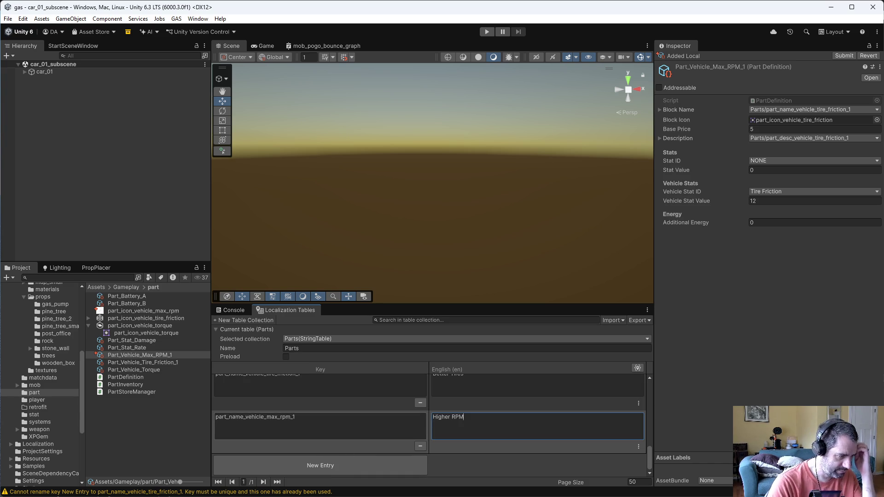
{"action": "left_click", "coordinate": [313, 465]}
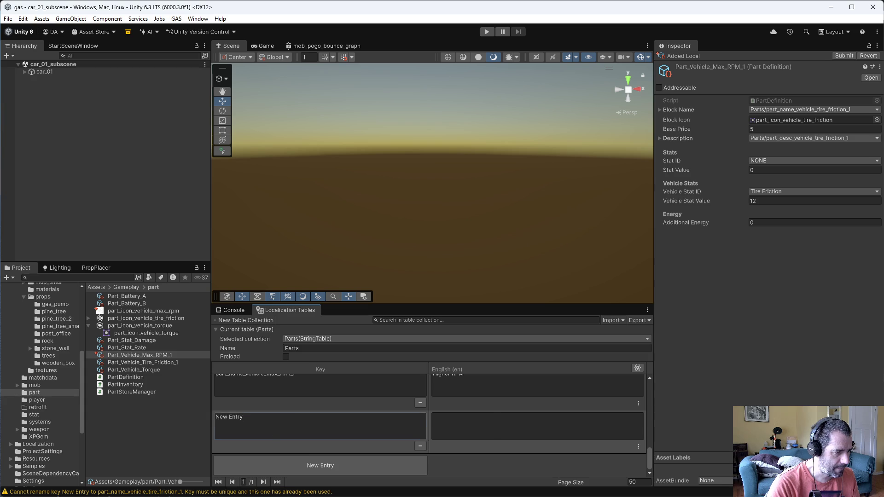
{"action": "left_click", "coordinate": [245, 417]}
{"action": "key", "text": "BackSpace"}
{"action": "key", "text": "BackSpace"}
{"action": "key", "text": "BackSpace"}
{"action": "type", "text": "desc_"}
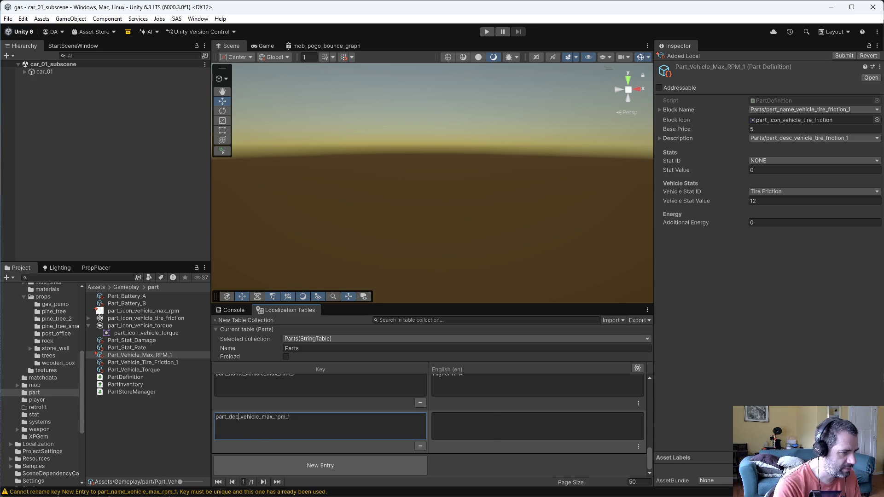
{"action": "left_click", "coordinate": [465, 417]}
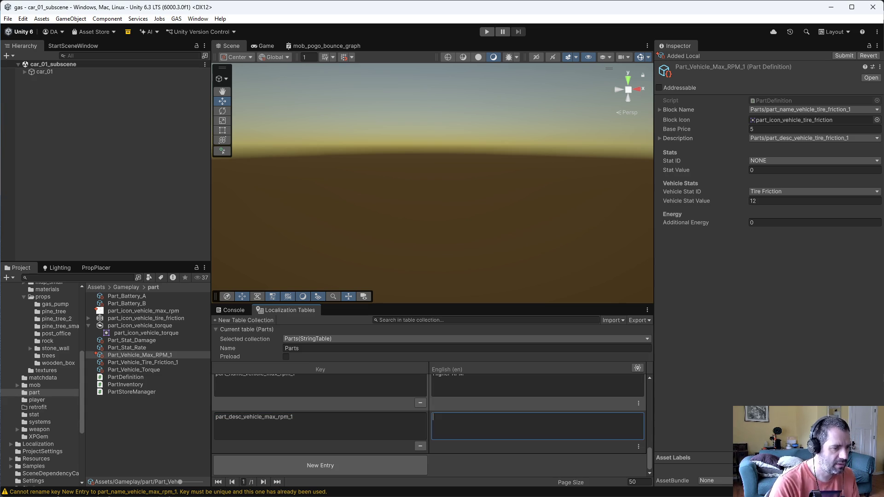
{"action": "type", "text": "Increase"}
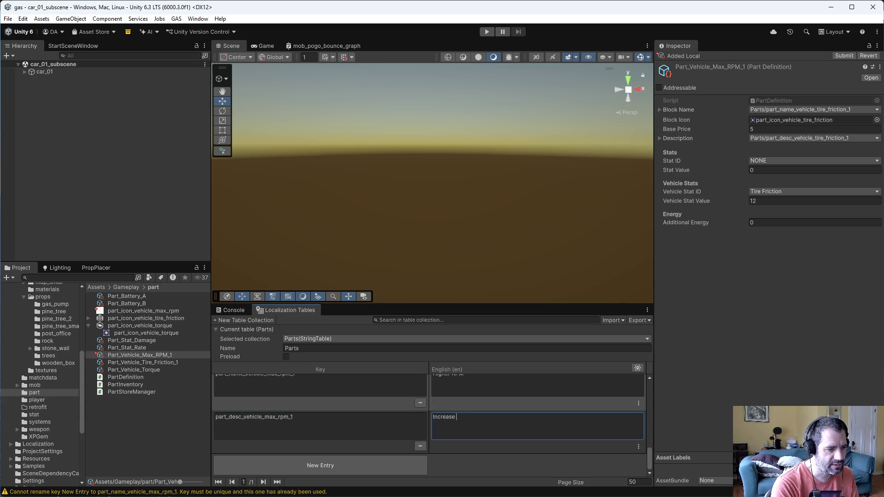
{"action": "type", "text": "s max RPM"}
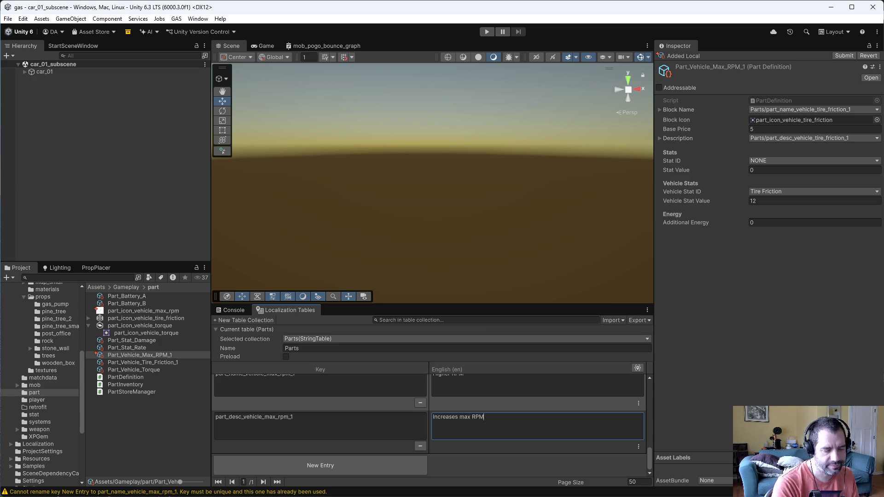
{"action": "type", "text": " by a"}
{"action": "key", "text": "BackSpace"}
{"action": "type", "text": "some "}
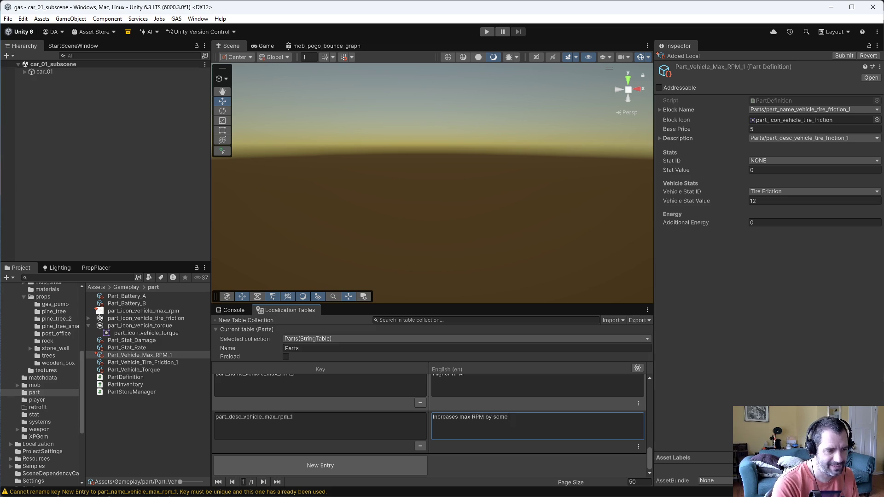
{"action": "type", "text": "amount."}
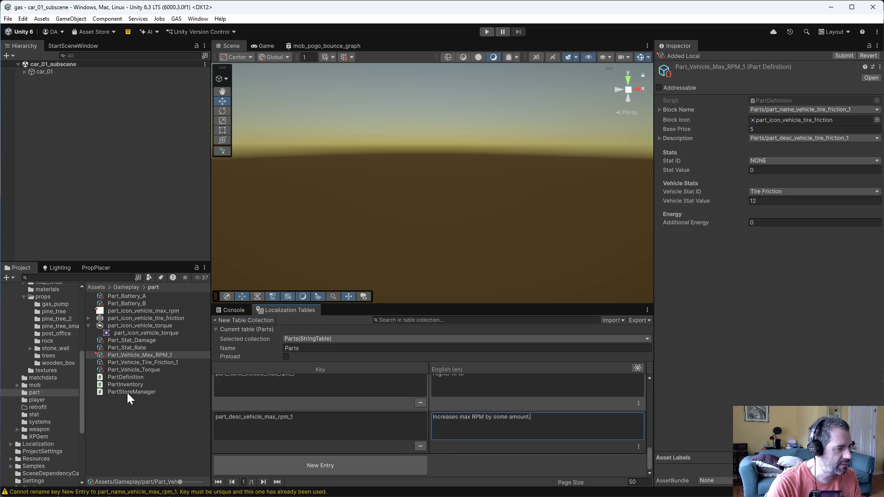
{"action": "left_click", "coordinate": [157, 390]}
Set part_icon_vehicle_max_rpm to Sprite (2D and UI) in Single mode and apply the import settings
{"action": "left_click", "coordinate": [160, 354]}
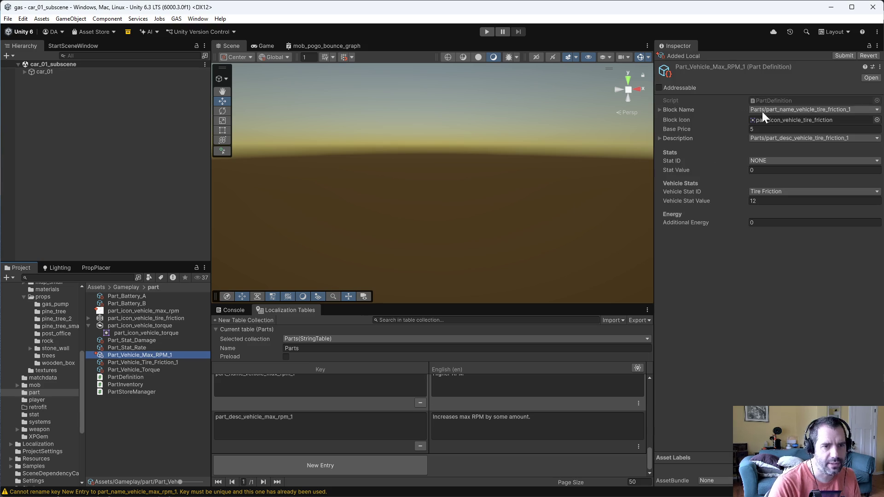
{"action": "left_click", "coordinate": [119, 311]}
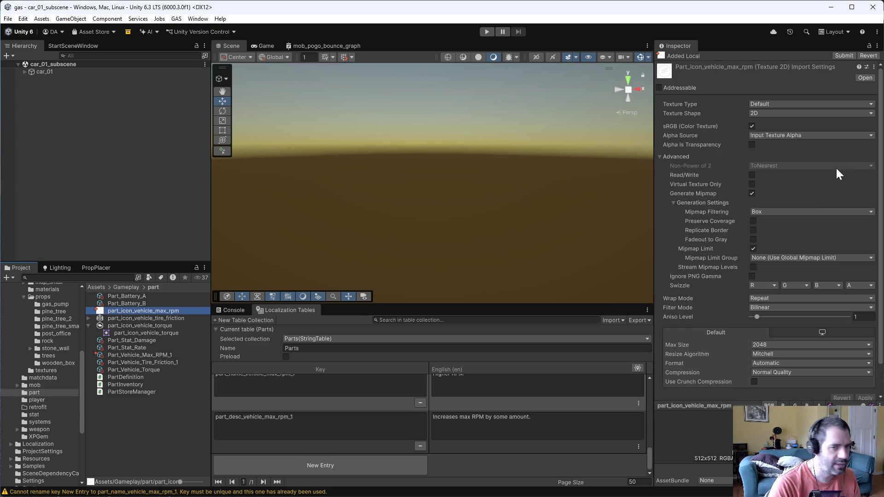
{"action": "left_click", "coordinate": [768, 106]}
{"action": "left_click", "coordinate": [782, 146]}
{"action": "left_click", "coordinate": [783, 126]}
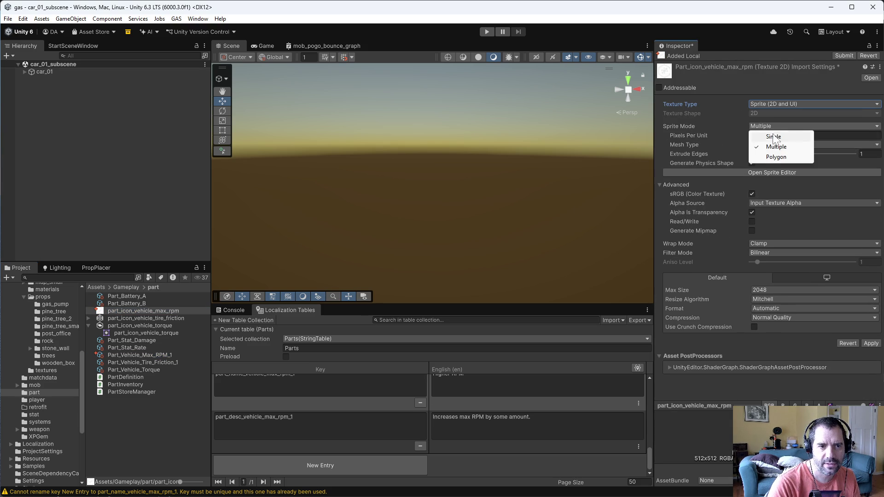
{"action": "left_click", "coordinate": [824, 123]}
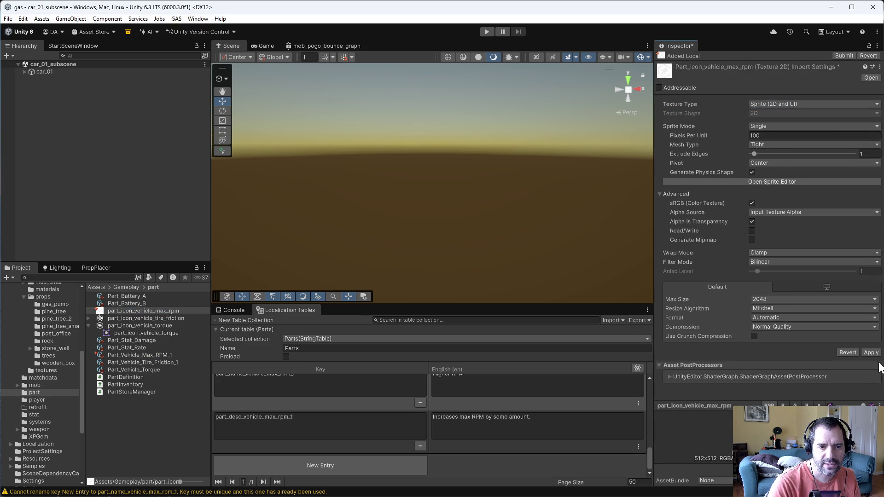
{"action": "left_click", "coordinate": [869, 353]}
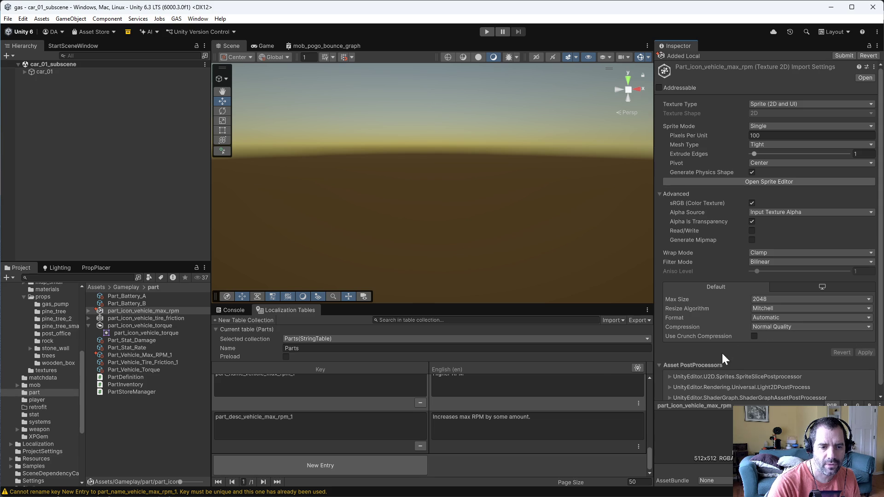
{"action": "left_click", "coordinate": [146, 356]}
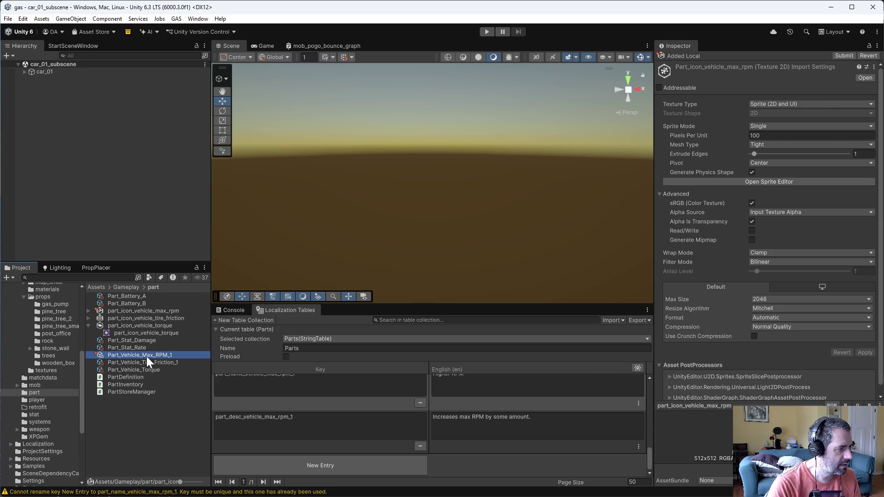
Give the part the part_name_vehicle_max_rpm_1 name, part_desc_vehicle_max_rpm_1 description and max RPM icon
{"action": "left_click", "coordinate": [780, 111]}
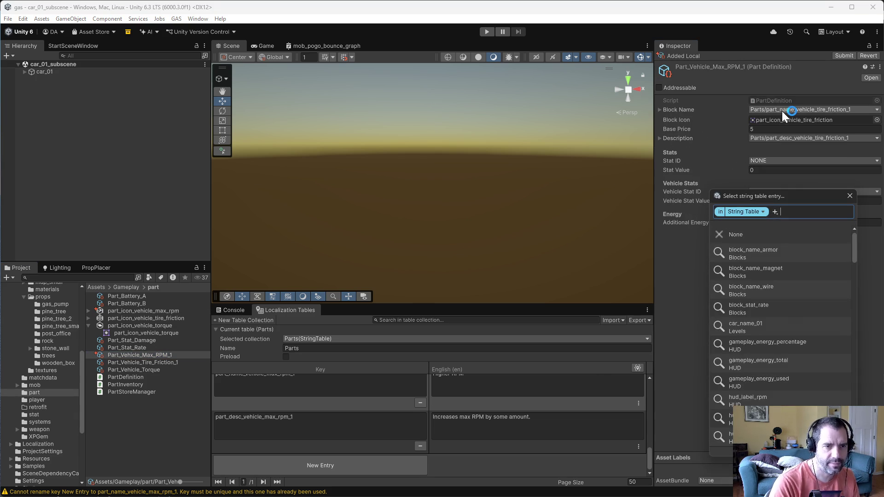
{"action": "type", "text": "rpm"}
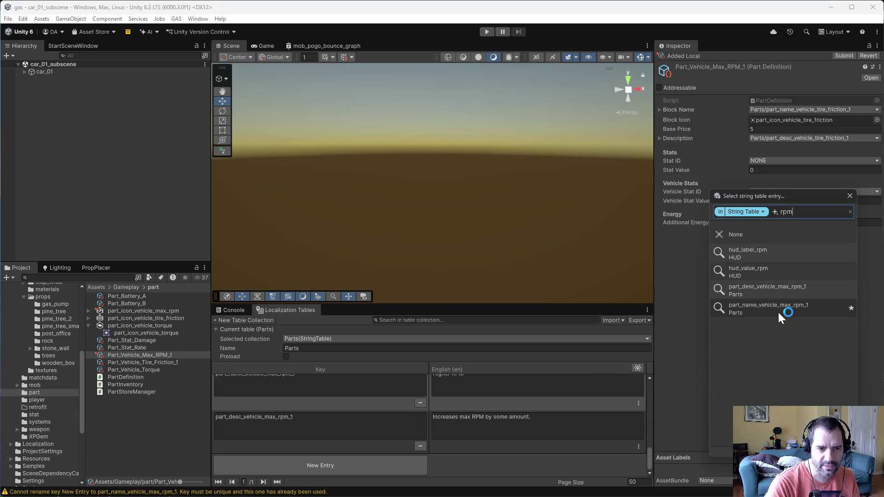
{"action": "left_click", "coordinate": [776, 310]}
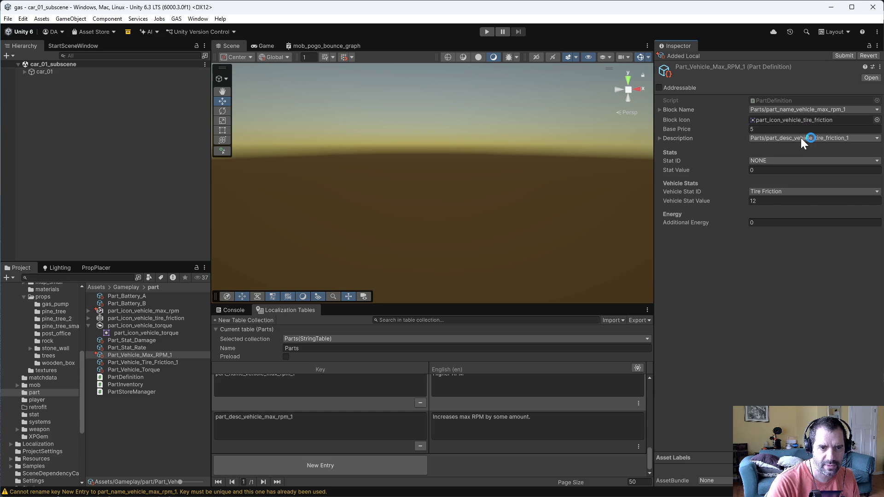
{"action": "left_click", "coordinate": [800, 137]}
{"action": "type", "text": "rpm"}
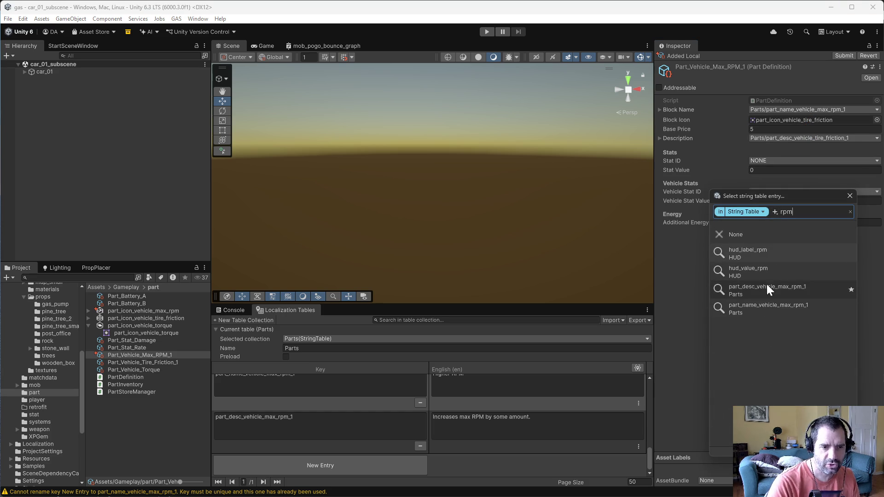
{"action": "left_click", "coordinate": [766, 282]}
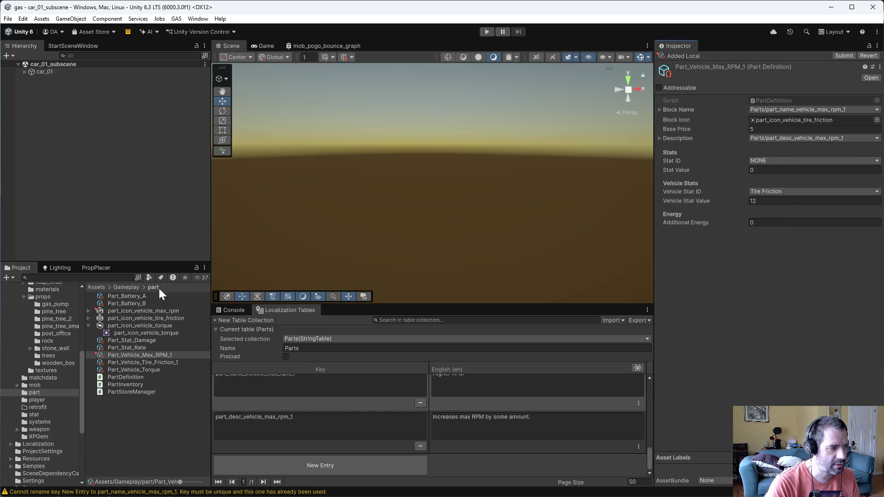
{"action": "mouse_move", "coordinate": [151, 311]}
{"action": "left_mouse_down"}
{"action": "mouse_move", "coordinate": [329, 283]}
{"action": "mouse_move", "coordinate": [805, 121]}
{"action": "left_mouse_up"}
Set the part's Vehicle Stat ID to Max RPM with a value of 10000
{"action": "left_click", "coordinate": [772, 188]}
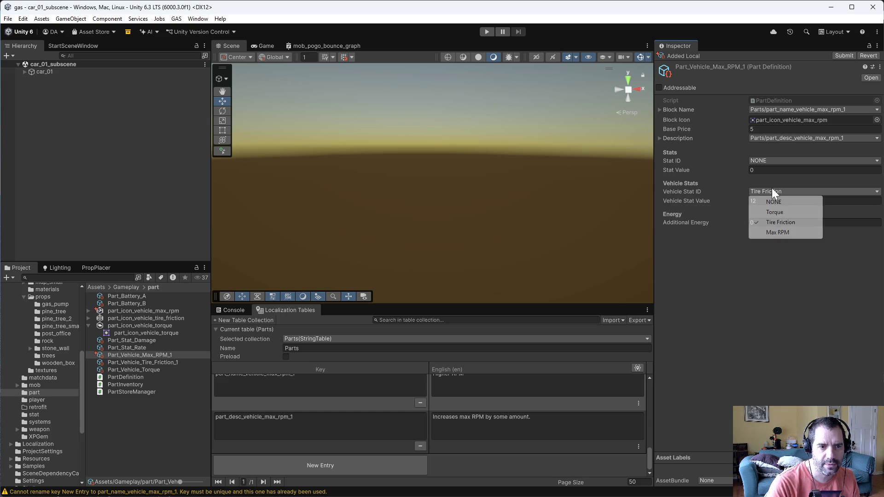
{"action": "left_click", "coordinate": [774, 232]}
{"action": "left_click", "coordinate": [763, 200]}
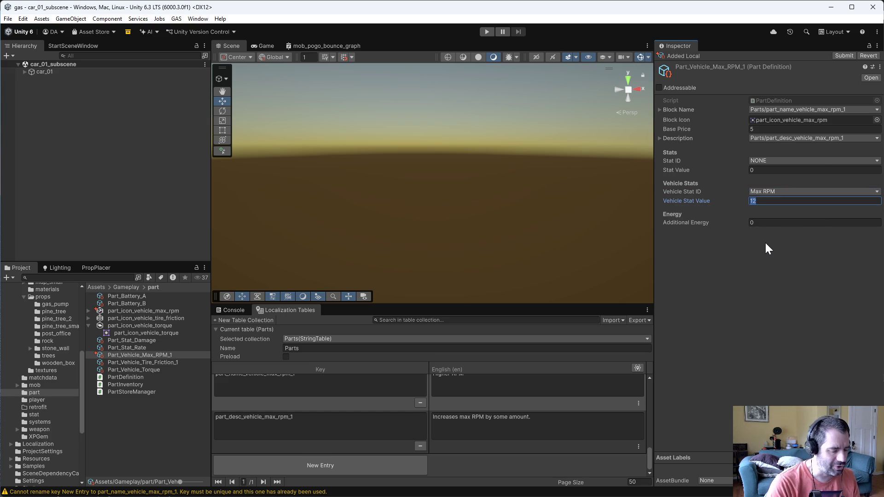
{"action": "type", "text": "10000"}
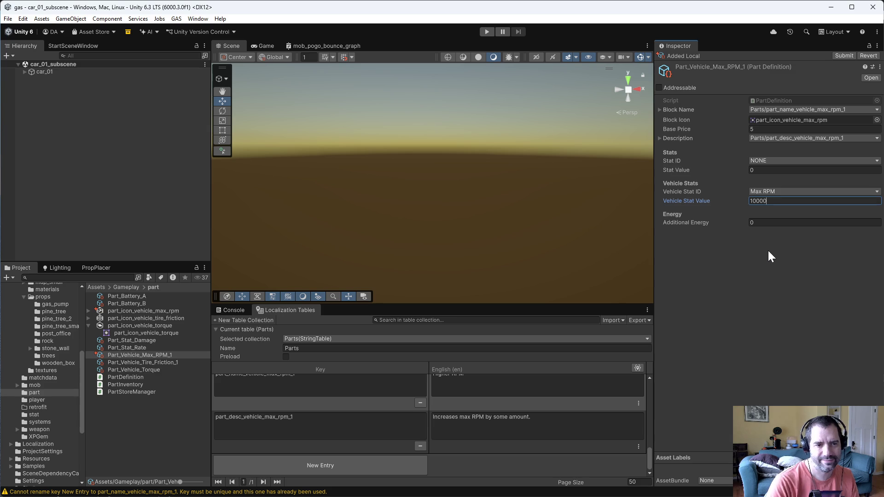
{"action": "left_click", "coordinate": [769, 256]}
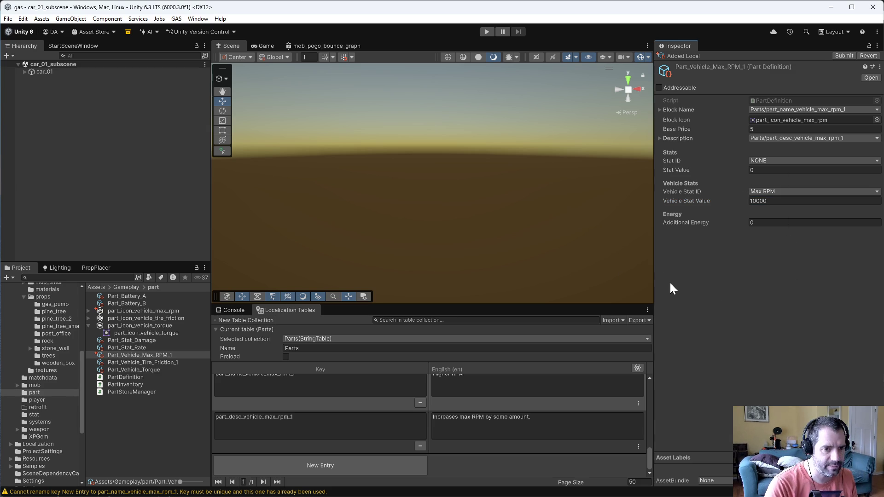
{"action": "left_click", "coordinate": [46, 72]}
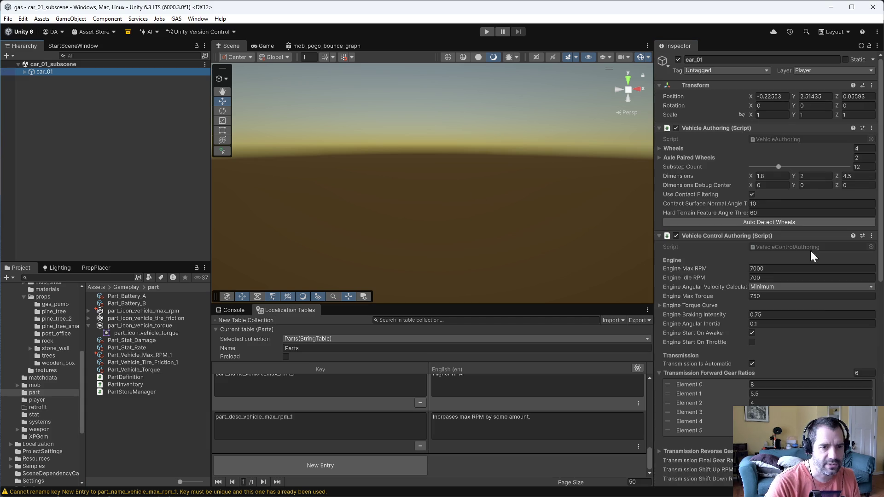
{"action": "left_click", "coordinate": [152, 357]}
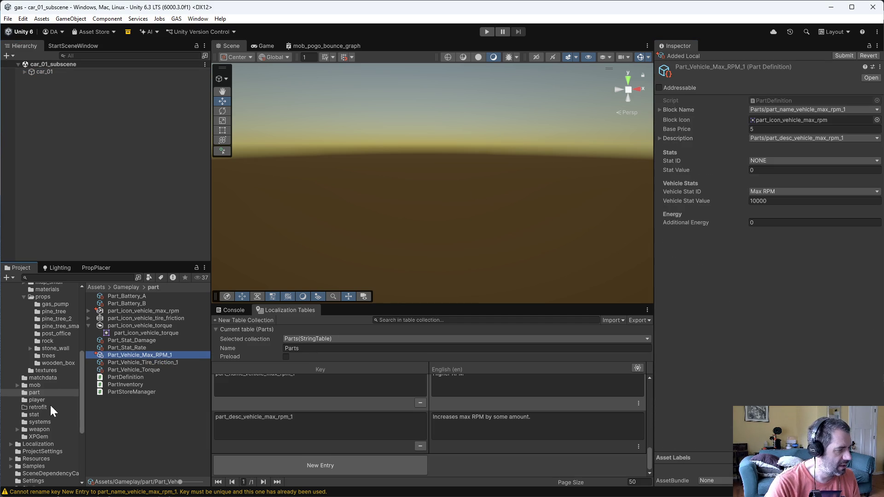
{"action": "scroll", "coordinate": [49, 404], "scroll_direction": "up", "scroll_amount": 5}
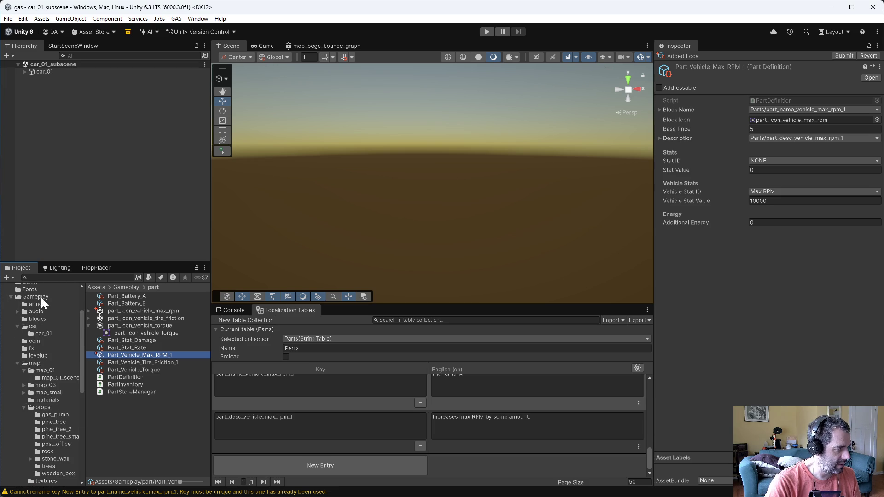
{"action": "left_click", "coordinate": [37, 297]}
In the GameManager prefab, insert Part_Vehicle_Max_RPM_1 at Element 1 of PartStoreManager's All Parts
{"action": "double_click", "coordinate": [123, 435]}
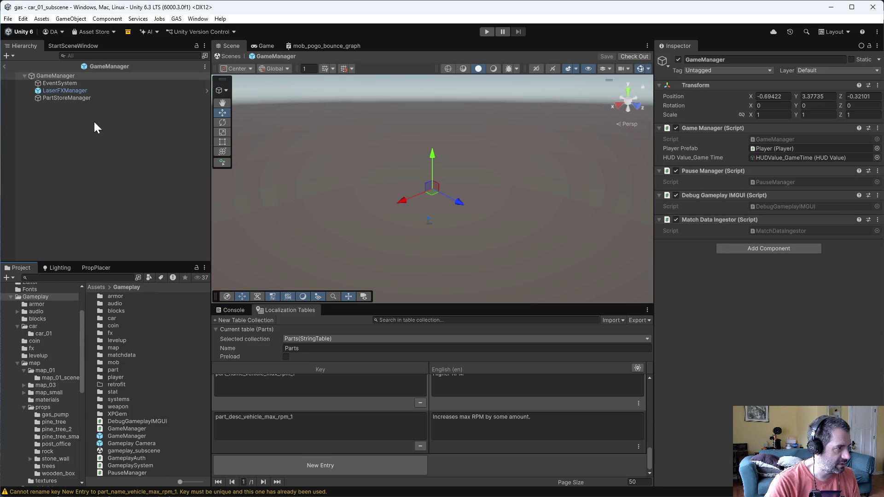
{"action": "left_click", "coordinate": [65, 91]}
{"action": "left_click", "coordinate": [90, 98]}
{"action": "left_click", "coordinate": [747, 235]}
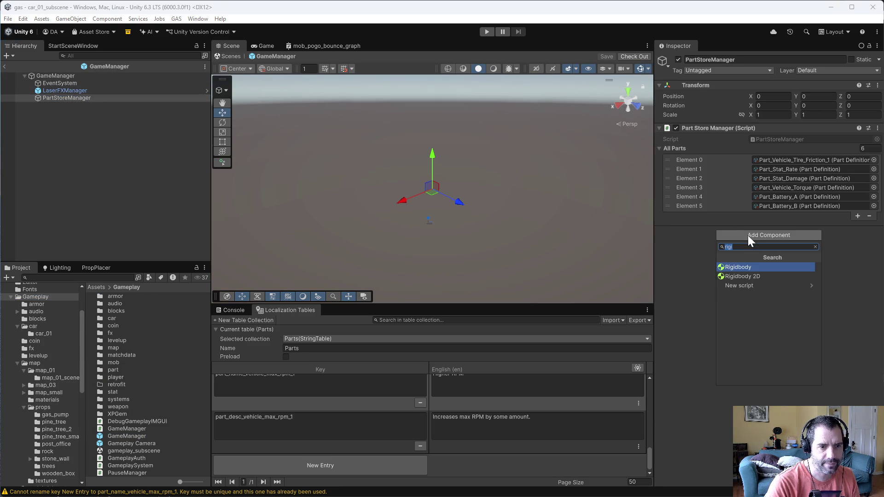
{"action": "left_click", "coordinate": [777, 225]}
{"action": "left_click", "coordinate": [857, 215]}
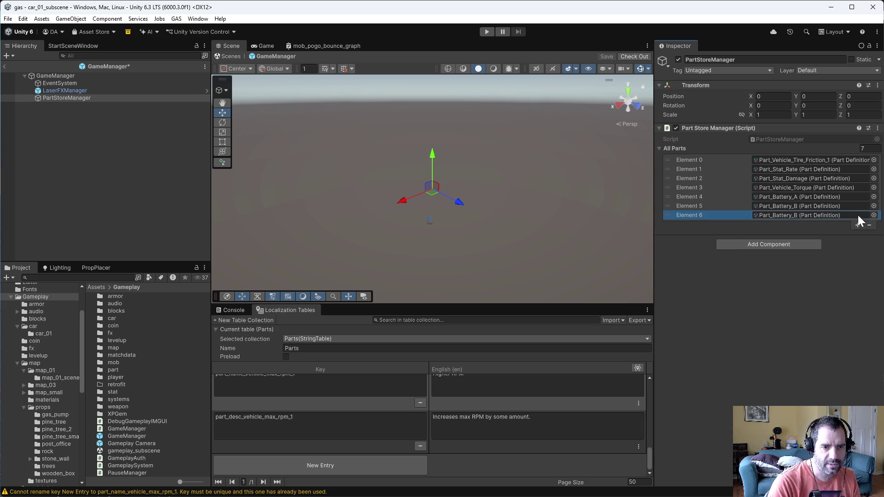
{"action": "scroll", "coordinate": [73, 422], "scroll_direction": "down", "scroll_amount": 5}
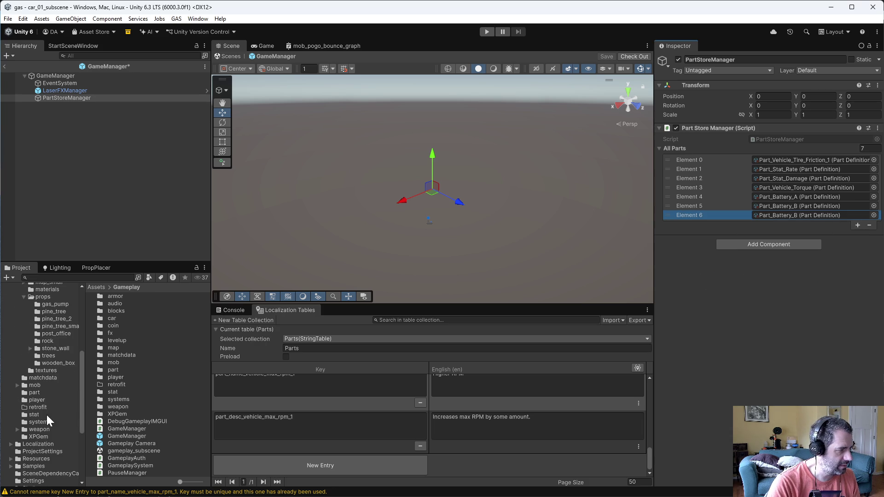
{"action": "left_click", "coordinate": [35, 392]}
{"action": "left_click_drag", "start_coordinate": [142, 356], "coordinate": [794, 216]}
{"action": "left_click_drag", "start_coordinate": [670, 214], "coordinate": [670, 168]}
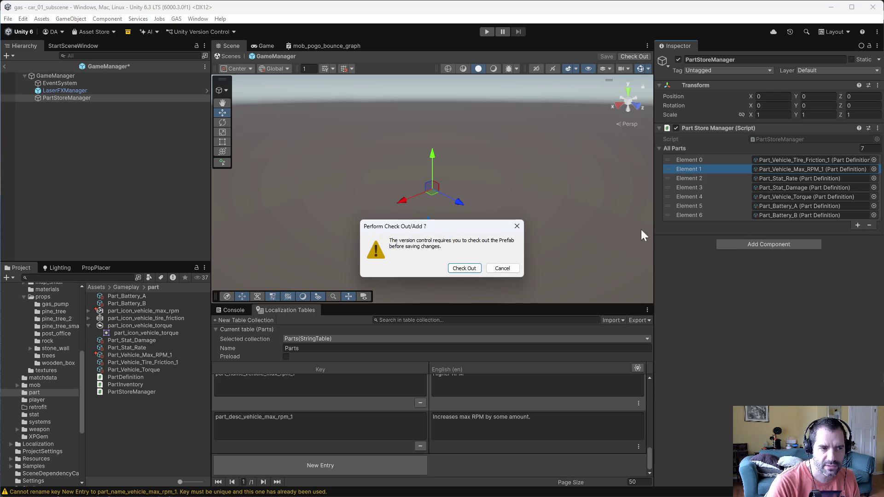
Check out the prefab and remove Part_Battery_B, leaving six store parts
{"action": "left_click", "coordinate": [467, 268]}
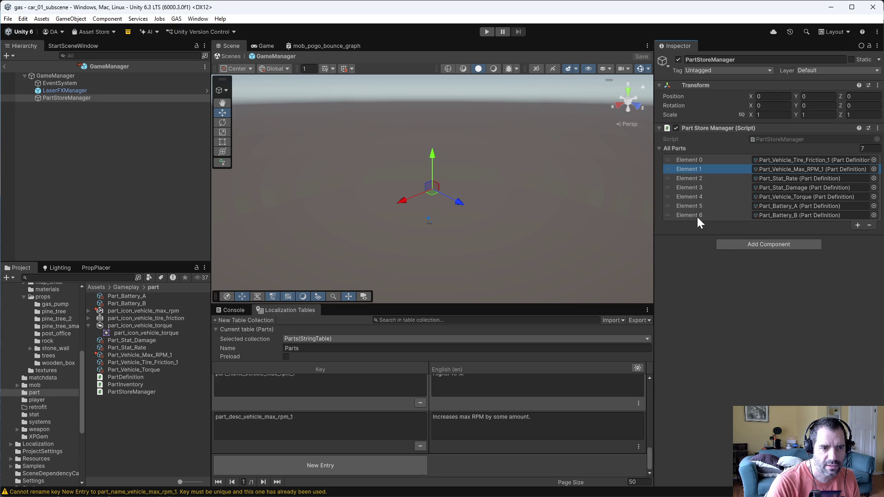
{"action": "left_click", "coordinate": [806, 215]}
{"action": "left_click", "coordinate": [869, 225]}
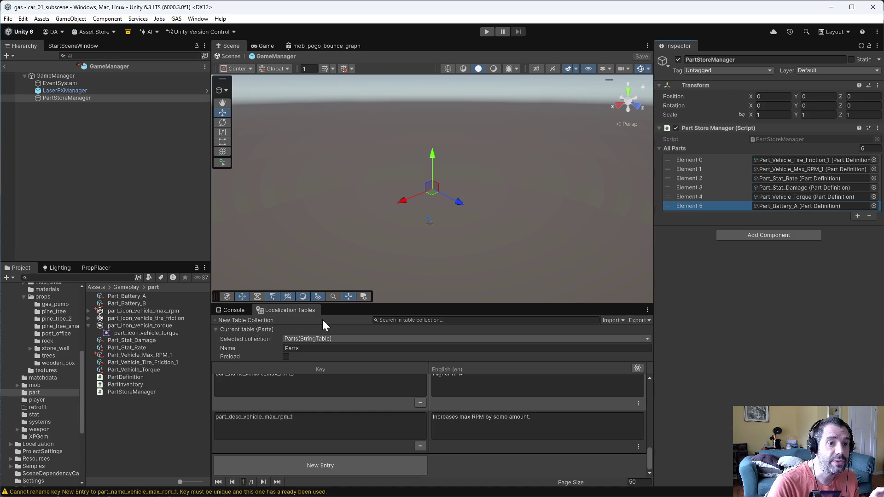
{"action": "left_click", "coordinate": [147, 355]}
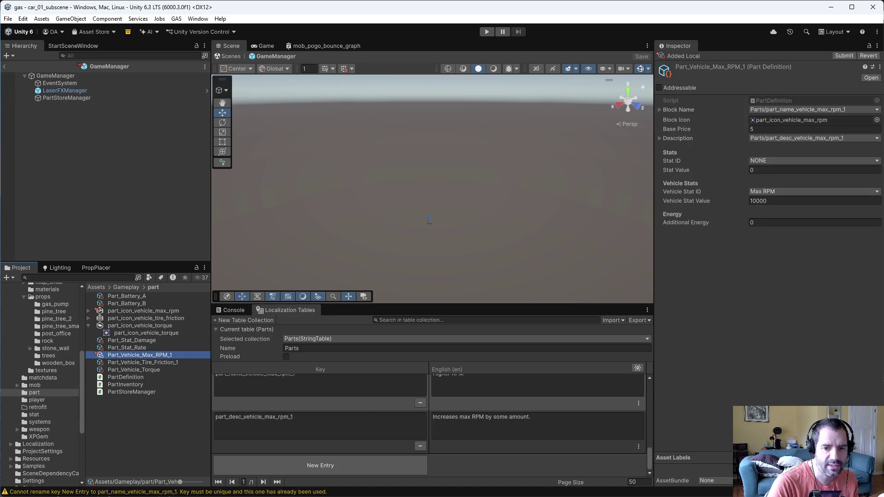
Add a default case after TireFriction that logs 'Unhandled vehicle stat {vehicleStat.StatID}.' as an error
{"action": "key", "text": "alt+Tab"}
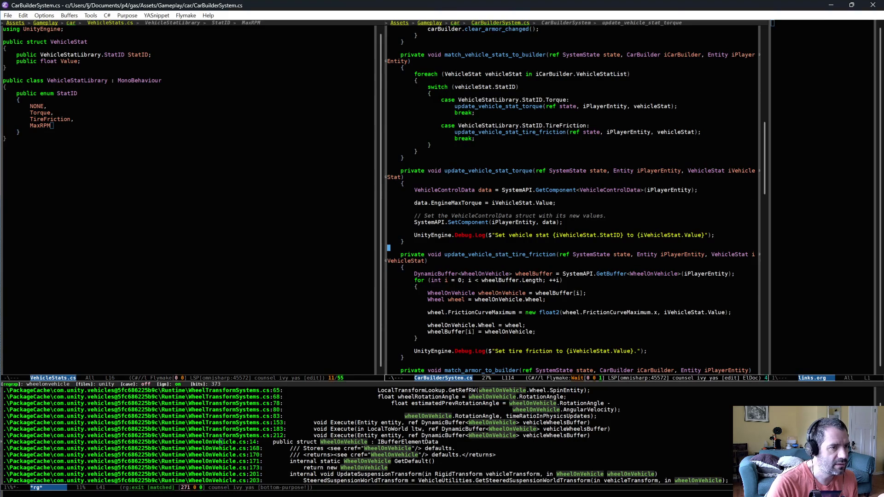
{"action": "scroll", "coordinate": [521, 201], "scroll_direction": "up", "scroll_amount": 3}
{"action": "left_click", "coordinate": [521, 202]}
{"action": "key", "text": "Return"}
{"action": "key", "text": "Return"}
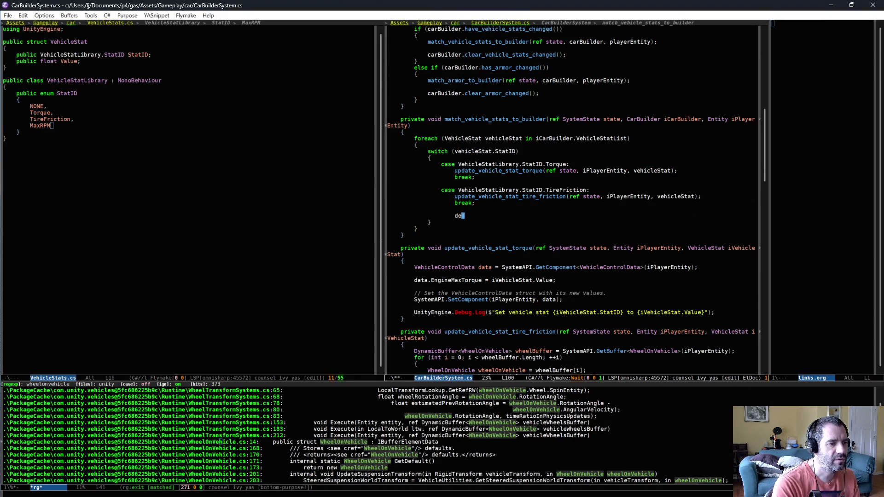
{"action": "type", "text": "default:"}
{"action": "key", "text": "Return"}
{"action": "type", "text": "UnityEngine.Debug.LogError($\"\");"}
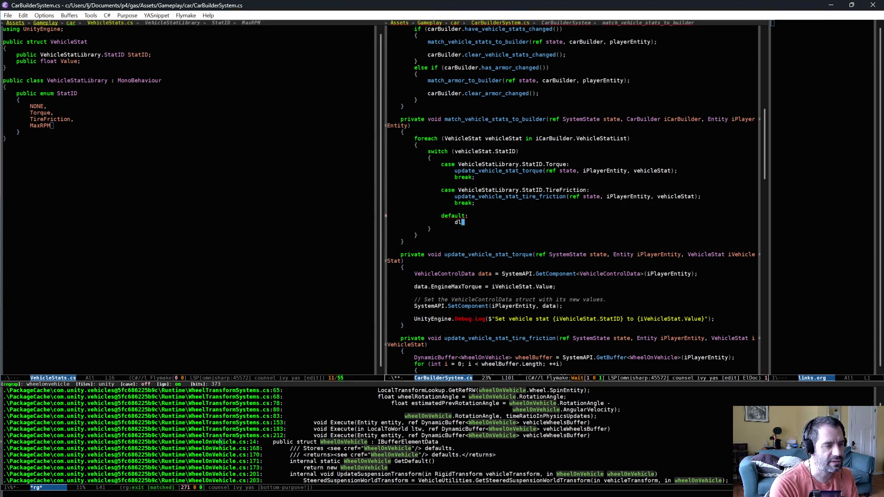
{"action": "type", "text": "UnityEngine.Debug.LogError($\"Unk"}
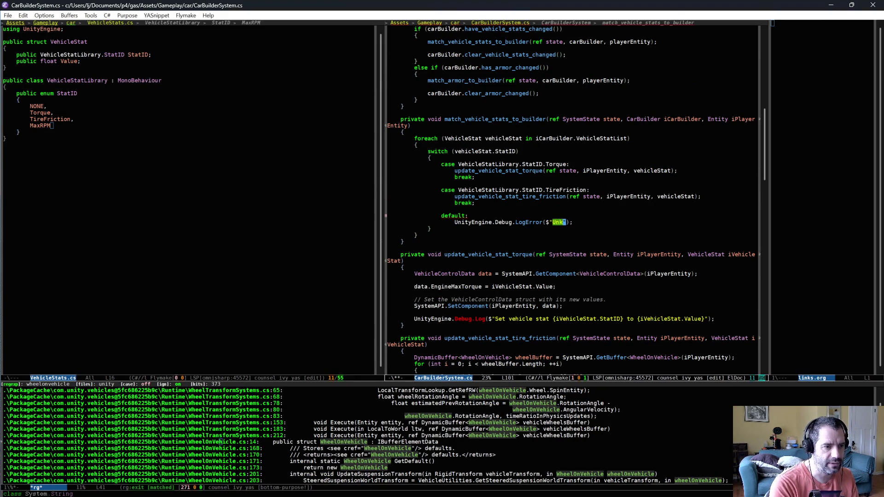
{"action": "type", "text": "handled "}
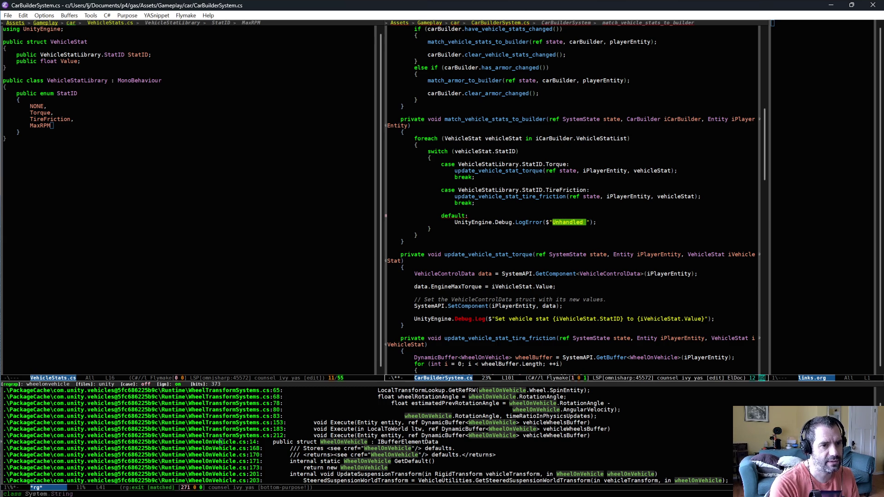
{"action": "type", "text": "vehicle stat"}
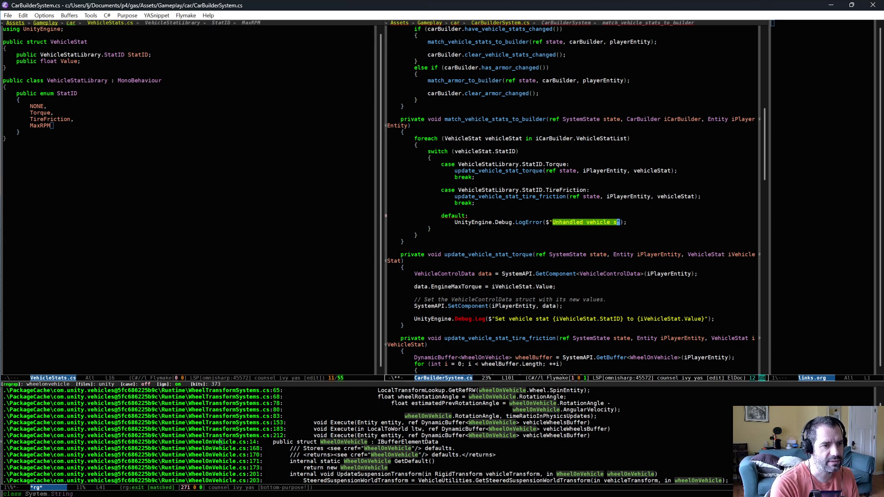
{"action": "type", "text": " {vehicle"}
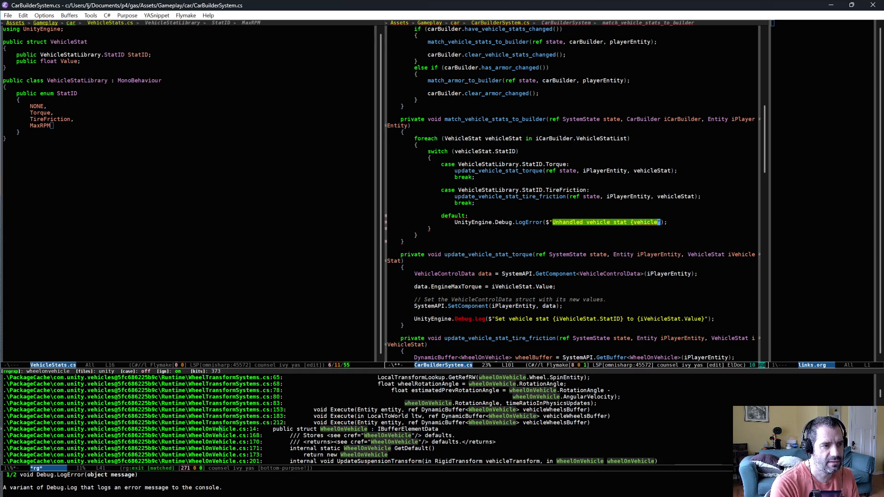
{"action": "type", "text": "Stat.Sta"}
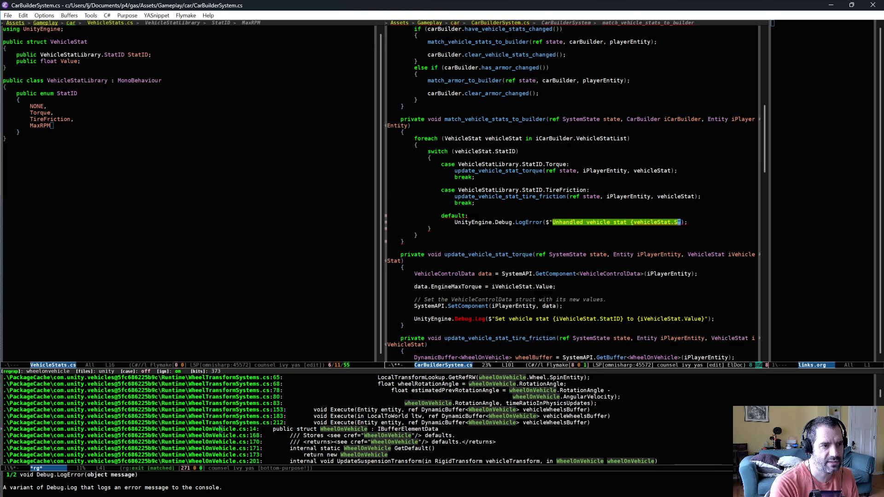
{"action": "type", "text": "tID}."}
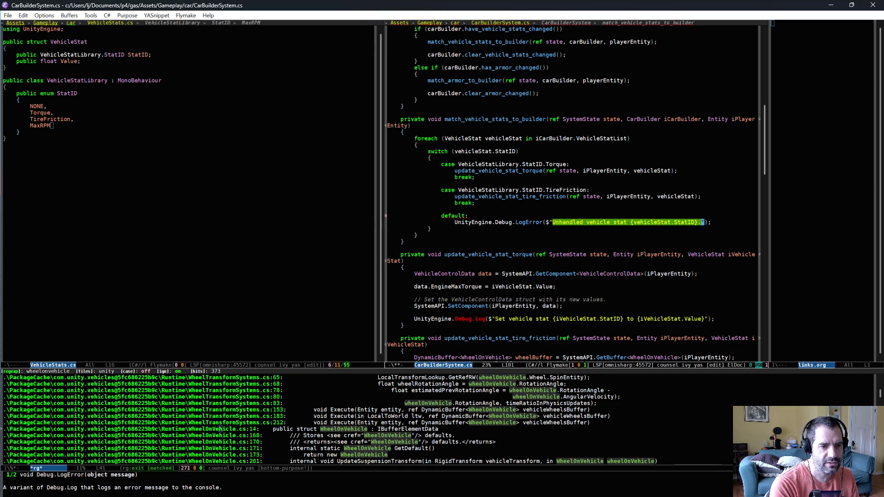
{"action": "key", "text": "Up"}
{"action": "key", "text": "Up"}
{"action": "key", "text": "Up"}
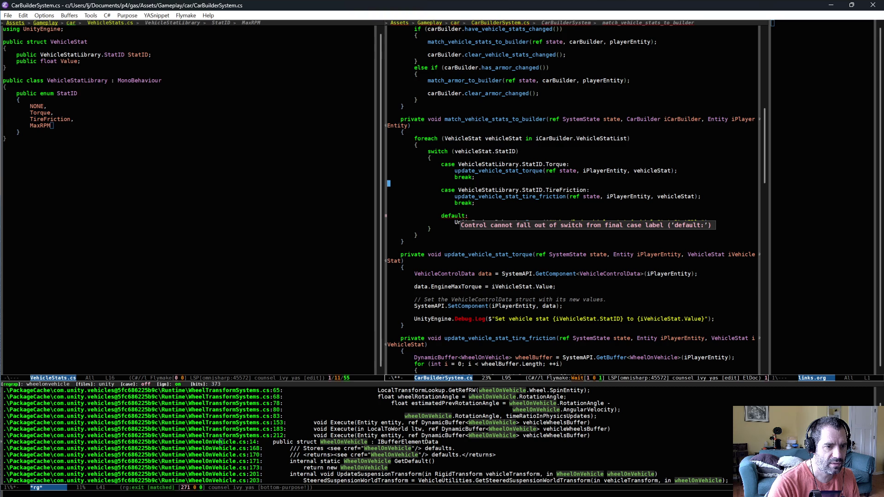
{"action": "key", "text": "Down"}
{"action": "key", "text": "Down"}
{"action": "key", "text": "Down"}
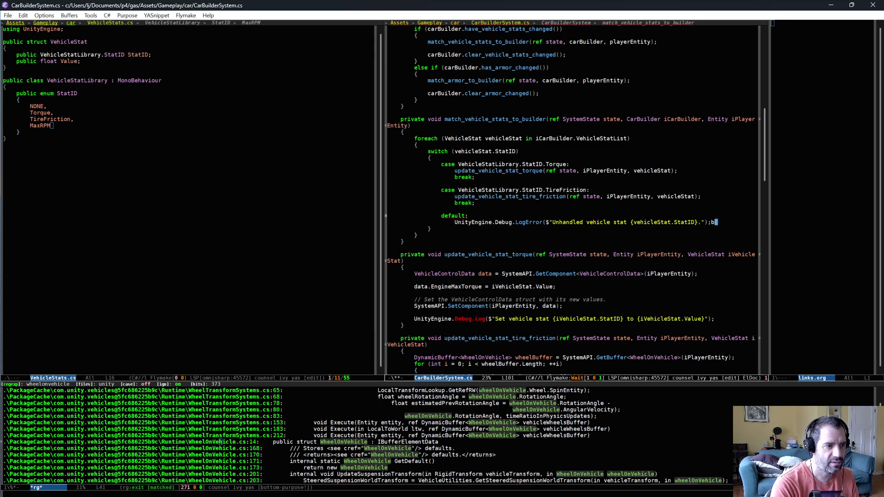
{"action": "key", "text": "Return"}
End the default case with break; and save CarBuilderSystem.cs
{"action": "type", "text": "break;"}
{"action": "key", "text": "ctrl+x"}
{"action": "key", "text": "ctrl+s"}
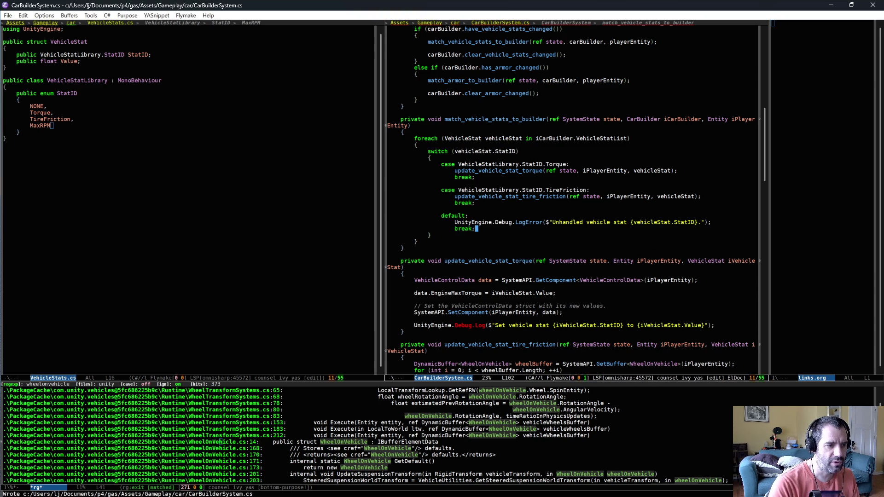
Duplicate the TireFriction case as a MaxRPM case calling update_vehicle_stat_max_rpm
{"action": "triple_click", "coordinate": [487, 190]}
{"action": "left_click_drag", "start_coordinate": [488, 190], "coordinate": [491, 206]}
{"action": "key", "text": "alt+w"}
{"action": "key", "text": "ctrl+y"}
{"action": "key", "text": "Up"}
{"action": "key", "text": "Up"}
{"action": "key", "text": "Up"}
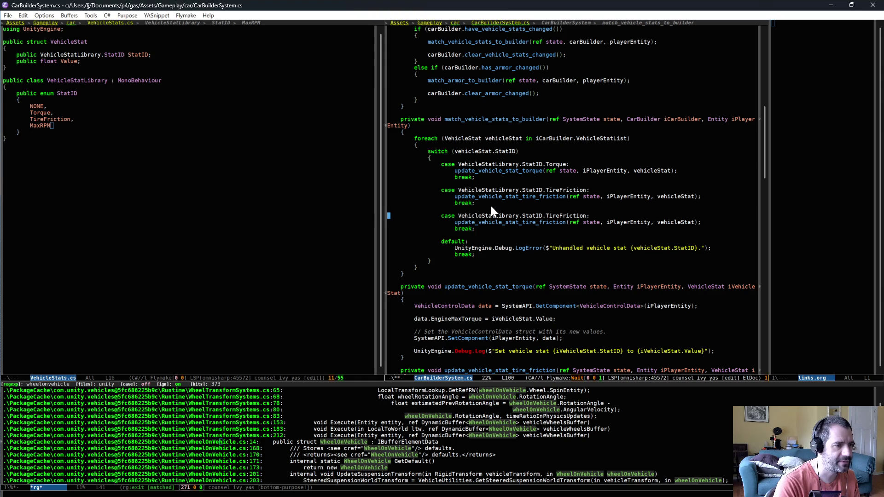
{"action": "key", "text": "ctrl+e"}
{"action": "key", "text": "alt+b"}
{"action": "key", "text": "alt+d"}
{"action": "key", "text": "alt+BackSpace"}
{"action": "type", "text": "max"}
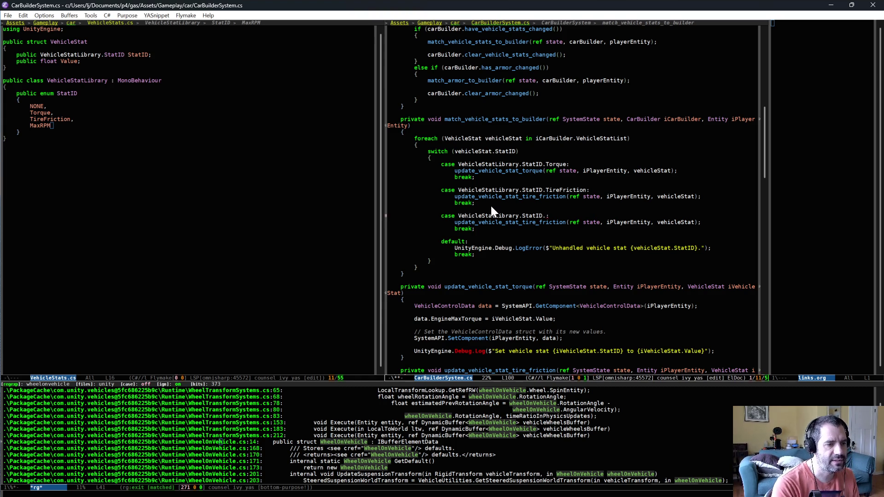
{"action": "key", "text": "Return"}
{"action": "key", "text": "Down"}
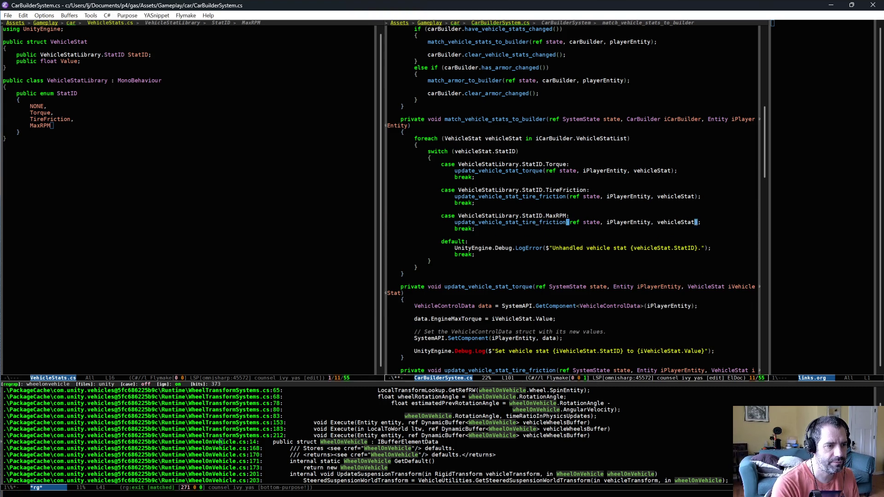
{"action": "key", "text": "alt+BackSpace"}
{"action": "key", "text": "alt+BackSpace"}
{"action": "type", "text": "max_ro"}
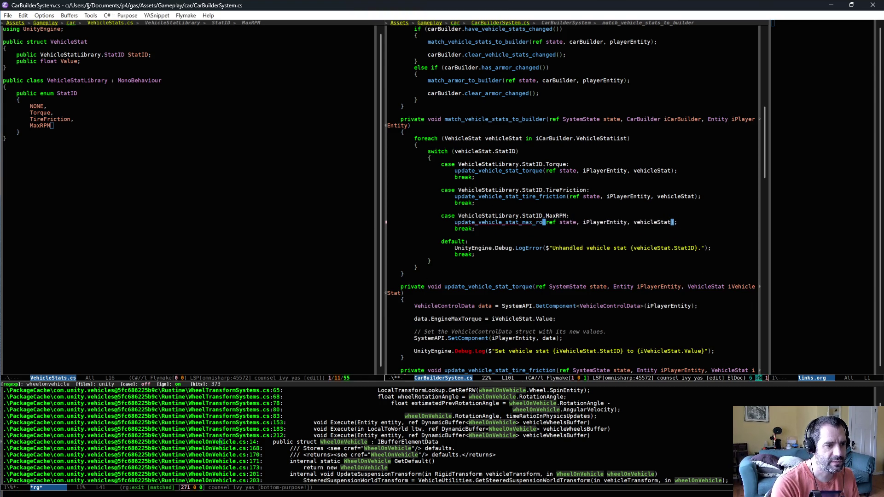
{"action": "key", "text": "BackSpace"}
{"action": "type", "text": "pm"}
Copy the torque update function above match_armor_to_builder and rename it update_vehicle_stat_max_rpm
{"action": "scroll", "coordinate": [498, 226], "scroll_direction": "down", "scroll_amount": 4}
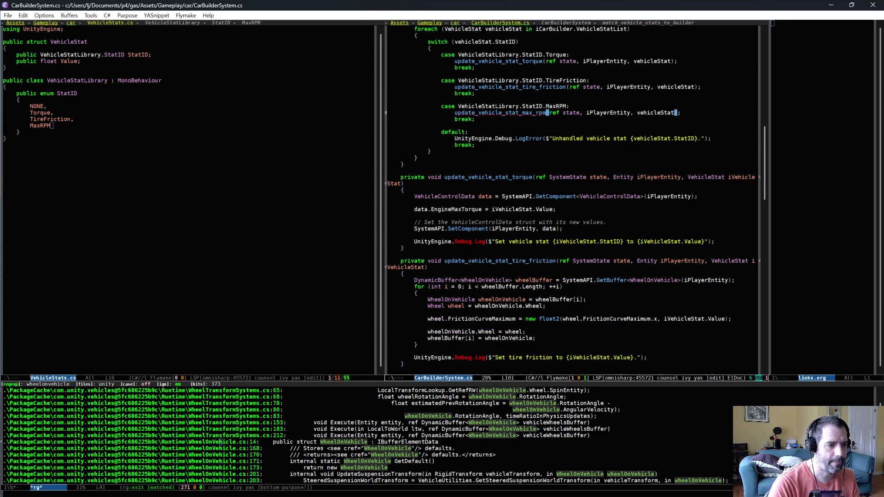
{"action": "scroll", "coordinate": [383, 180], "scroll_direction": "down", "scroll_amount": 2}
{"action": "mouse_move", "coordinate": [452, 113]}
{"action": "left_mouse_down"}
{"action": "mouse_move", "coordinate": [442, 159]}
{"action": "mouse_move", "coordinate": [460, 189]}
{"action": "left_mouse_up"}
{"action": "key", "text": "alt+w"}
{"action": "left_click", "coordinate": [424, 305]}
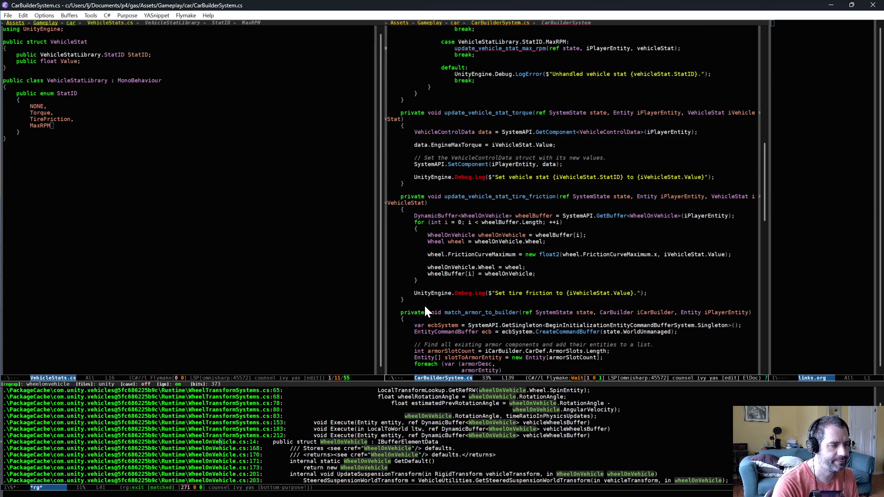
{"action": "key", "text": "ctrl+y"}
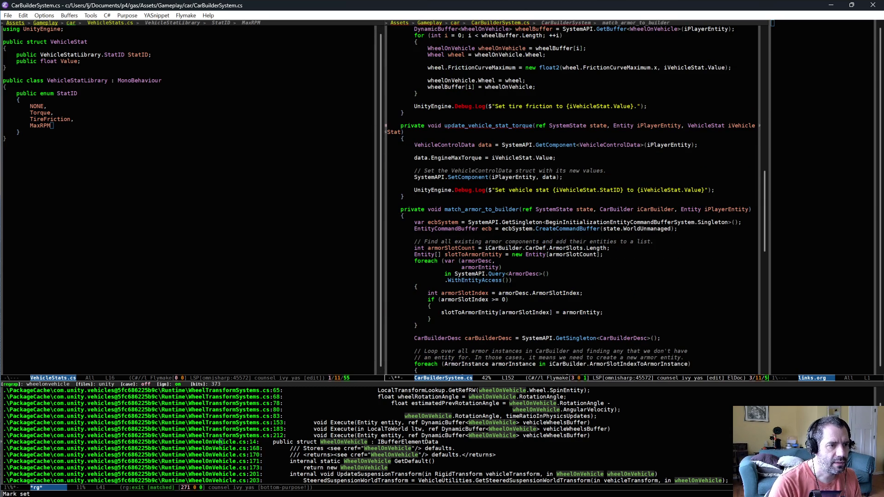
{"action": "key", "text": "Up"}
{"action": "key", "text": "Up"}
{"action": "key", "text": "Up"}
{"action": "key", "text": "alt+BackSpace"}
{"action": "type", "text": "max"}
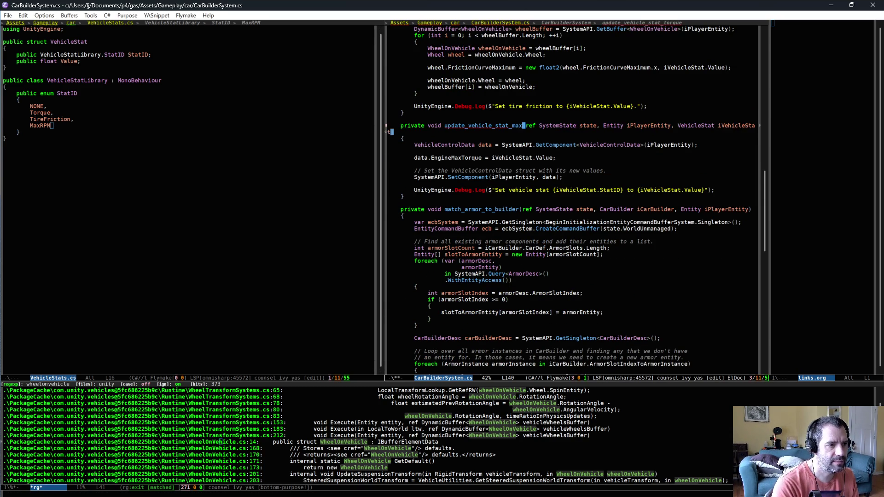
{"action": "type", "text": "_rpm"}
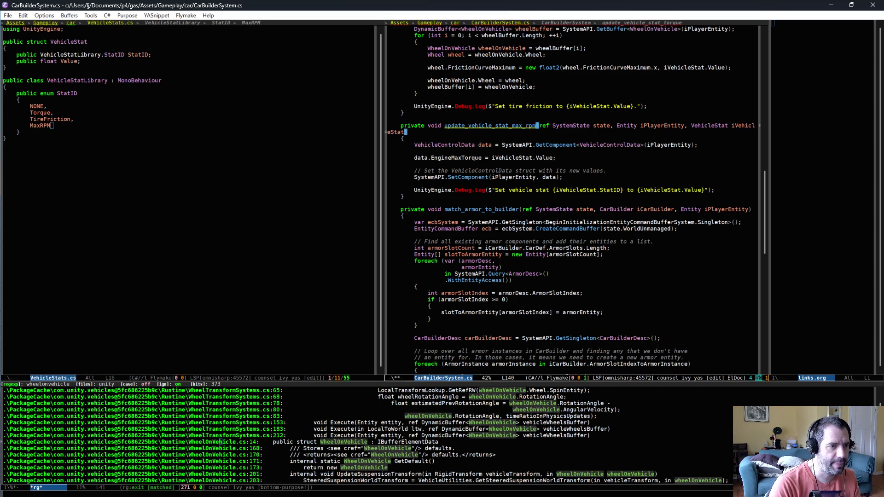
Make the new function assign the stat value to data.EngineMaxAngularVelocity
{"action": "left_click", "coordinate": [483, 158]}
{"action": "key", "text": "alt+BackSpace"}
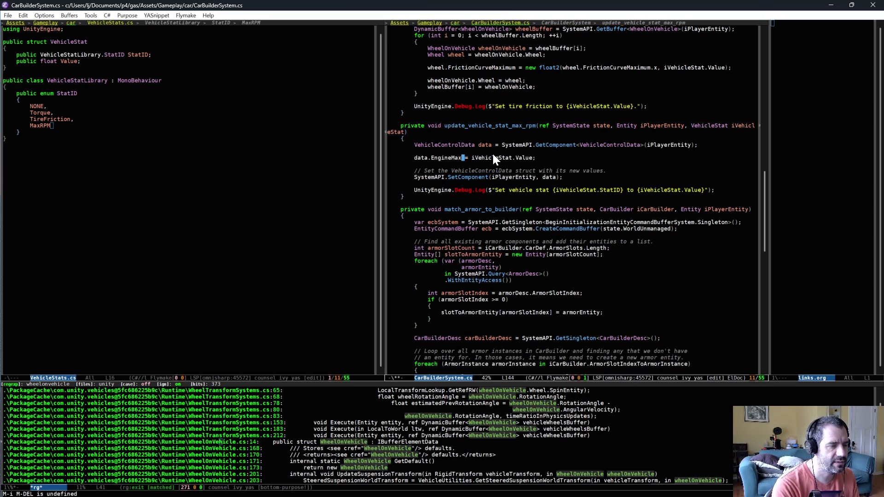
{"action": "key", "text": "alt+BackSpace"}
{"action": "key", "text": "alt+BackSpace"}
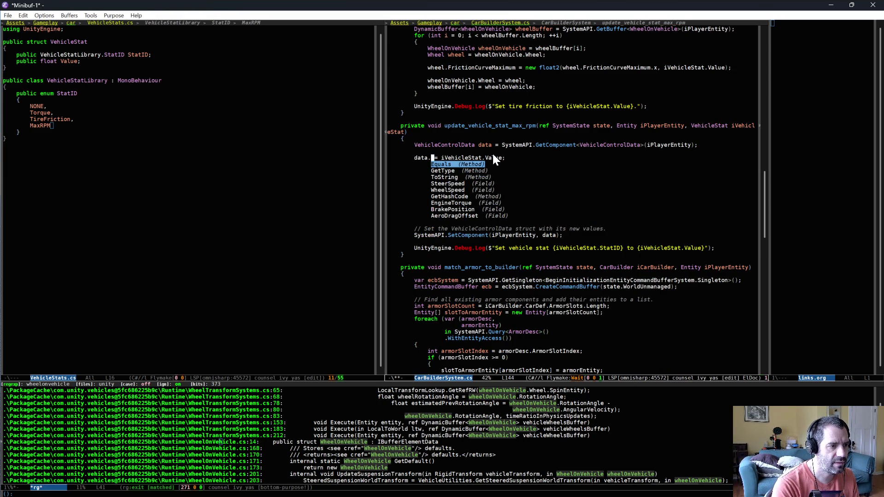
{"action": "type", "text": "rpm"}
{"action": "key", "text": "BackSpace"}
{"action": "key", "text": "BackSpace"}
{"action": "key", "text": "BackSpace"}
{"action": "type", "text": "m"}
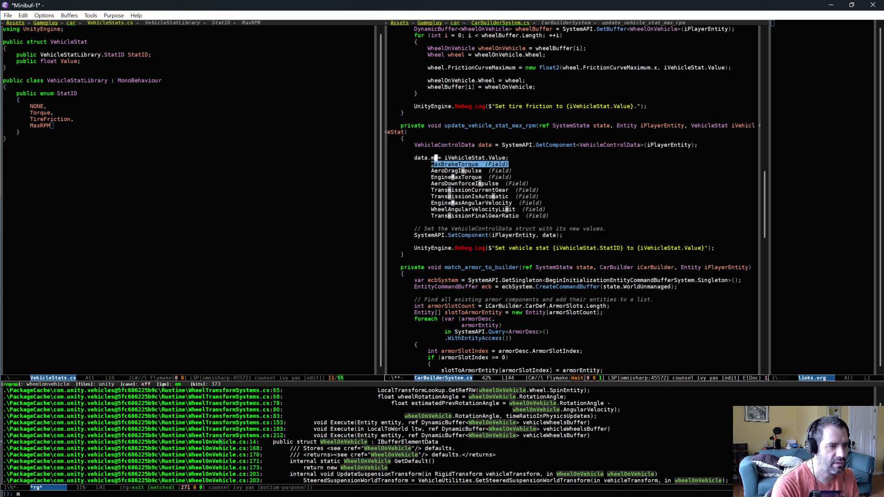
{"action": "type", "text": "ax"}
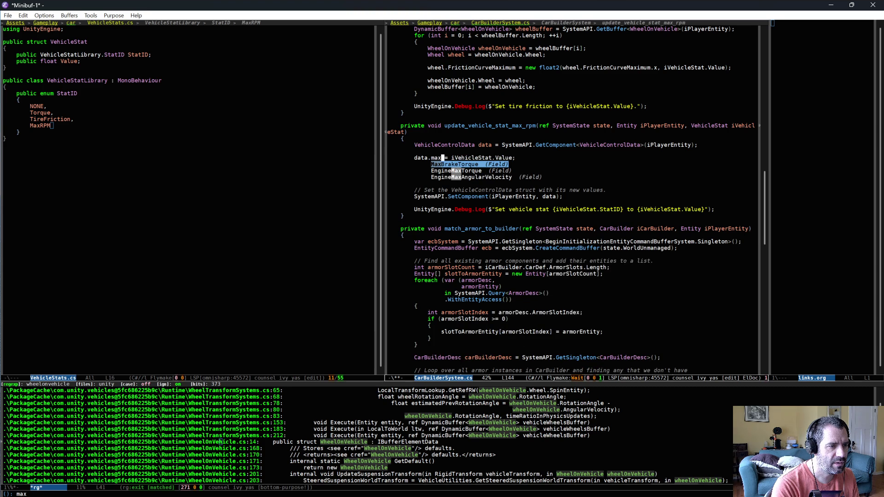
{"action": "key", "text": "Down"}
{"action": "key", "text": "Down"}
{"action": "key", "text": "Return"}
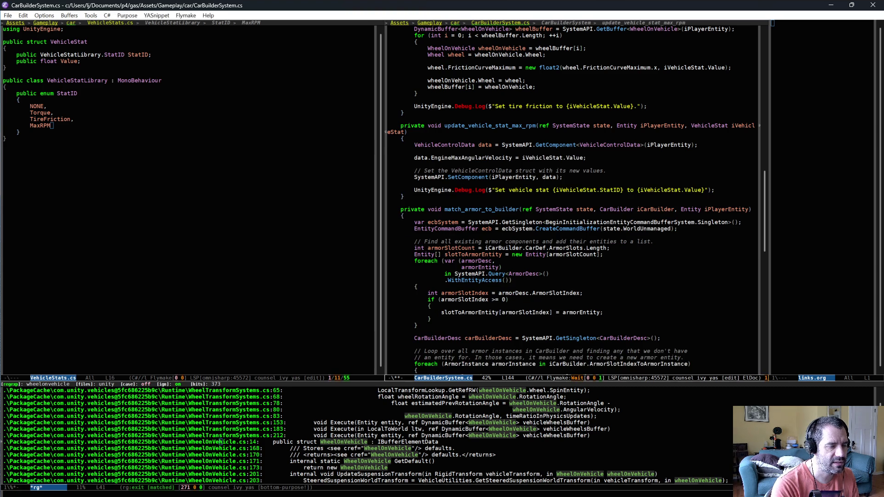
{"action": "key", "text": "alt+Tab"}
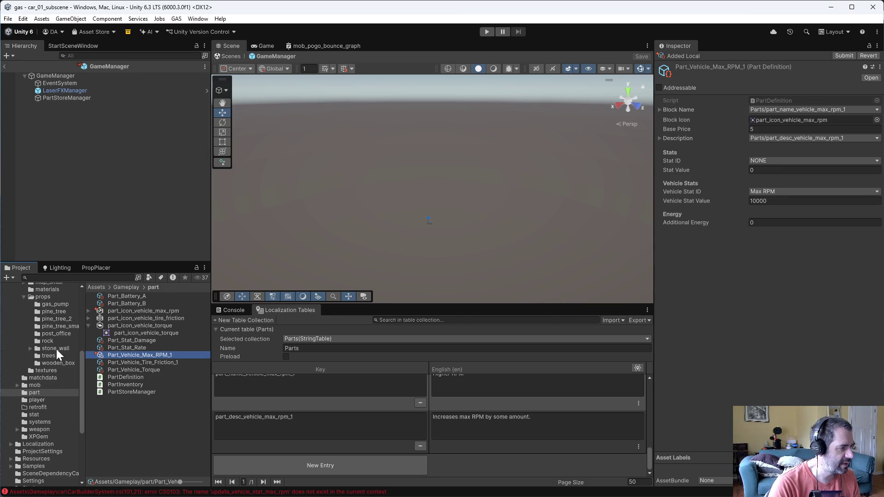
Open car_01_subscene from the car_01 folder and select car_01 to view its 7000 Max RPM
{"action": "scroll", "coordinate": [57, 376], "scroll_direction": "up", "scroll_amount": 4}
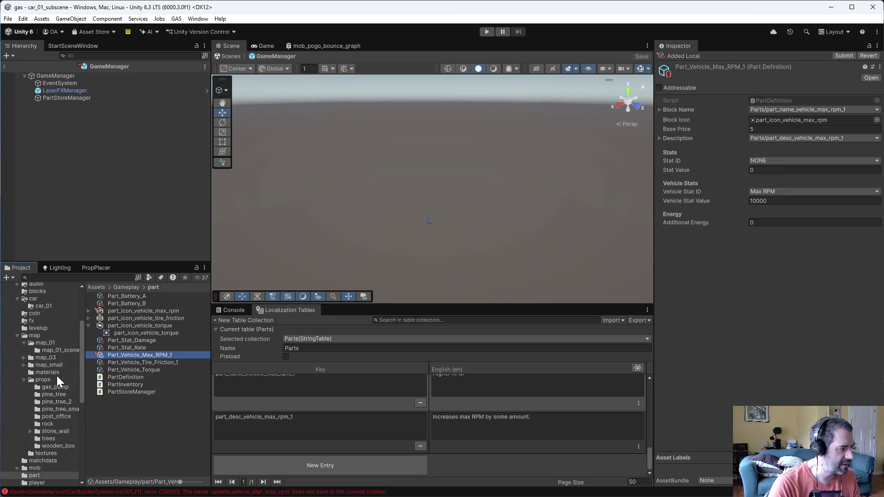
{"action": "left_click", "coordinate": [41, 307]}
{"action": "double_click", "coordinate": [117, 341]}
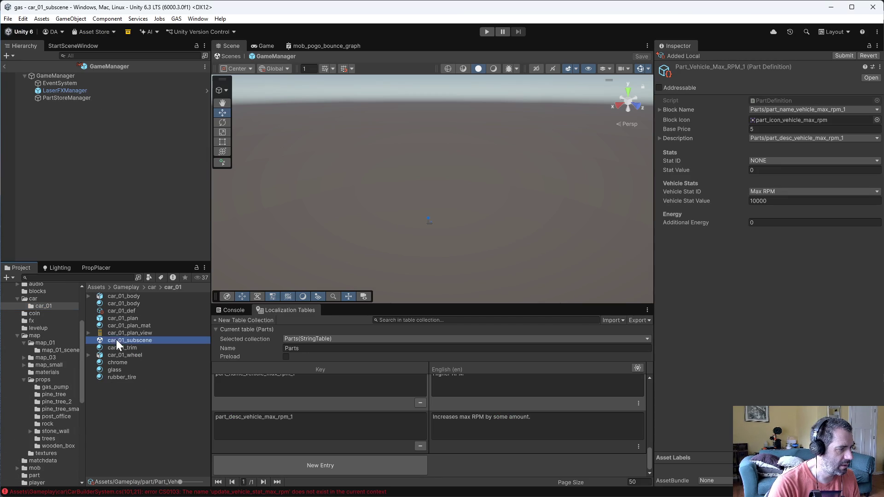
{"action": "left_click", "coordinate": [18, 64]}
{"action": "left_click", "coordinate": [45, 71]}
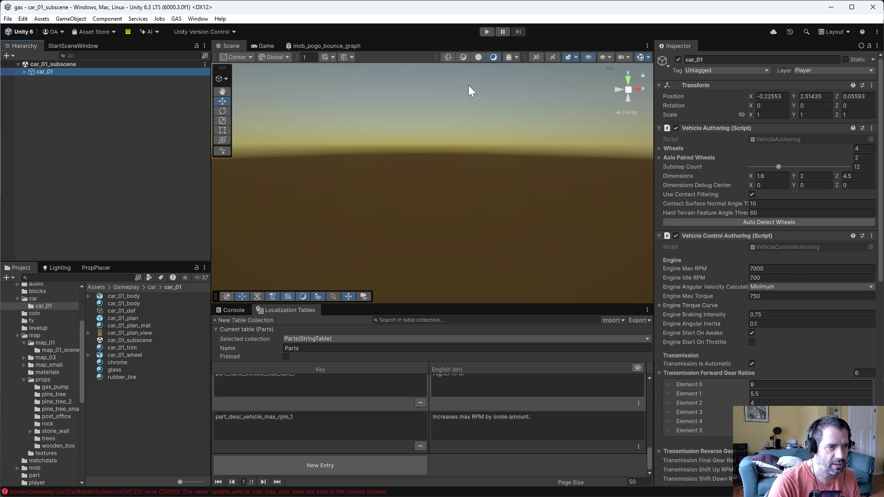
Save CarBuilderSystem.cs with C-x C-s and return to Unity to recompile
{"action": "key", "text": "alt+Tab"}
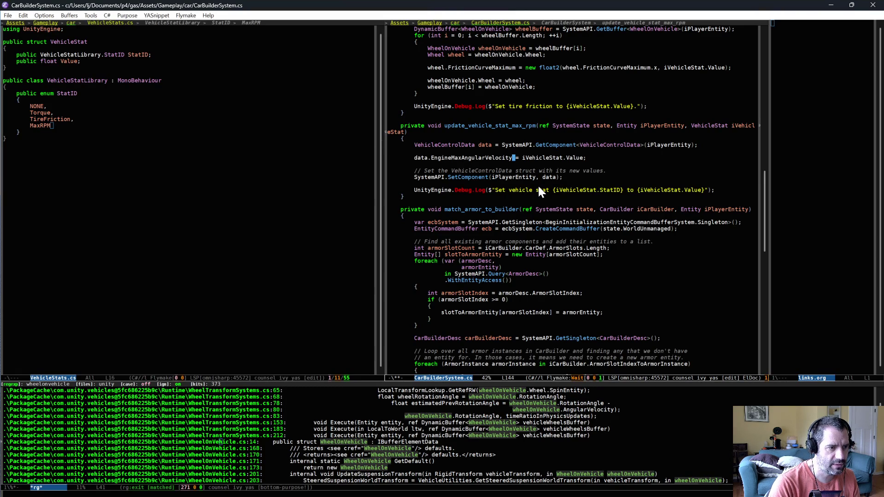
{"action": "key", "text": "ctrl+x"}
{"action": "key", "text": "ctrl+s"}
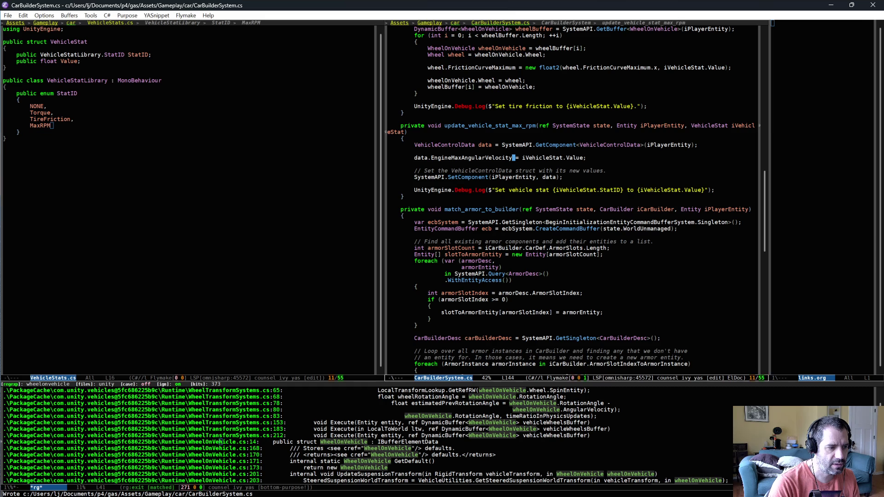
{"action": "key", "text": "alt+Tab"}
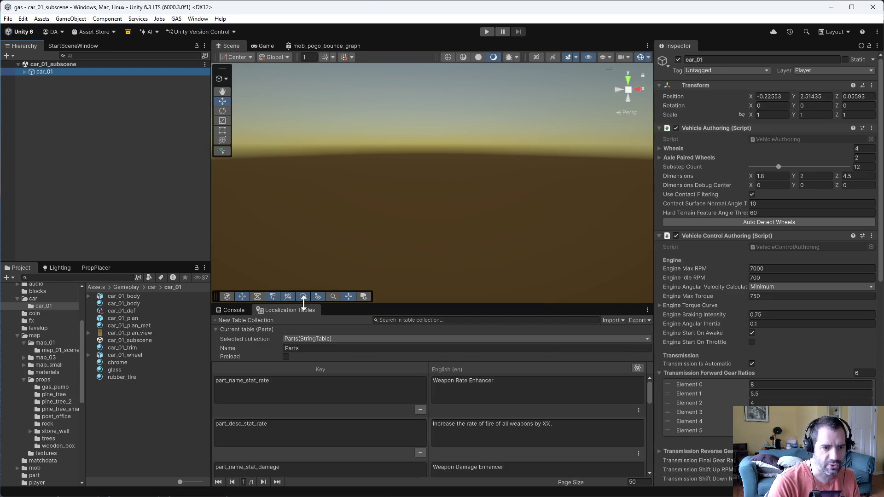
Enter play mode and open Window > Entities > Hierarchy once the race loads
{"action": "left_click", "coordinate": [486, 33]}
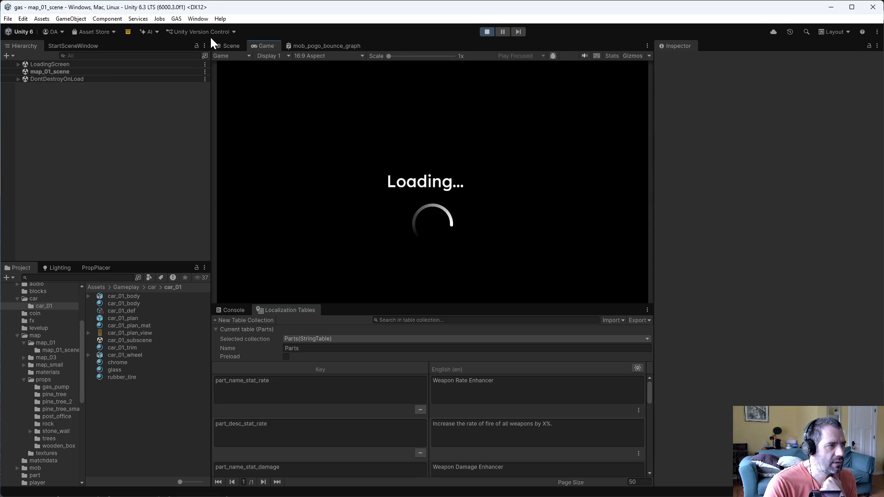
{"action": "left_click", "coordinate": [197, 19]}
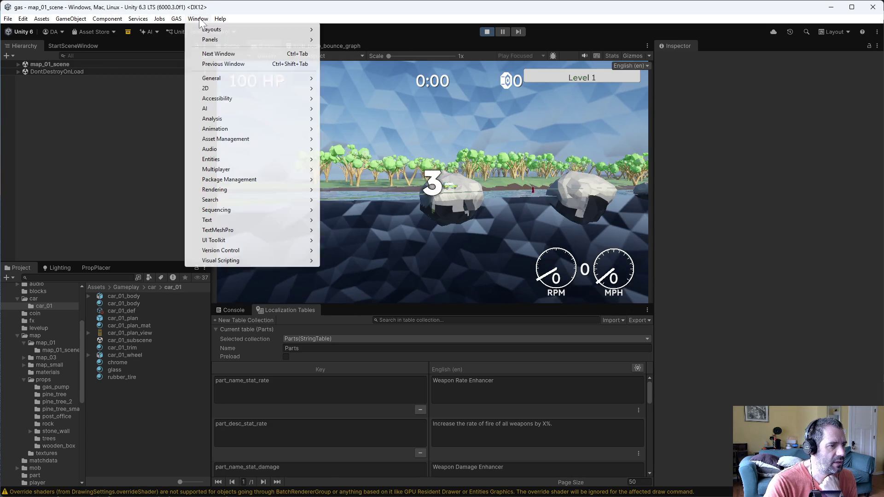
{"action": "mouse_move", "coordinate": [258, 159]}
{"action": "left_click", "coordinate": [354, 160]}
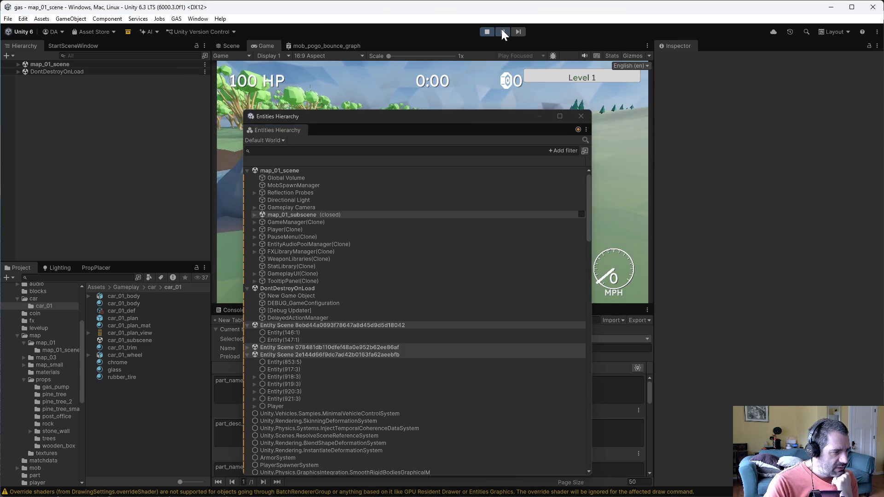
Pause the game and confirm the Player's Engine Max Angular Velocity reads 733.04 in Vehicle Control Data
{"action": "left_click", "coordinate": [501, 29]}
{"action": "left_click", "coordinate": [268, 408]}
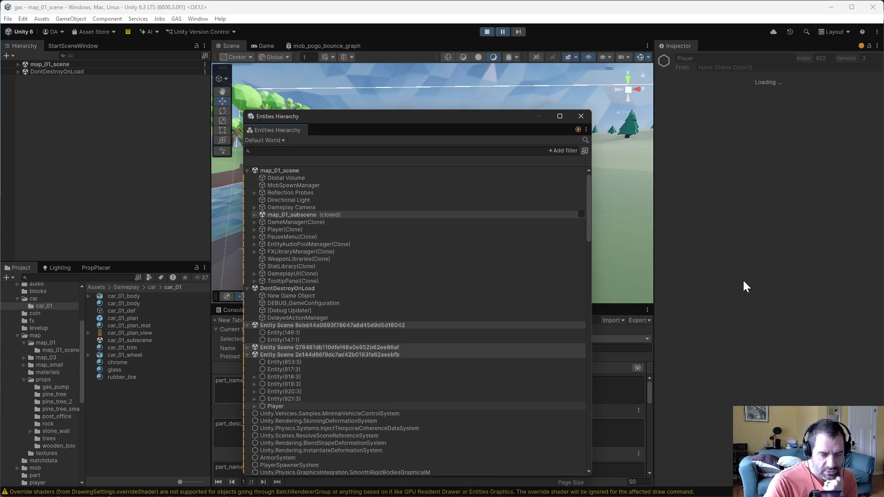
{"action": "scroll", "coordinate": [671, 342], "scroll_direction": "down", "scroll_amount": 10}
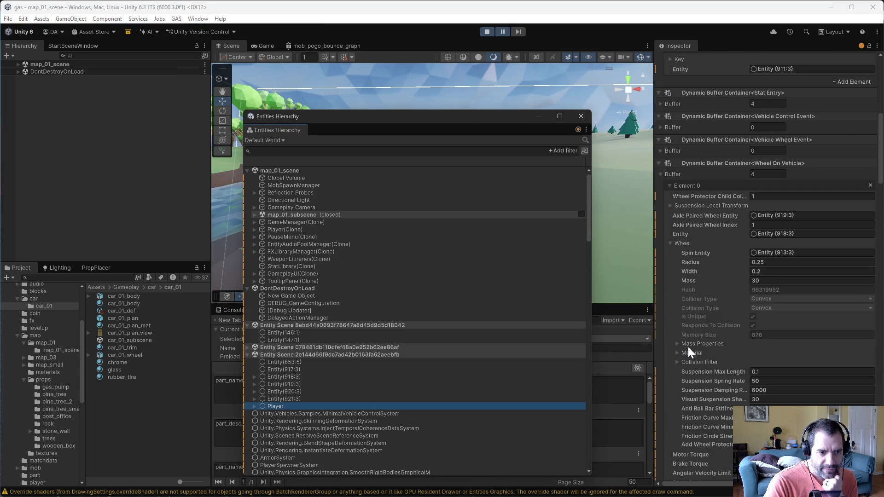
{"action": "scroll", "coordinate": [690, 300], "scroll_direction": "down", "scroll_amount": 10}
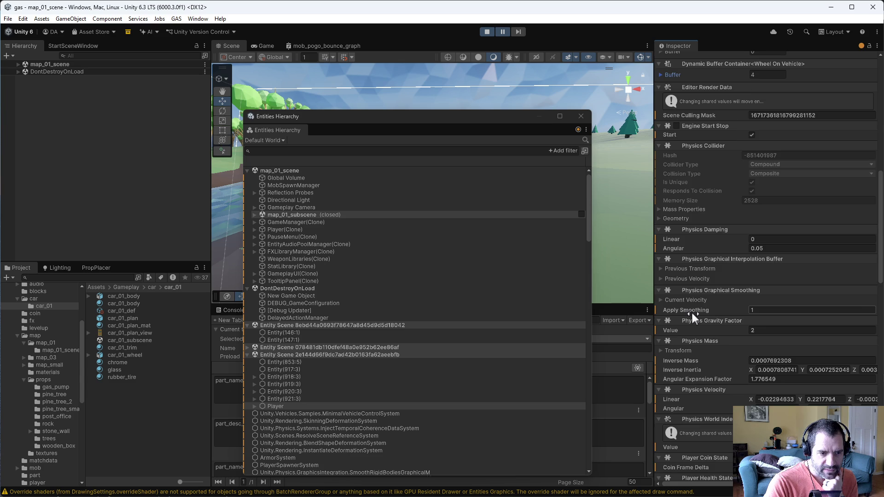
{"action": "scroll", "coordinate": [697, 325], "scroll_direction": "down", "scroll_amount": 5}
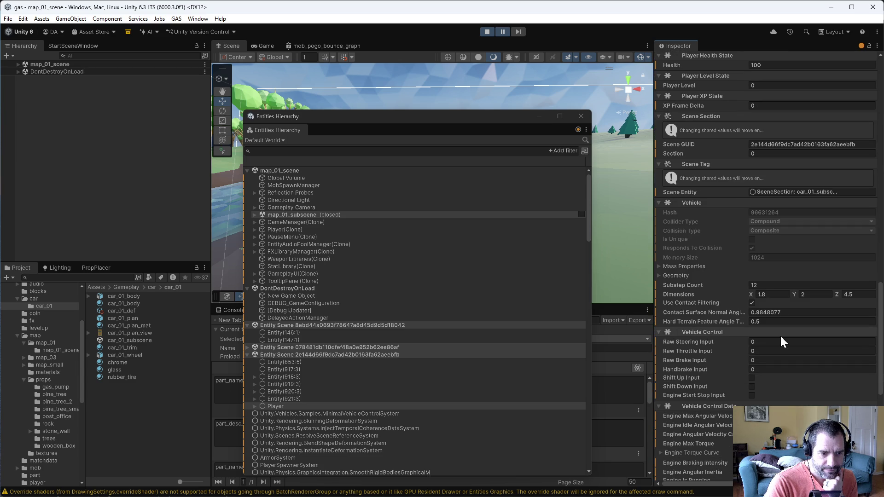
{"action": "scroll", "coordinate": [769, 342], "scroll_direction": "down", "scroll_amount": 3}
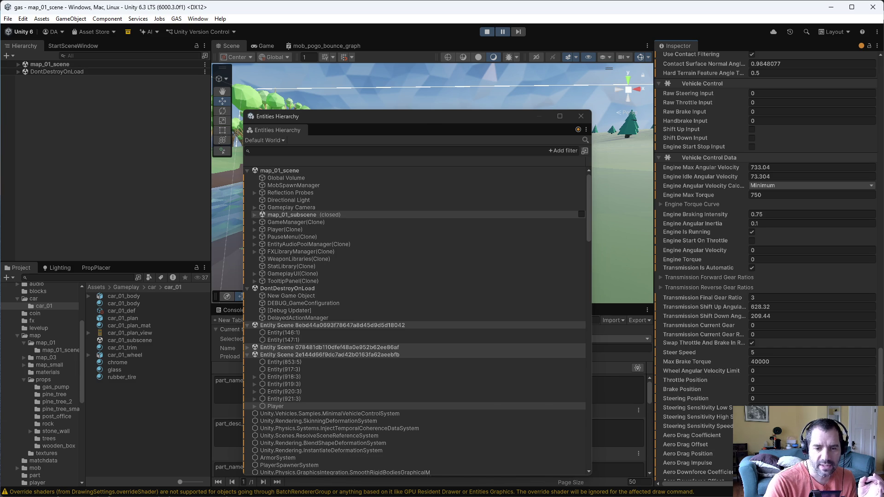
{"action": "key", "text": "alt+Tab"}
Open Player.cs in the left Emacs pane
{"action": "left_click", "coordinate": [252, 183]}
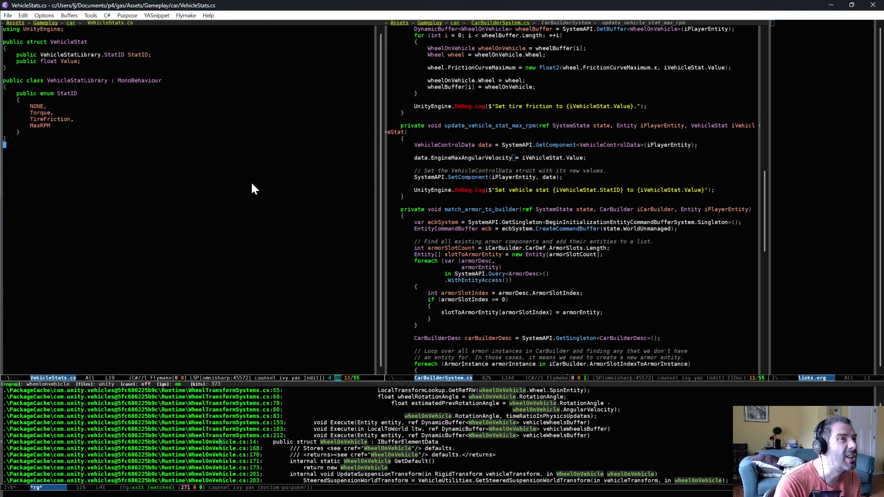
{"action": "key", "text": "ctrl+c"}
{"action": "type", "text": "fplayer"}
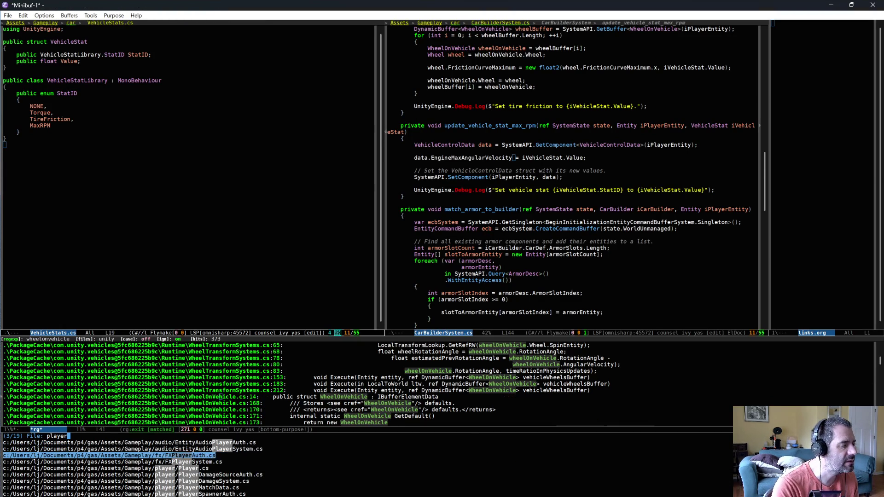
{"action": "key", "text": "Down"}
{"action": "key", "text": "Down"}
{"action": "key", "text": "Return"}
Go to set_engine_data's kRadiansPerSecondToRPM constant 9.5492f, then bring up the Calculator
{"action": "scroll", "coordinate": [230, 239], "scroll_direction": "down", "scroll_amount": 2}
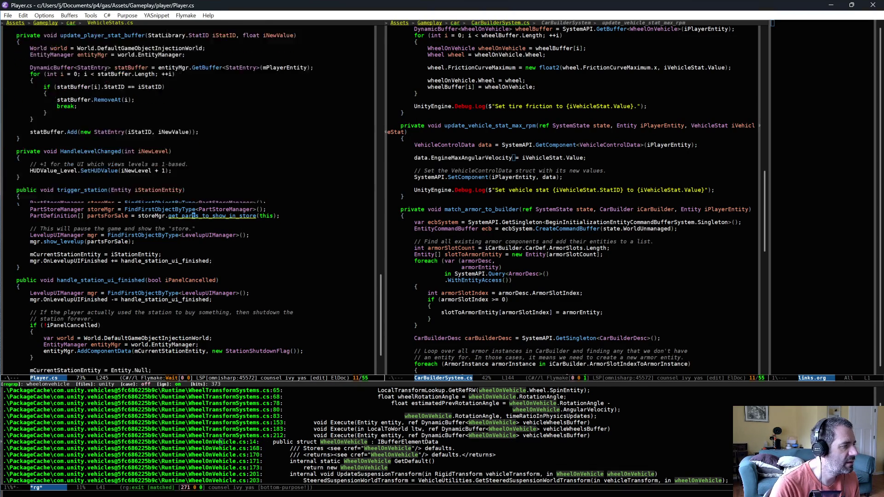
{"action": "scroll", "coordinate": [184, 282], "scroll_direction": "up", "scroll_amount": 10}
{"action": "scroll", "coordinate": [189, 284], "scroll_direction": "up", "scroll_amount": 10}
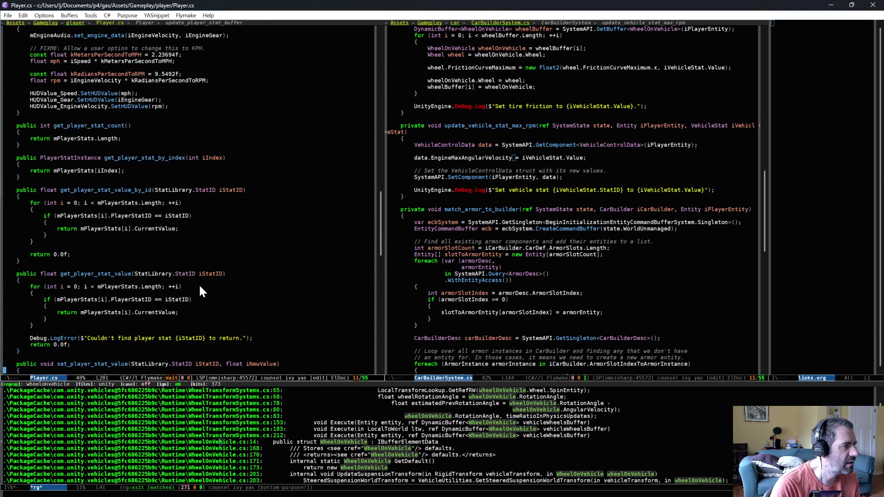
{"action": "left_click", "coordinate": [212, 194]}
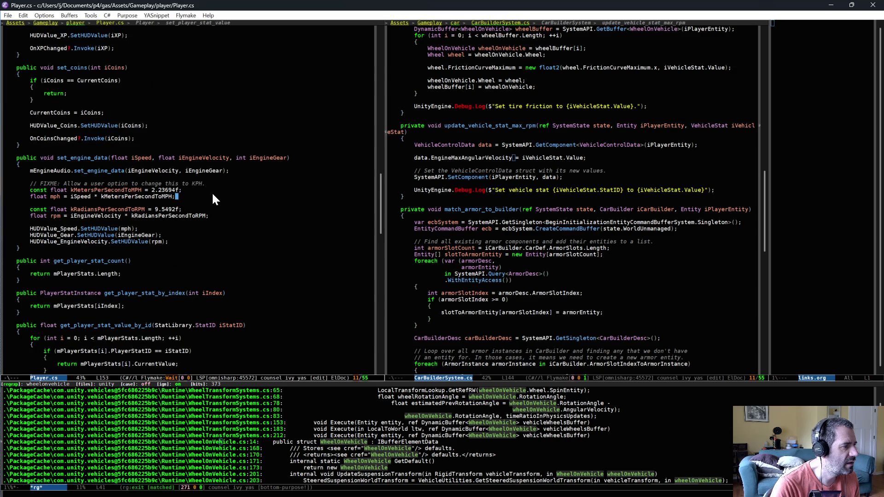
{"action": "left_click", "coordinate": [219, 203]}
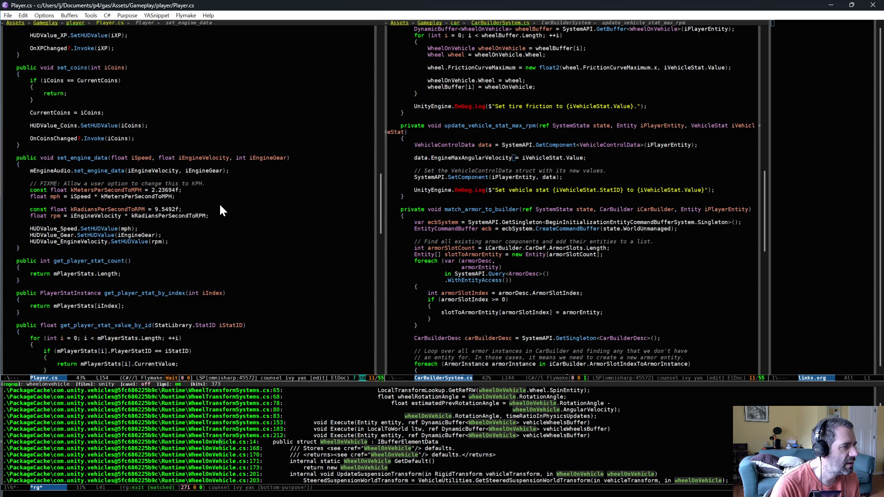
{"action": "left_click", "coordinate": [184, 209]}
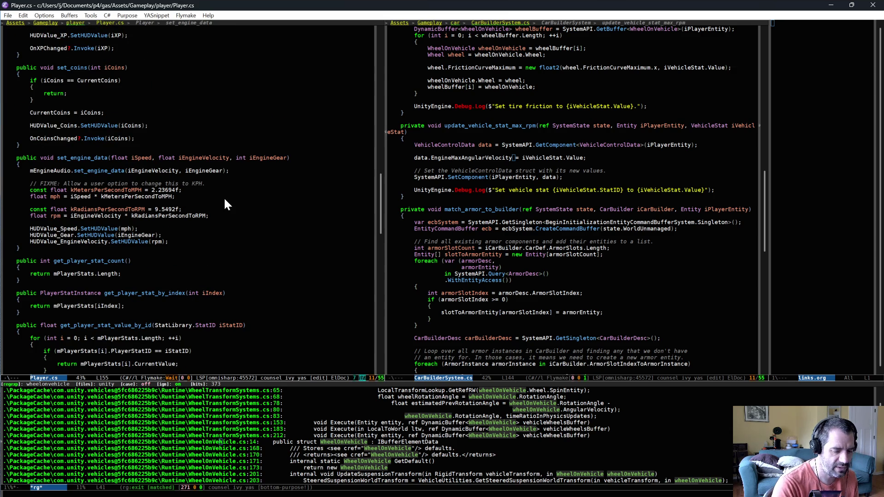
{"action": "key", "text": "alt+Tab"}
Compute 7000 ÷ 9.549 ≈ 733.06 in the Calculator and return to Emacs
{"action": "type", "text": "700"}
{"action": "key", "text": "BackSpace"}
{"action": "key", "text": "BackSpace"}
{"action": "key", "text": "BackSpace"}
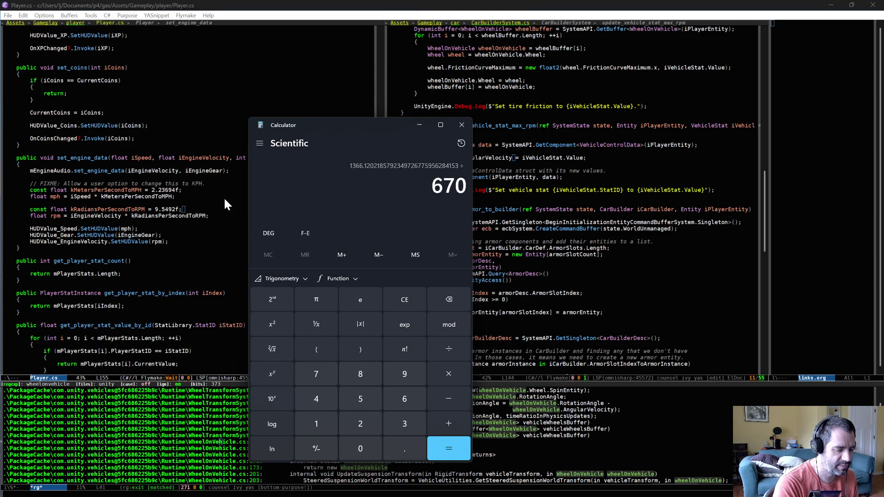
{"action": "left_click", "coordinate": [400, 303]}
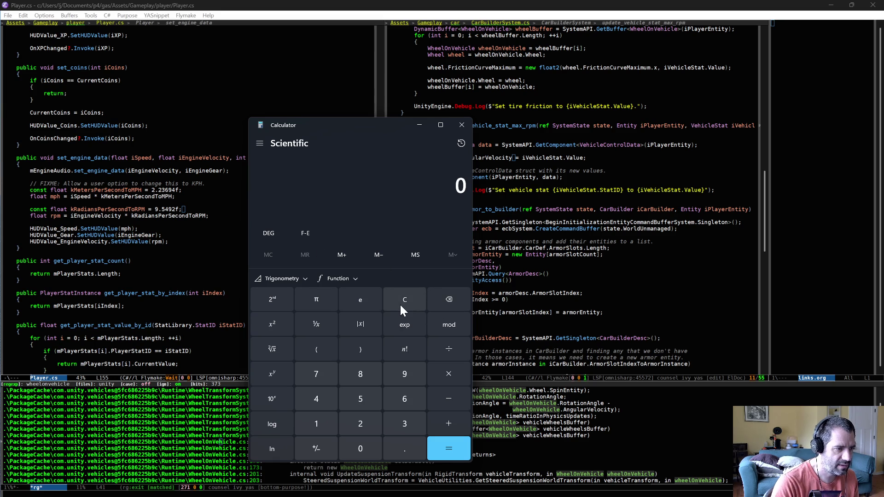
{"action": "type", "text": "7000"}
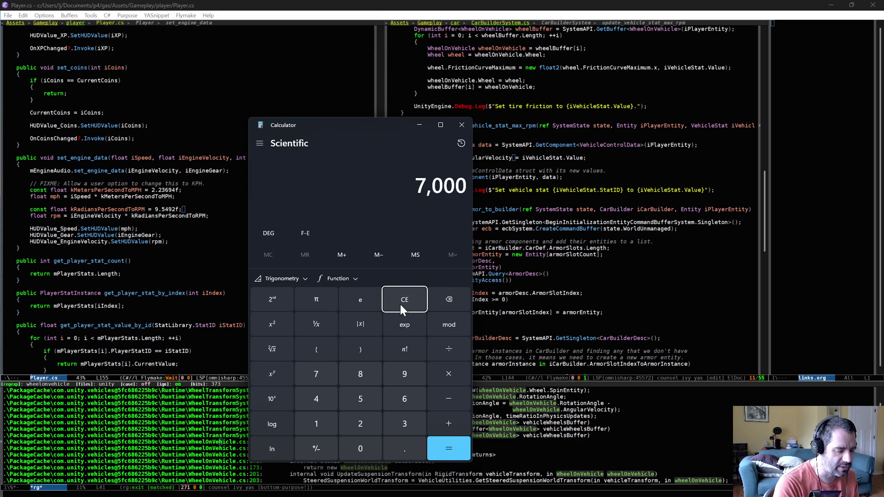
{"action": "type", "text": "/9"}
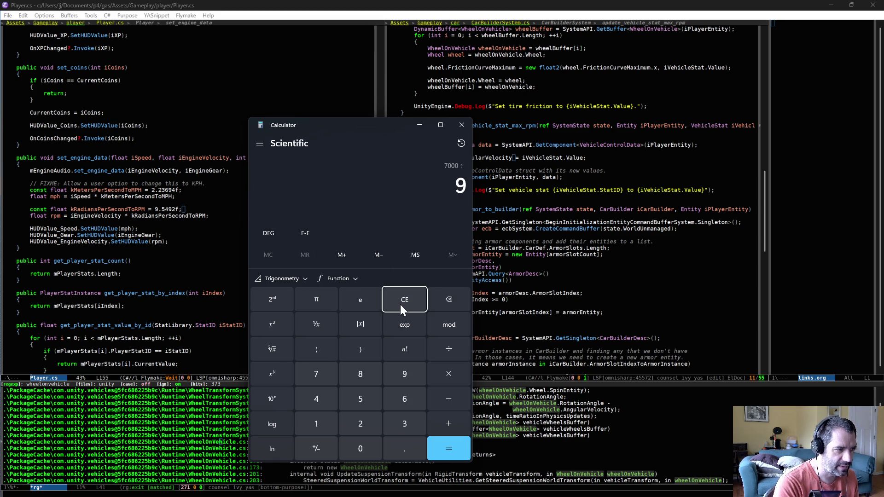
{"action": "type", "text": "."}
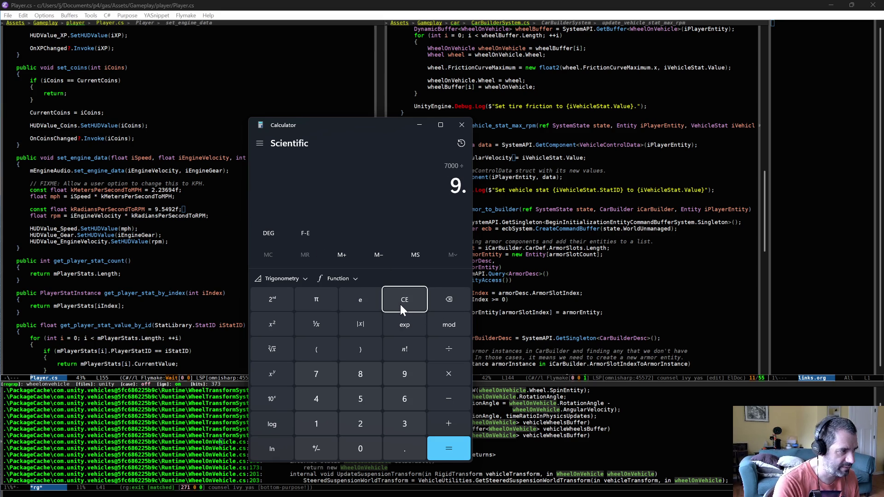
{"action": "type", "text": "549"}
{"action": "key", "text": "Return"}
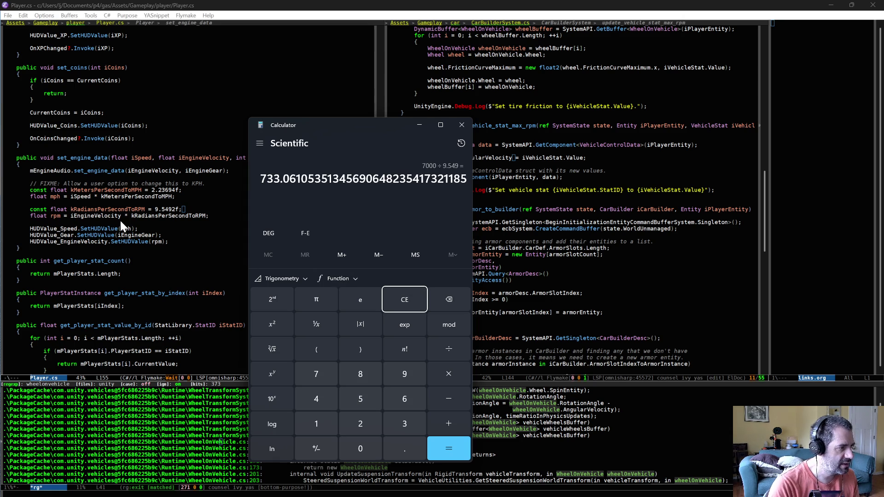
{"action": "key", "text": "alt+Tab"}
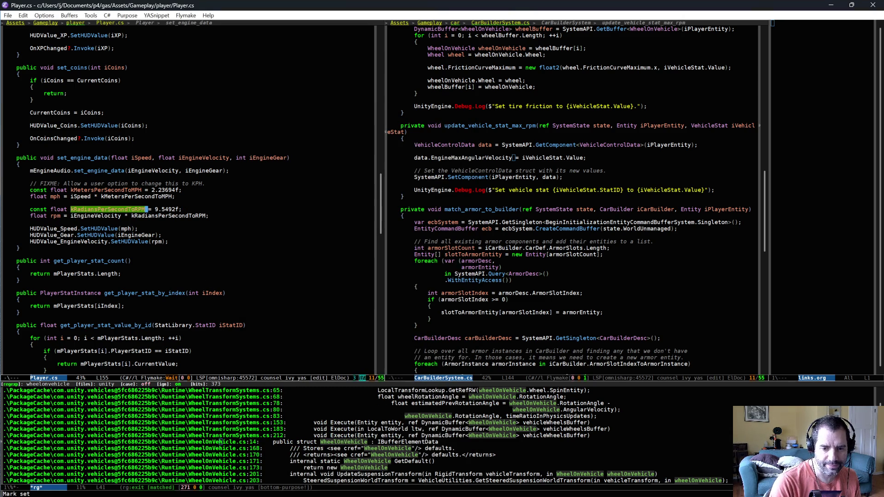
Back in Unity, close the floating Entities Hierarchy window and stop play mode
{"action": "key", "text": "alt+Tab"}
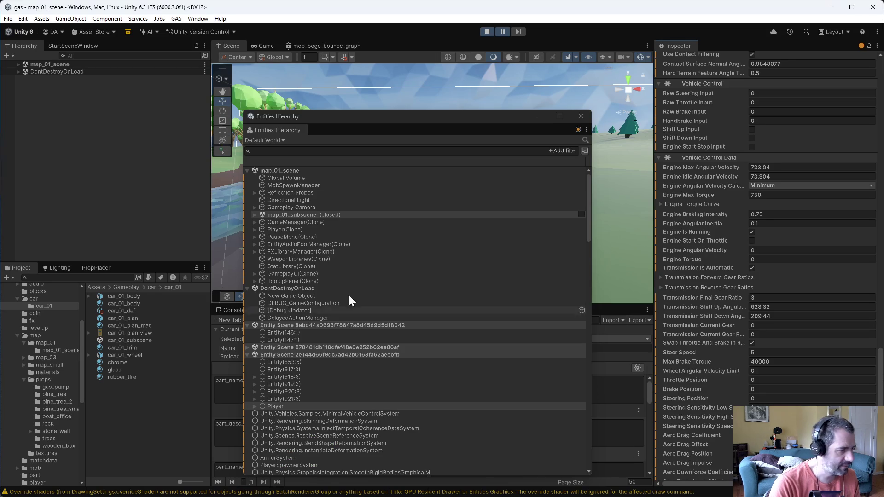
{"action": "left_click", "coordinate": [584, 118]}
{"action": "left_click", "coordinate": [487, 31]}
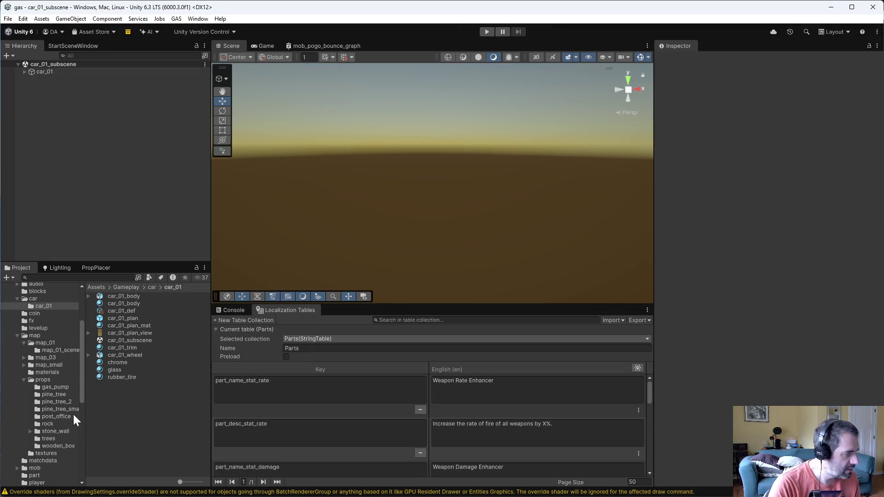
{"action": "scroll", "coordinate": [52, 416], "scroll_direction": "down", "scroll_amount": 5}
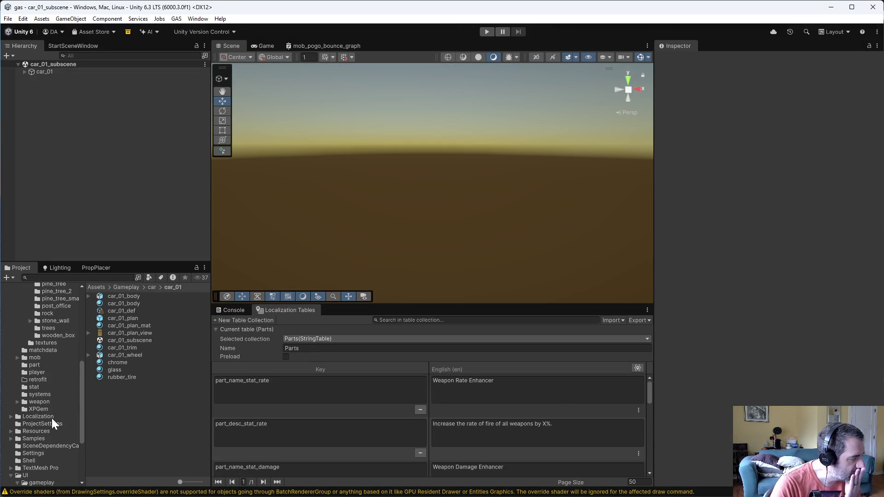
{"action": "scroll", "coordinate": [51, 420], "scroll_direction": "down", "scroll_amount": 3}
{"action": "scroll", "coordinate": [52, 418], "scroll_direction": "up", "scroll_amount": 5}
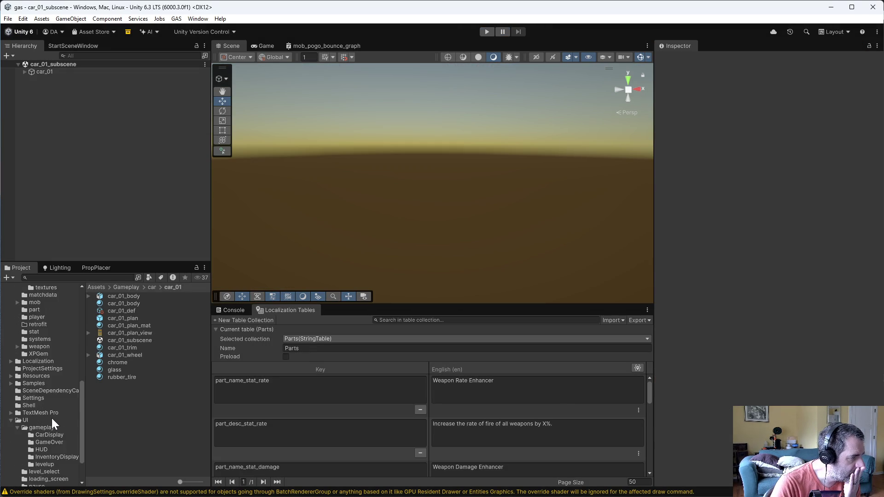
Browse the Project tree: show the systems folder, collapse map, and show Gameplay's contents
{"action": "left_click", "coordinate": [52, 420]}
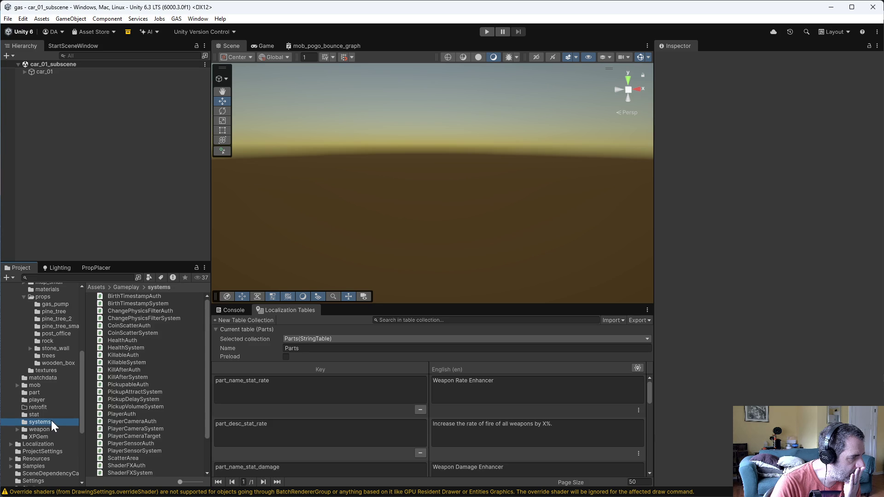
{"action": "scroll", "coordinate": [120, 428], "scroll_direction": "down", "scroll_amount": 2}
{"action": "scroll", "coordinate": [154, 450], "scroll_direction": "up", "scroll_amount": 3}
{"action": "scroll", "coordinate": [58, 387], "scroll_direction": "up", "scroll_amount": 5}
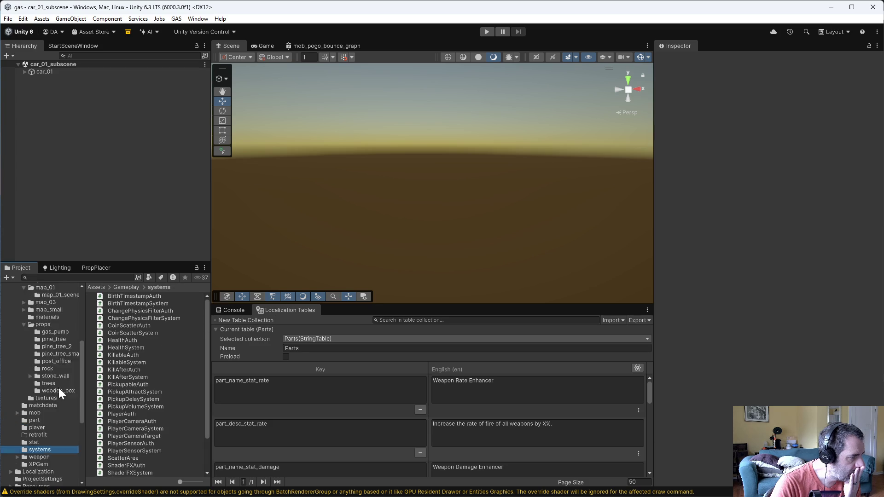
{"action": "left_click", "coordinate": [17, 335]}
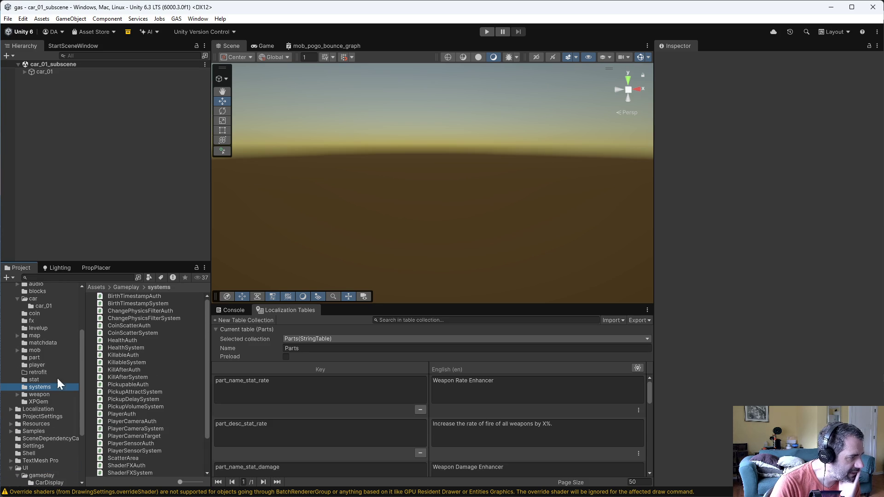
{"action": "scroll", "coordinate": [51, 400], "scroll_direction": "up", "scroll_amount": 3}
{"action": "left_click", "coordinate": [40, 324]}
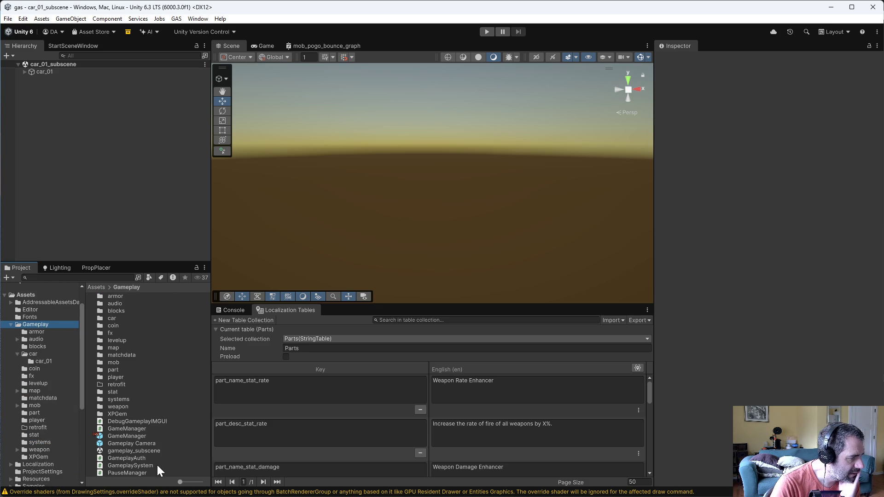
{"action": "scroll", "coordinate": [39, 429], "scroll_direction": "down", "scroll_amount": 3}
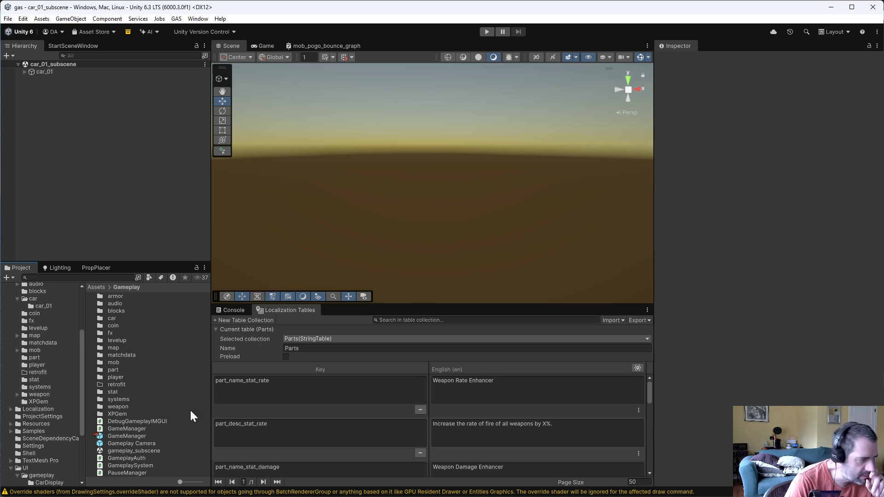
Open the car_01 folder, then select the Utilities folder and collapse UI
{"action": "left_click", "coordinate": [29, 304]}
{"action": "left_click", "coordinate": [32, 299]}
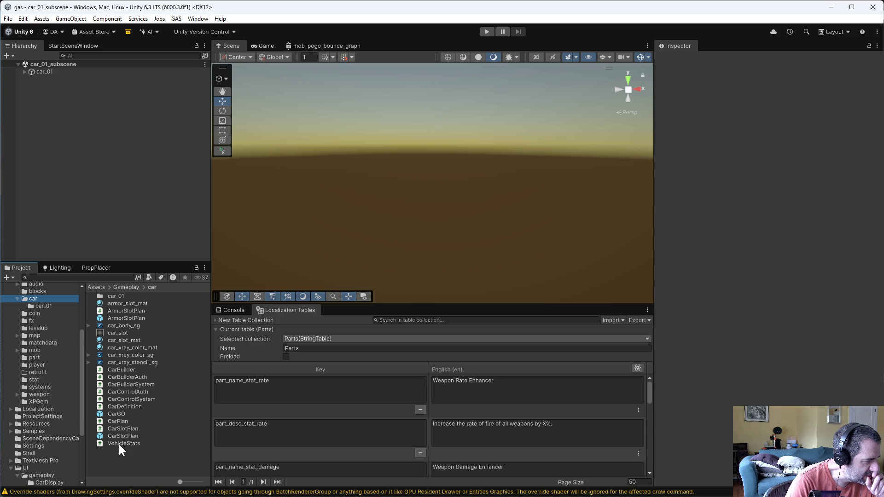
{"action": "scroll", "coordinate": [60, 415], "scroll_direction": "down", "scroll_amount": 3}
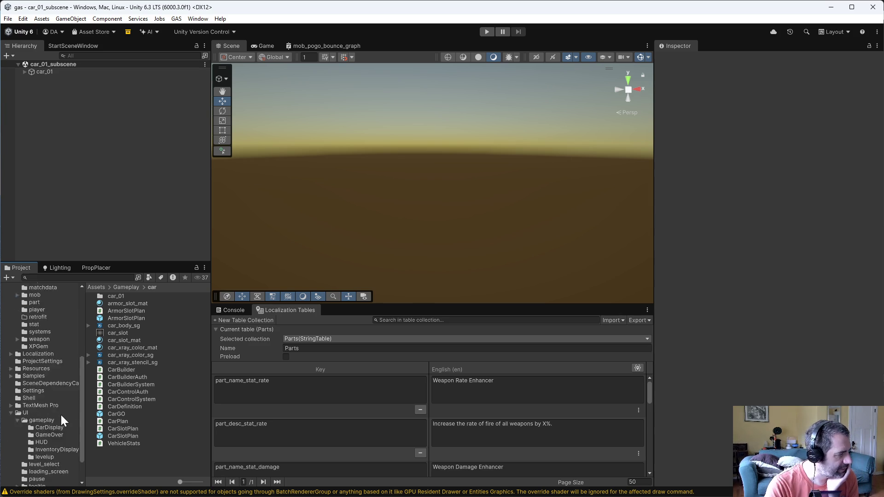
{"action": "scroll", "coordinate": [60, 416], "scroll_direction": "down", "scroll_amount": 2}
{"action": "left_click", "coordinate": [29, 475]}
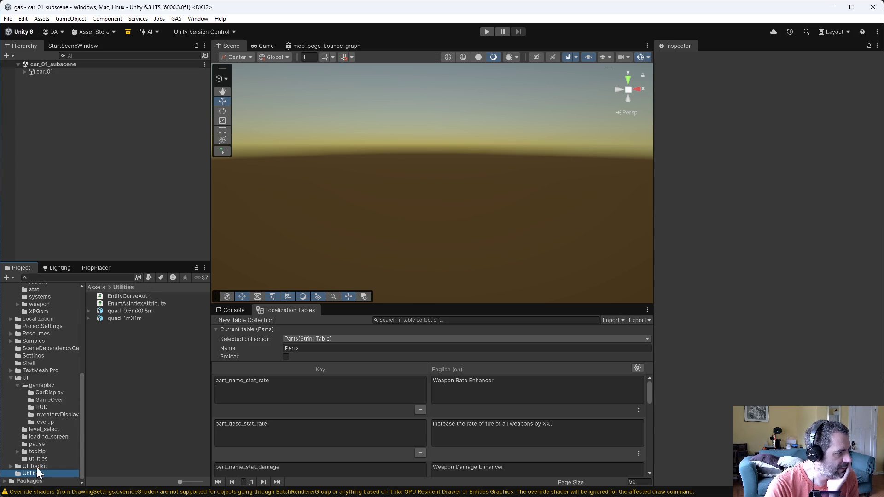
{"action": "left_click", "coordinate": [11, 378]}
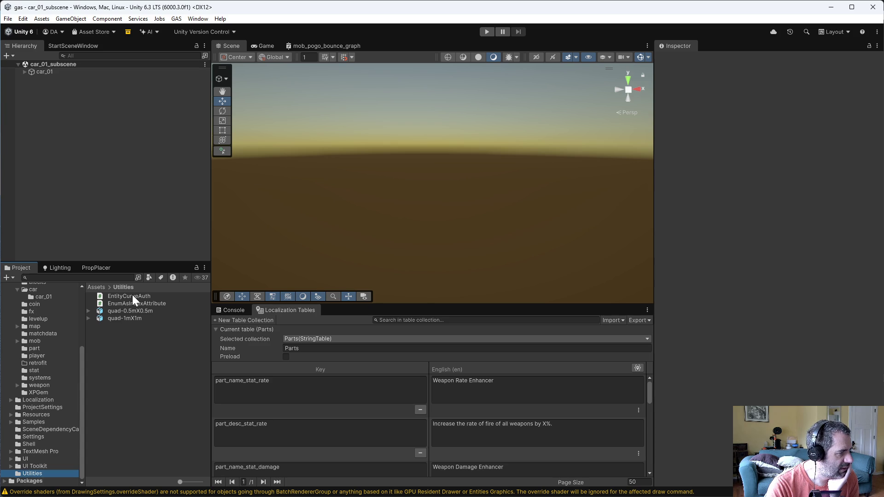
Create a new MonoBehaviour Script in Assets/Utilities and begin typing its name
{"action": "right_click", "coordinate": [112, 356]}
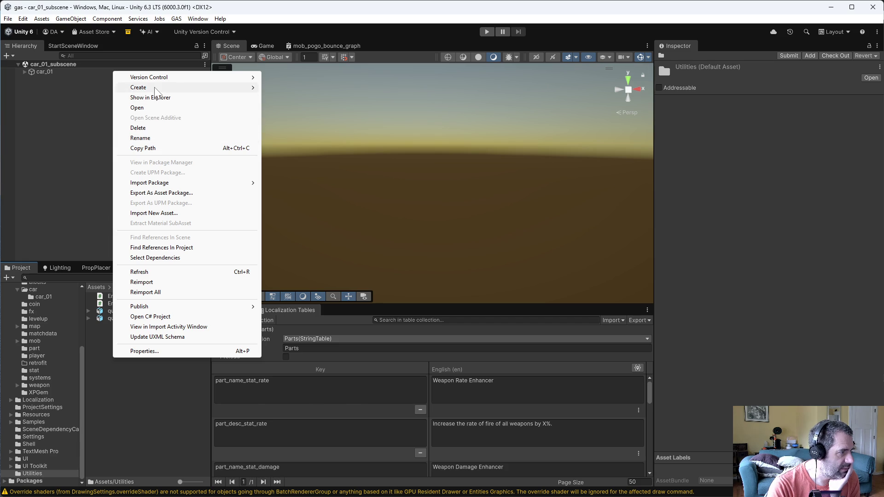
{"action": "mouse_move", "coordinate": [157, 88]}
{"action": "left_click", "coordinate": [301, 108]}
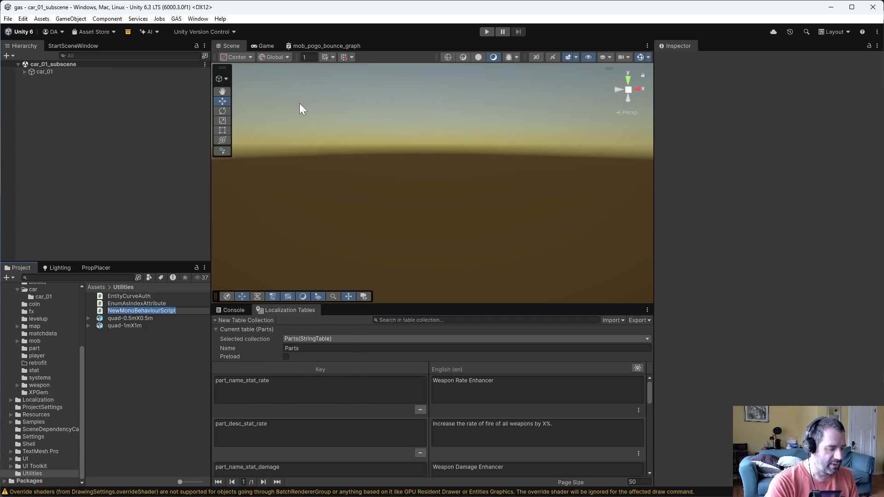
{"action": "type", "text": "GASConstants"}
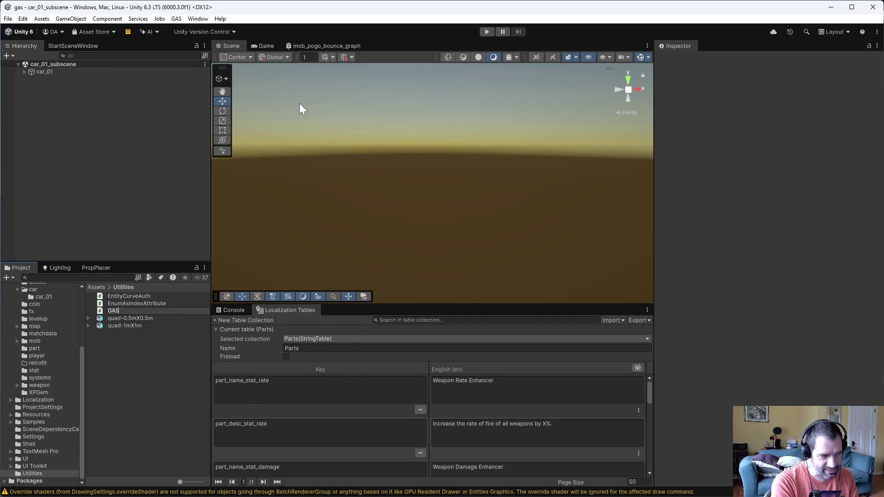
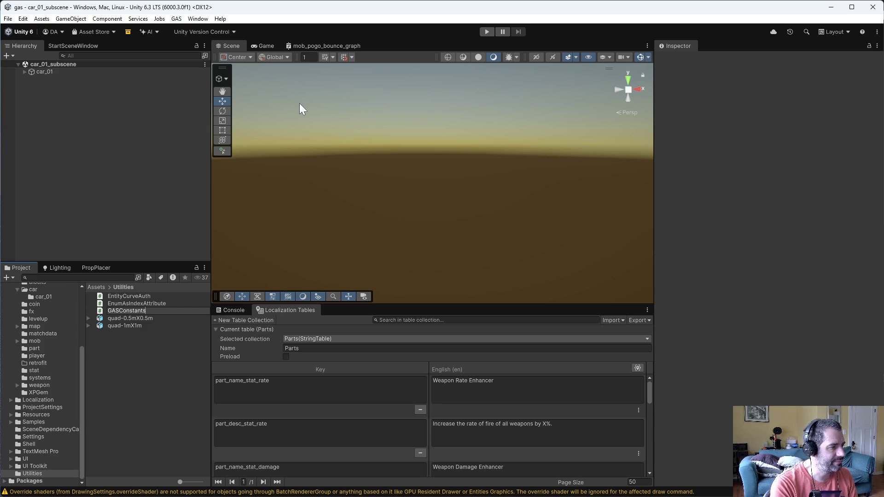
Confirm GASConstants as the new script's name and move to the code editor
{"action": "key", "text": "Return"}
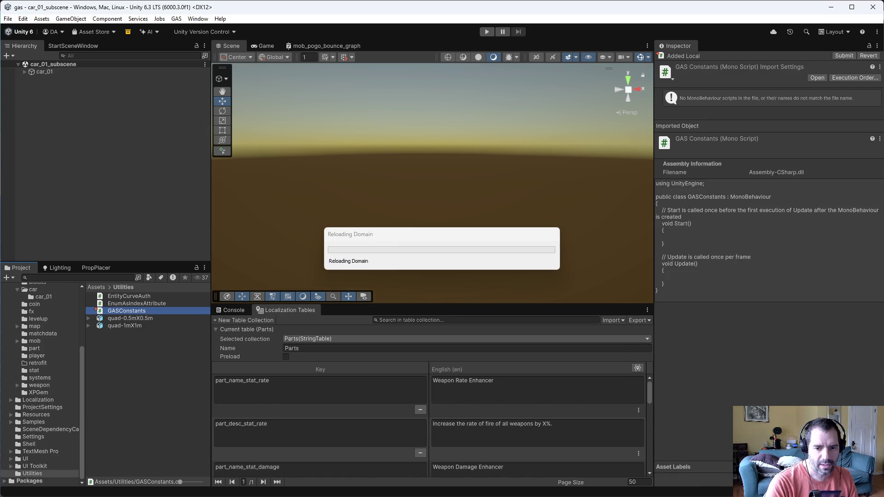
{"action": "key", "text": "alt+Tab"}
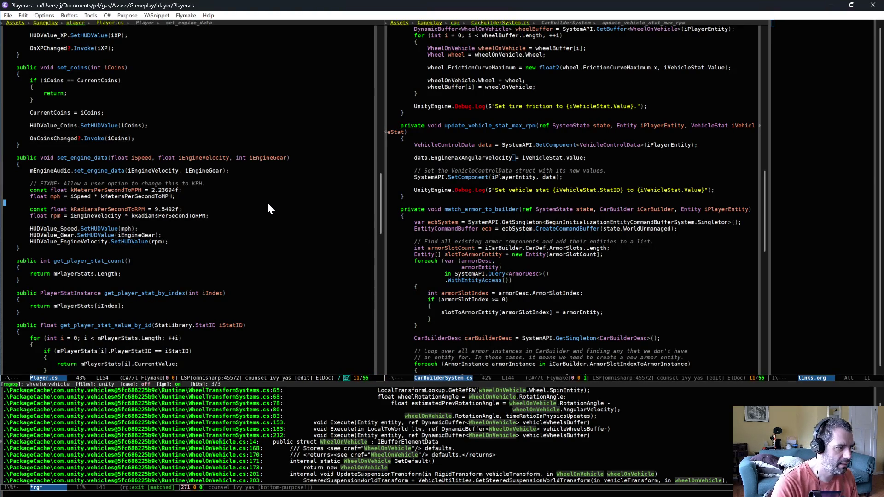
Open GASConstants.cs in the right-hand code pane
{"action": "left_click", "coordinate": [575, 136]}
{"action": "key", "text": "ctrl+x"}
{"action": "key", "text": "ctrl+f"}
{"action": "type", "text": "GASConstants.cs"}
{"action": "key", "text": "Return"}
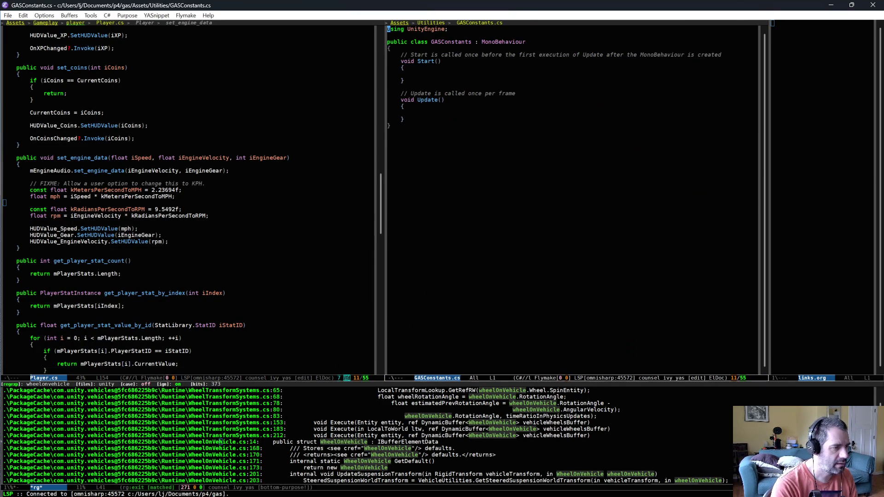
Delete the template Start and Update methods and begin a 'static const float' line
{"action": "left_click_drag", "start_coordinate": [450, 52], "coordinate": [454, 125]}
{"action": "key", "text": "ctrl+w"}
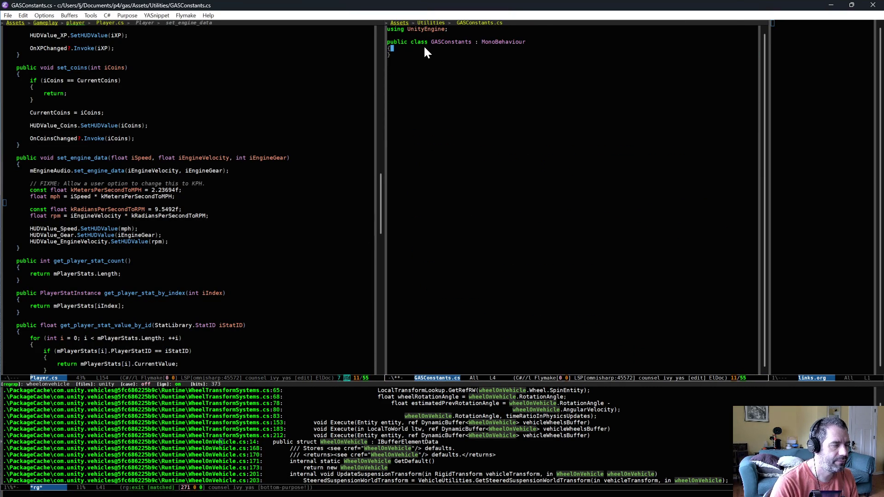
{"action": "key", "text": "Return"}
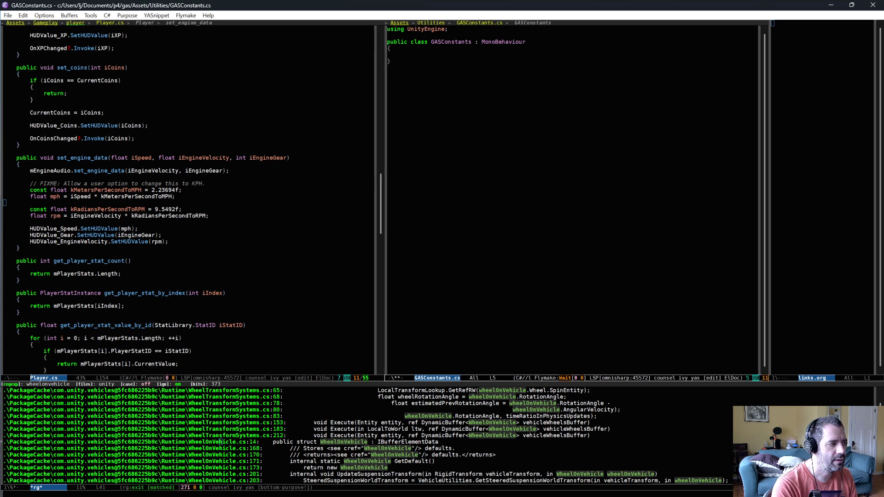
{"action": "type", "text": "static const floa"}
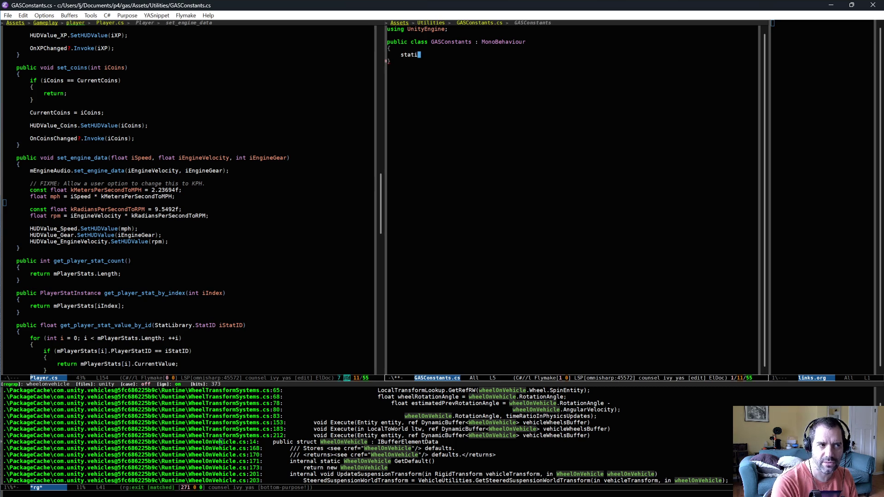
{"action": "type", "text": "t"}
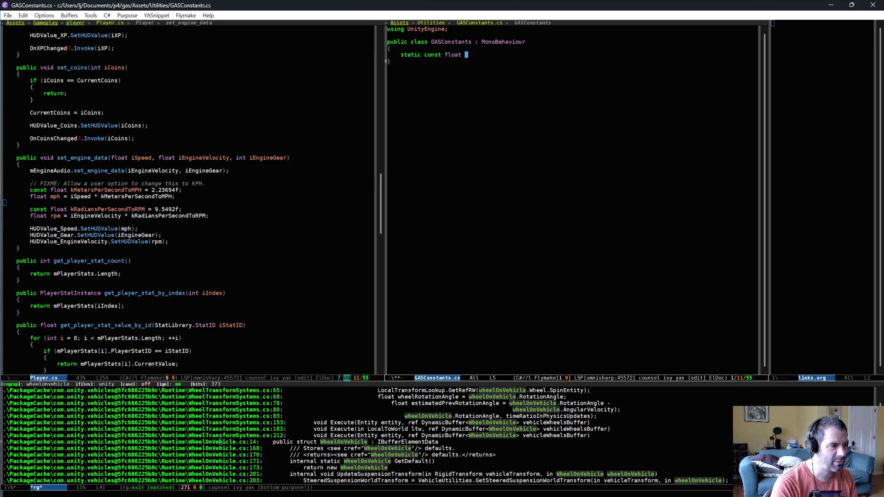
Copy the kMetersPerSecondToMPH declaration from Player.cs into the GASConstants class, replacing the half-typed line
{"action": "key", "text": "ctrl+x"}
{"action": "key", "text": "o"}
{"action": "key", "text": "Up"}
{"action": "key", "text": "alt+w"}
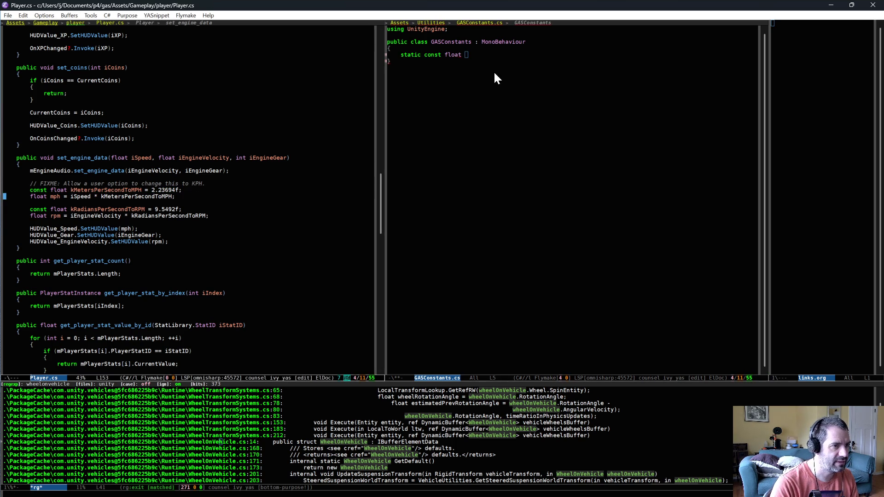
{"action": "key", "text": "ctrl+x"}
{"action": "key", "text": "o"}
{"action": "key", "text": "ctrl+a"}
{"action": "key", "text": "ctrl+y"}
{"action": "key", "text": "ctrl+k"}
{"action": "key", "text": "ctrl+k"}
Add static to the pasted constant, save, then remove static again
{"action": "key", "text": "Up"}
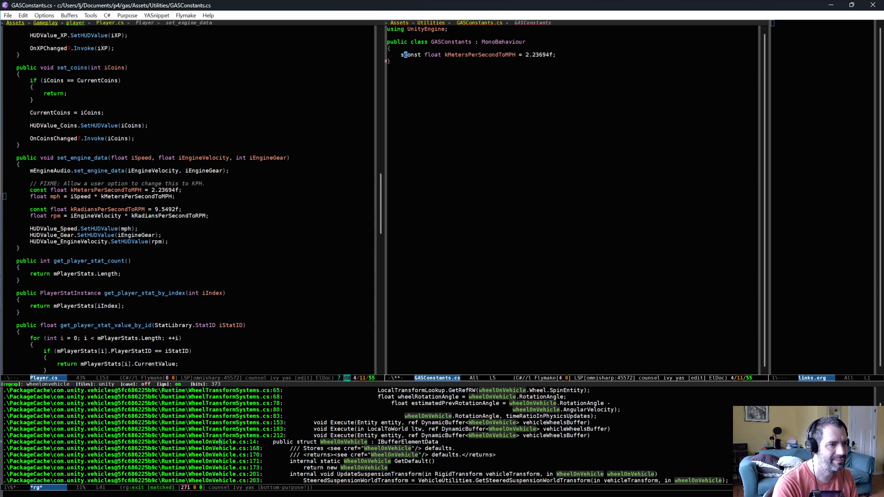
{"action": "type", "text": "static"}
{"action": "key", "text": "ctrl+x"}
{"action": "key", "text": "ctrl+s"}
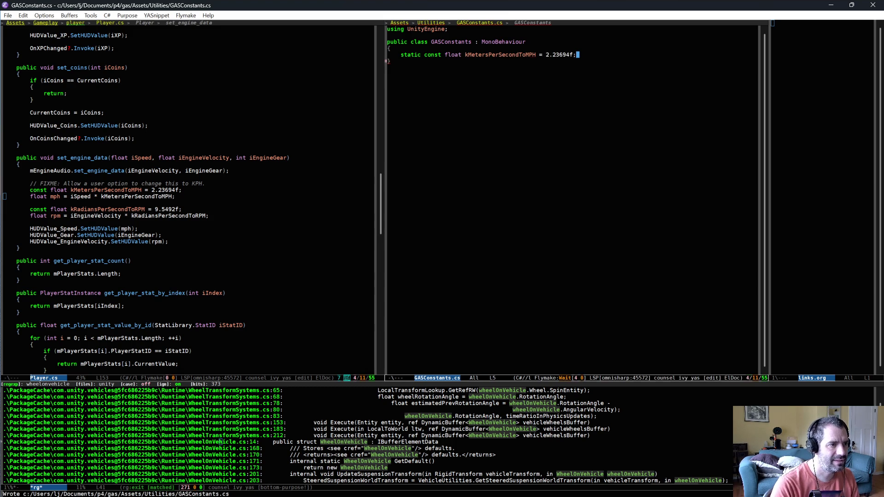
{"action": "key", "text": "Down"}
{"action": "key", "text": "Down"}
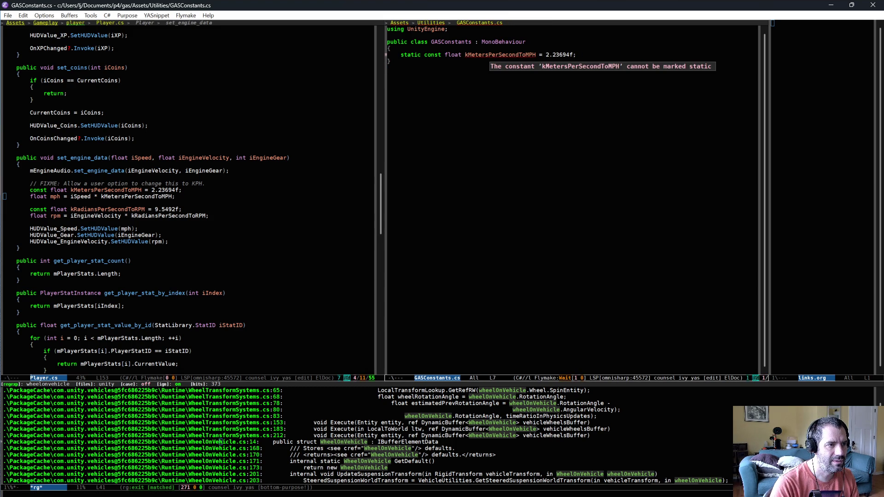
{"action": "left_click", "coordinate": [422, 55]}
{"action": "key", "text": "alt+BackSpace"}
{"action": "key", "text": "Delete"}
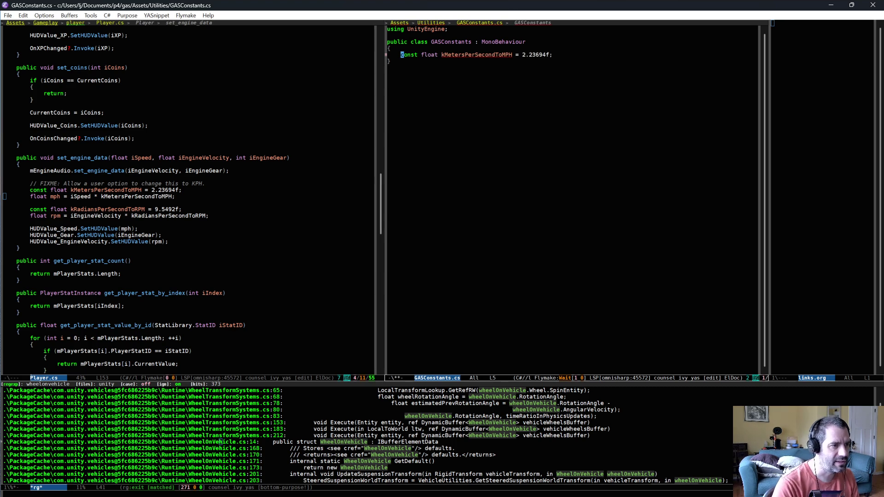
Copy the kRadiansPerSecondToRPM = 9.5492f declaration from Player.cs
{"action": "key", "text": "ctrl+x"}
{"action": "key", "text": "o"}
{"action": "key", "text": "Down"}
{"action": "key", "text": "Down"}
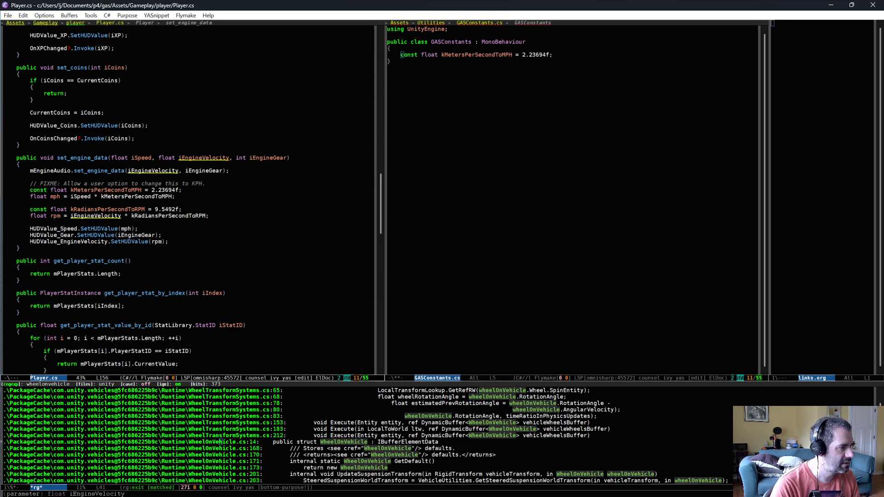
{"action": "key", "text": "ctrl+space"}
{"action": "key", "text": "Down"}
{"action": "key", "text": "alt+w"}
Paste kRadiansPerSecondToRPM below the first constant, reindent it, and save GASConstants.cs
{"action": "left_click", "coordinate": [454, 71]}
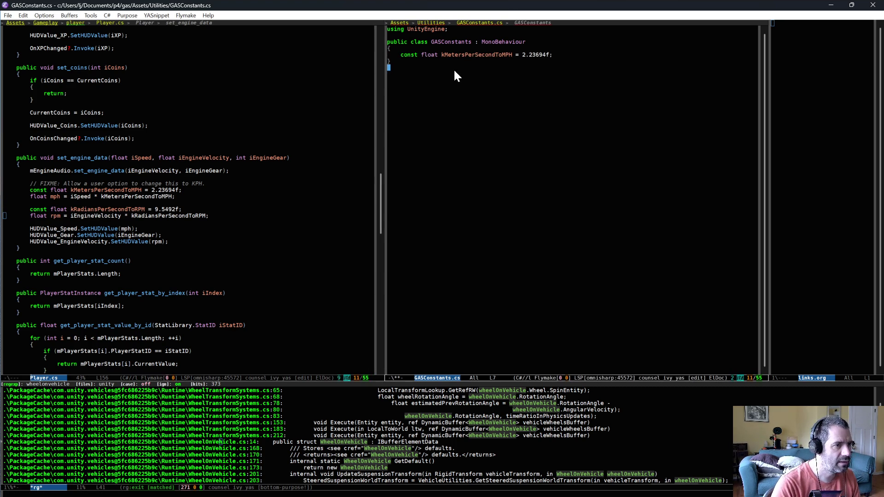
{"action": "key", "text": "Down"}
{"action": "key", "text": "ctrl+a"}
{"action": "key", "text": "ctrl+y"}
{"action": "key", "text": "Up"}
{"action": "key", "text": "Tab"}
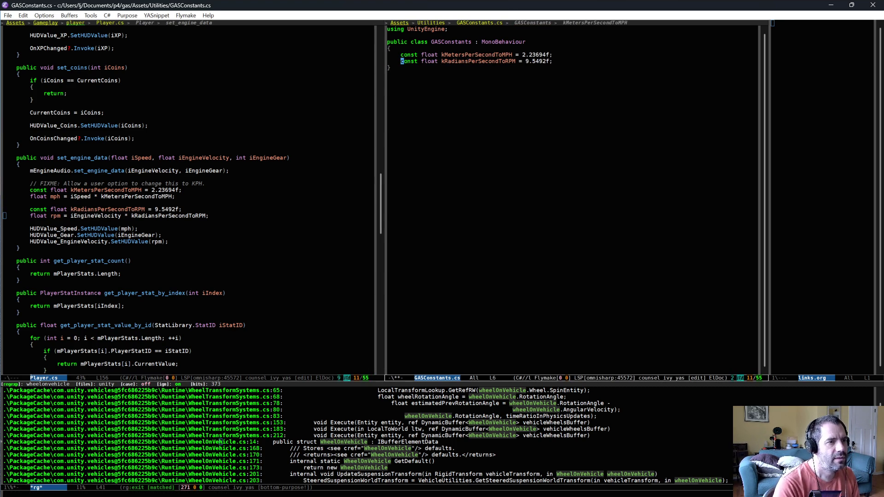
{"action": "key", "text": "ctrl+x"}
{"action": "key", "text": "ctrl+s"}
Prefix both constant uses in Player.cs's mph and rpm formulas with 'GASConstants.'
{"action": "left_click", "coordinate": [106, 189]}
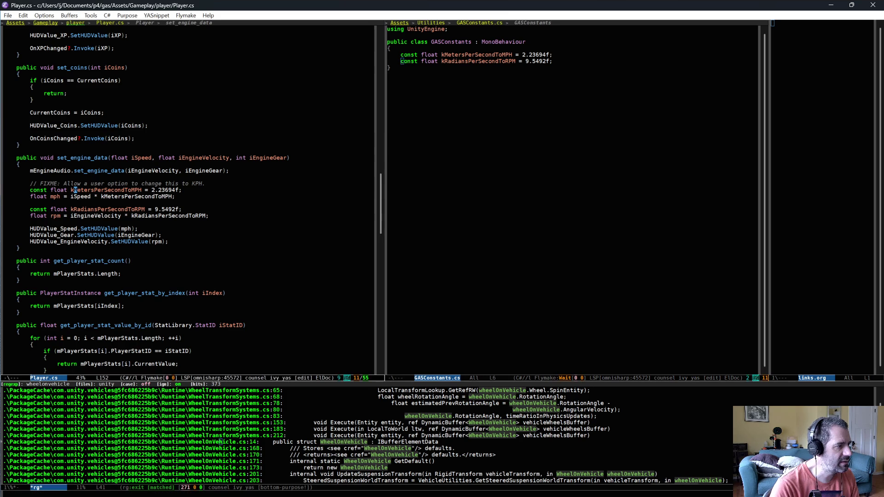
{"action": "left_click", "coordinate": [101, 196]}
{"action": "type", "text": "GAS"}
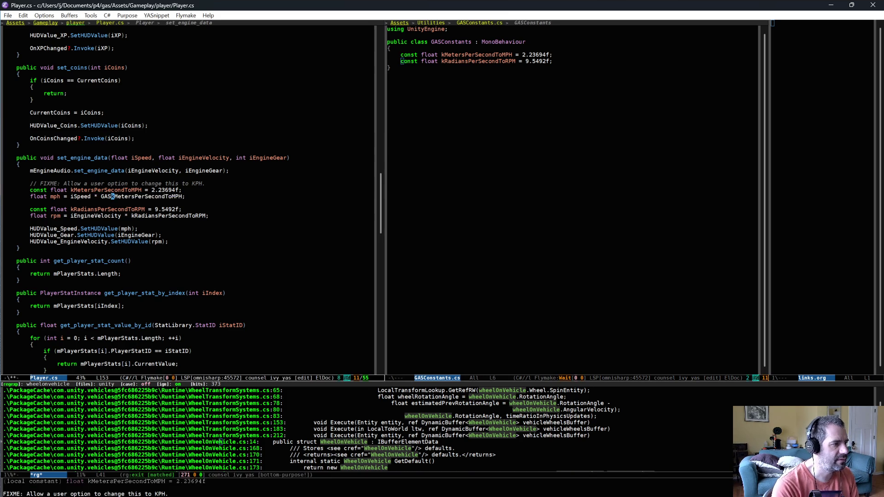
{"action": "key", "text": "alt+slash"}
{"action": "type", "text": "."}
{"action": "key", "text": "Down"}
{"action": "key", "text": "Down"}
{"action": "key", "text": "Down"}
{"action": "key", "text": "alt+b"}
{"action": "type", "text": "GAS"}
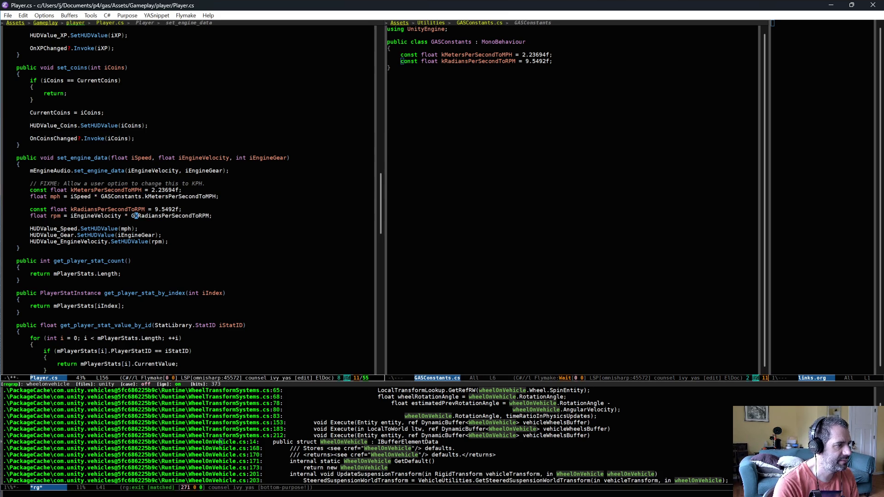
{"action": "key", "text": "alt+slash"}
{"action": "type", "text": "."}
Delete Player.cs's local kRadiansPerSecondToRPM and kMetersPerSecondToMPH declarations
{"action": "key", "text": "Up"}
{"action": "key", "text": "ctrl+a"}
{"action": "key", "text": "ctrl+shift+BackSpace"}
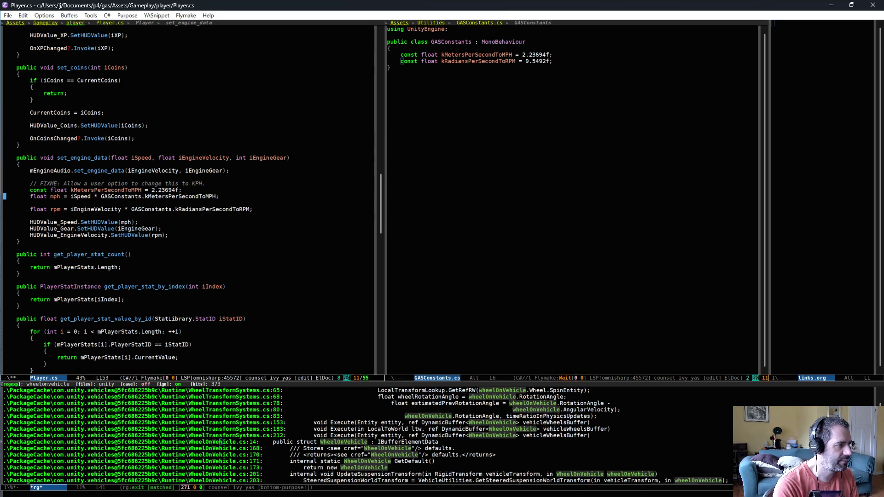
{"action": "key", "text": "Up"}
{"action": "key", "text": "Up"}
{"action": "key", "text": "ctrl+k"}
{"action": "key", "text": "ctrl+k"}
Make both GASConstants constants public and save GASConstants.cs
{"action": "left_click", "coordinate": [522, 234]}
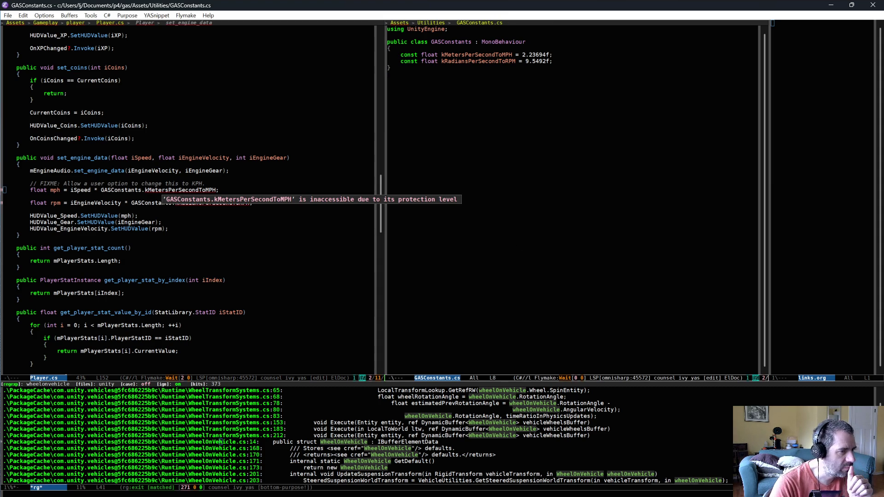
{"action": "key", "text": "alt+m"}
{"action": "type", "text": "public"}
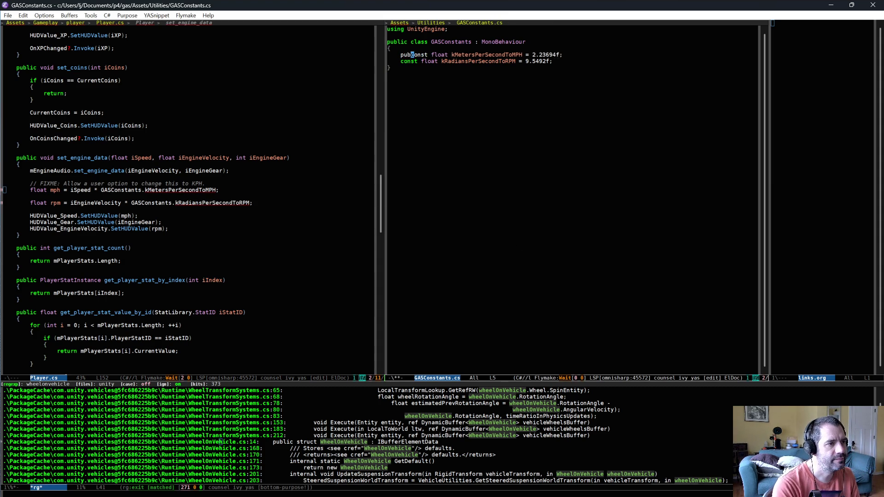
{"action": "key", "text": "Down"}
{"action": "key", "text": "Home"}
{"action": "key", "text": "alt+m"}
{"action": "type", "text": "public"}
{"action": "key", "text": "ctrl+x"}
{"action": "key", "text": "ctrl+s"}
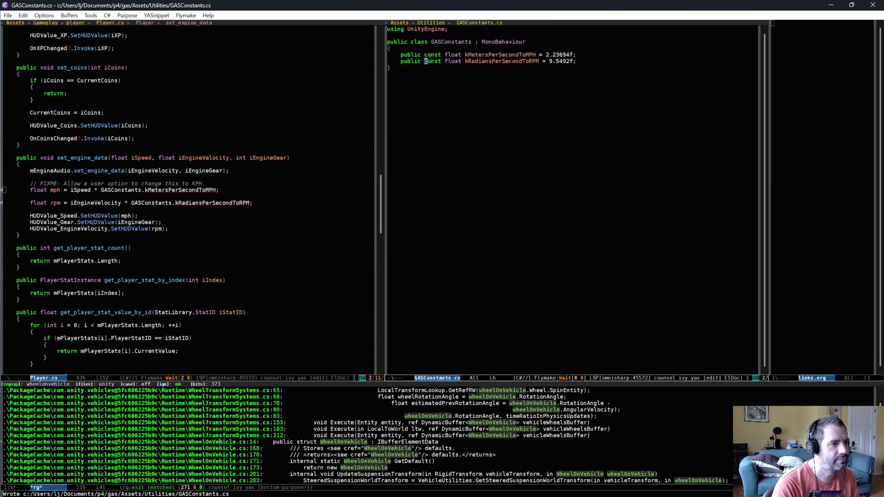
Remove the blank line between the mph and rpm lines and save Player.cs
{"action": "left_click", "coordinate": [288, 197]}
{"action": "key", "text": "Return"}
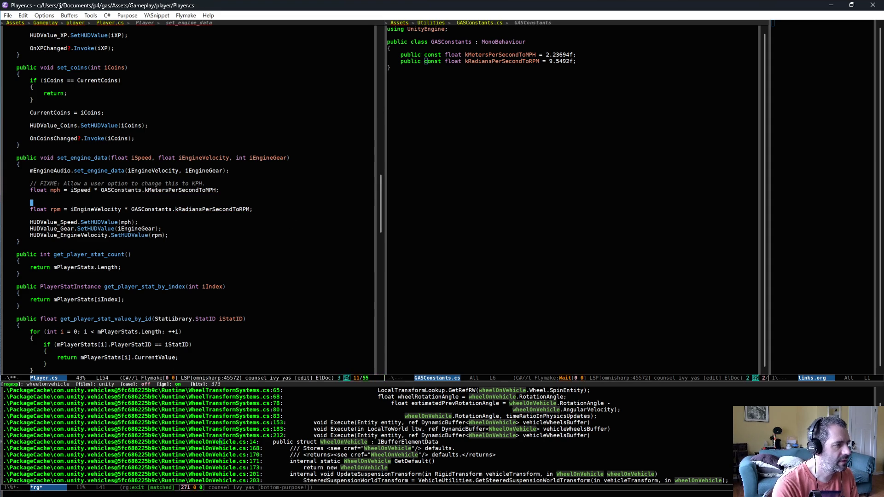
{"action": "key", "text": "BackSpace"}
{"action": "key", "text": "BackSpace"}
{"action": "key", "text": "ctrl+x"}
{"action": "key", "text": "ctrl+s"}
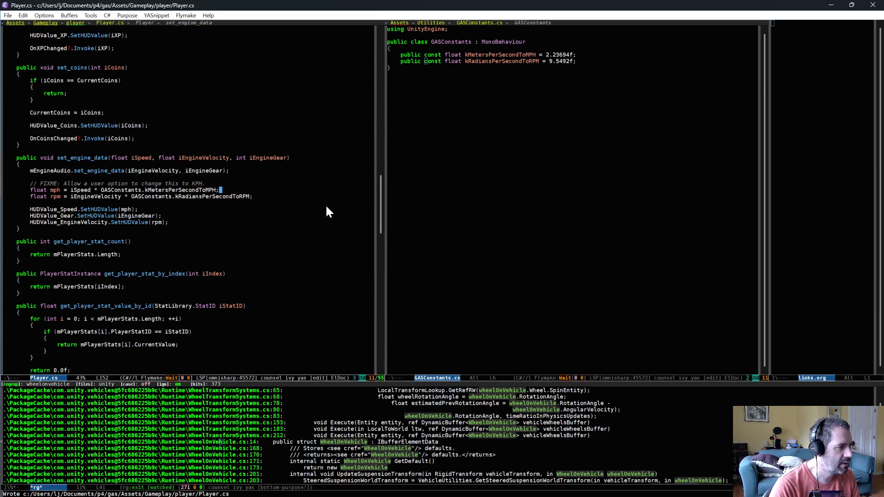
{"action": "key", "text": "Down"}
{"action": "key", "text": "Down"}
{"action": "key", "text": "Down"}
{"action": "left_click", "coordinate": [543, 237]}
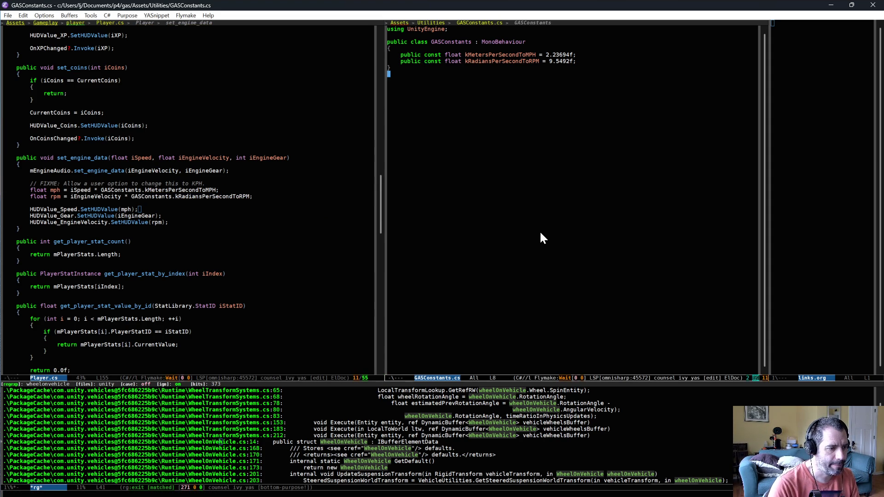
Bring up CarBuilderSystem.cs at the end of the EngineMaxAngularVelocity assignment
{"action": "left_click", "coordinate": [270, 200]}
{"action": "key", "text": "ctrl+x"}
{"action": "key", "text": "Left"}
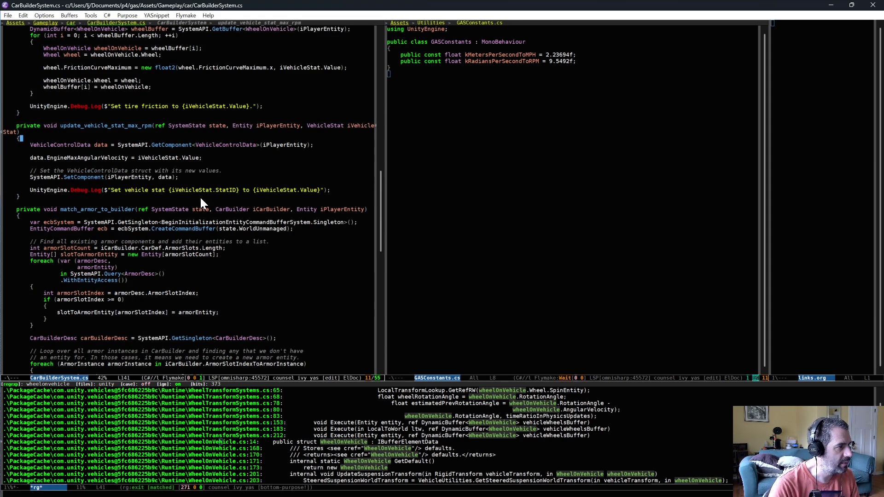
{"action": "left_click", "coordinate": [212, 158]}
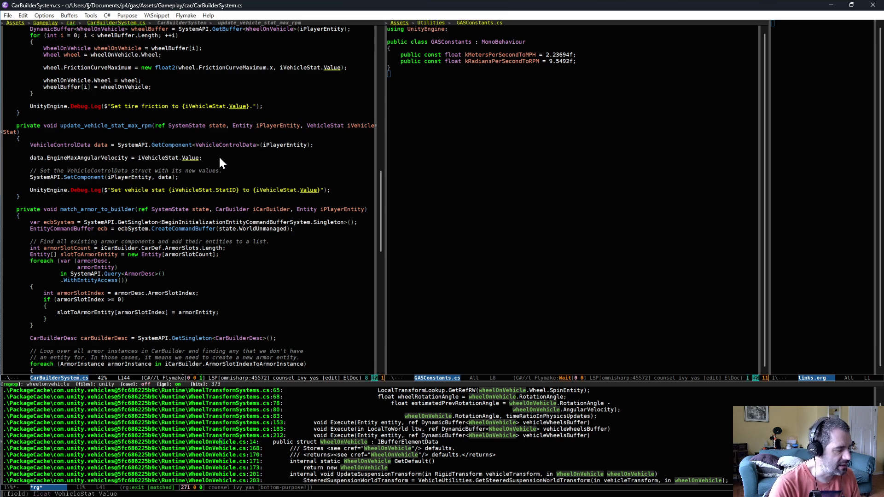
Append '/ GASConstants.kRadiansPerSecondToRPM' to the assignment, save CarBuilderSystem.cs, and return to Unity
{"action": "type", "text": "/"}
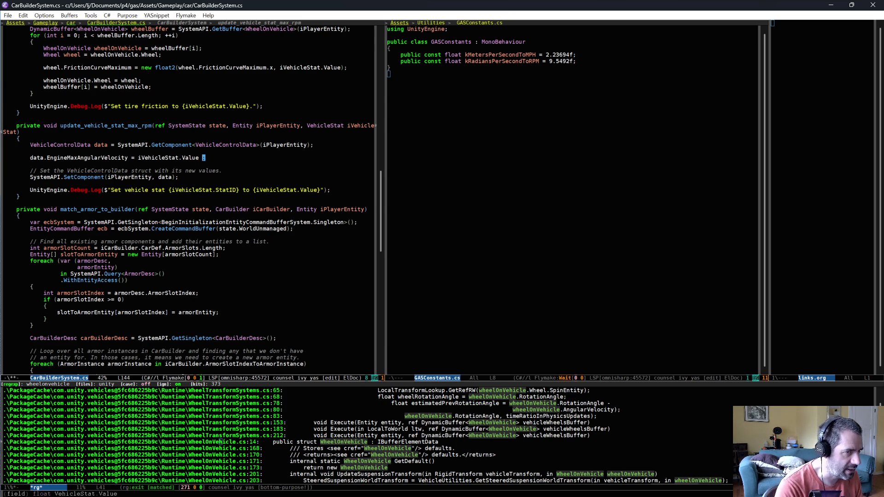
{"action": "type", "text": " GAS"}
{"action": "key", "text": "alt+slash"}
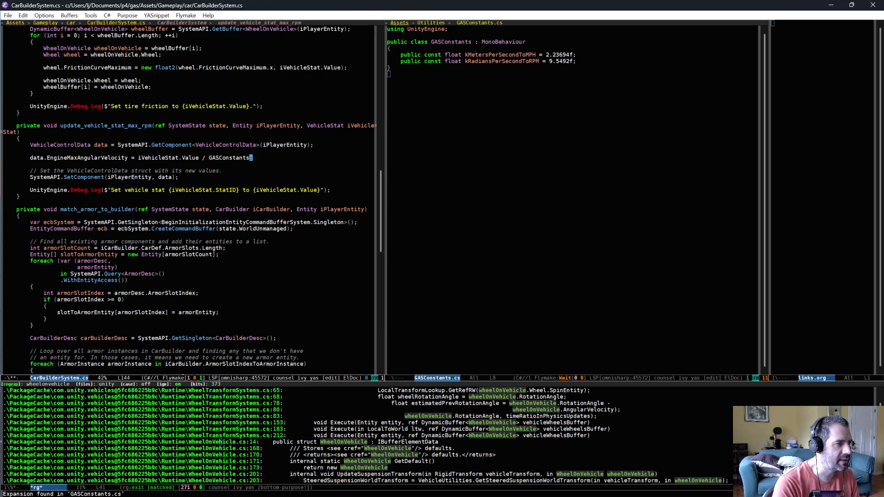
{"action": "type", "text": ".k"}
{"action": "key", "text": "alt+slash"}
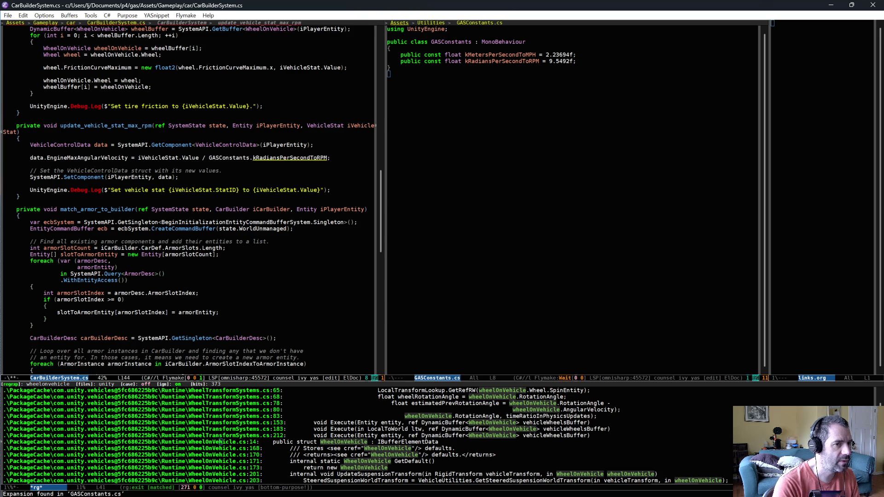
{"action": "key", "text": "ctrl+x"}
{"action": "key", "text": "ctrl+s"}
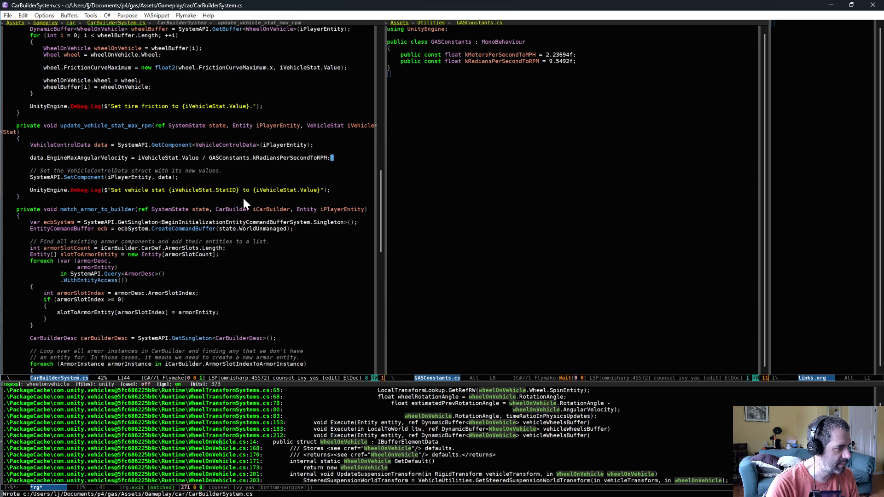
{"action": "key", "text": "alt+Tab"}
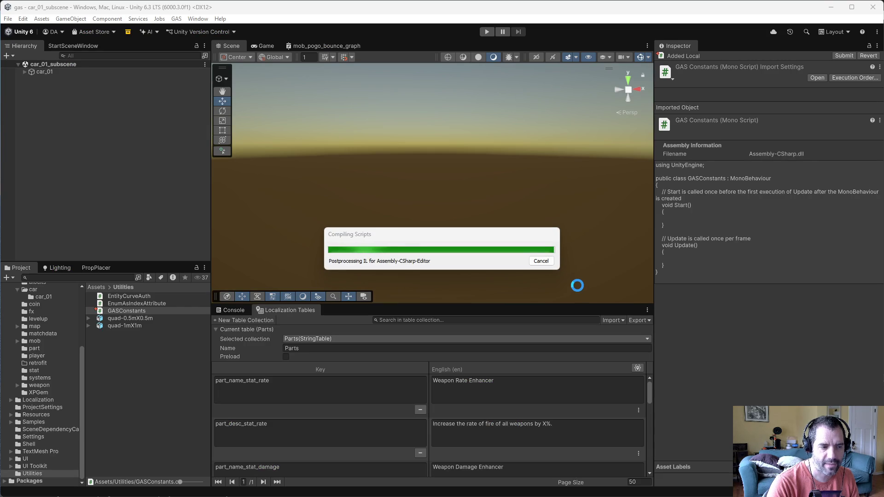
Show the console, start Play mode, and open the Entities Hierarchy window
{"action": "left_click", "coordinate": [224, 310]}
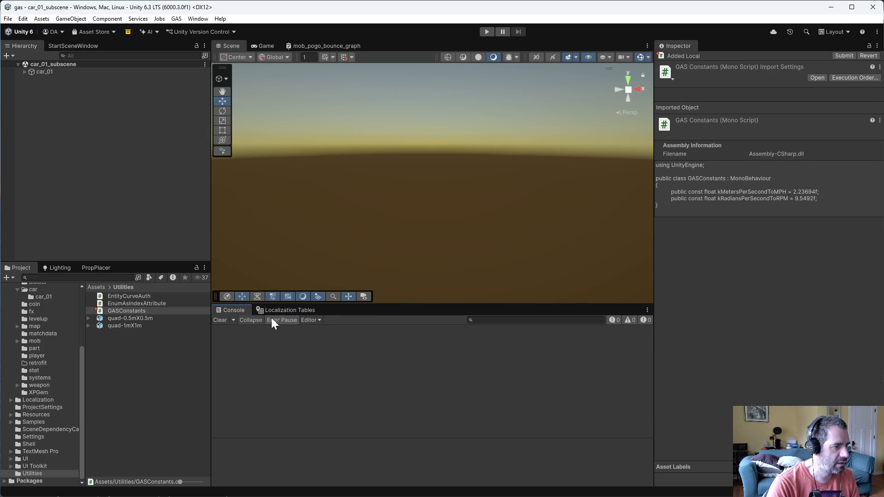
{"action": "left_click", "coordinate": [485, 32]}
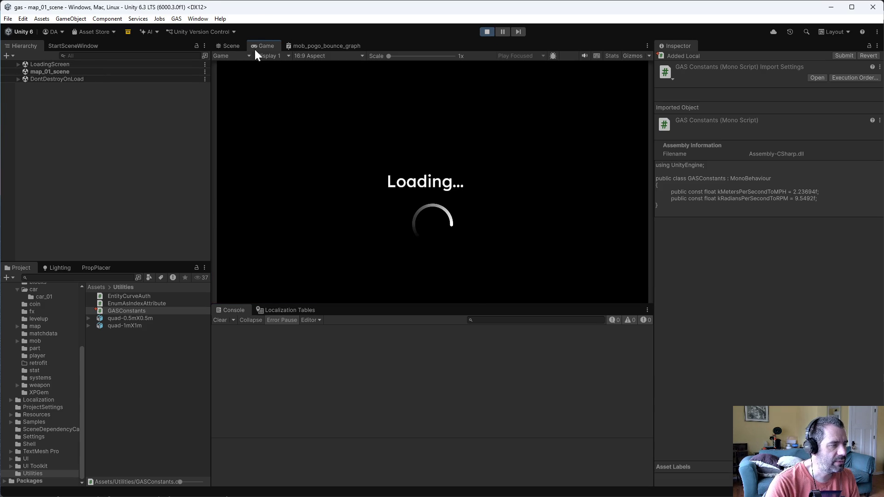
{"action": "left_click", "coordinate": [202, 19]}
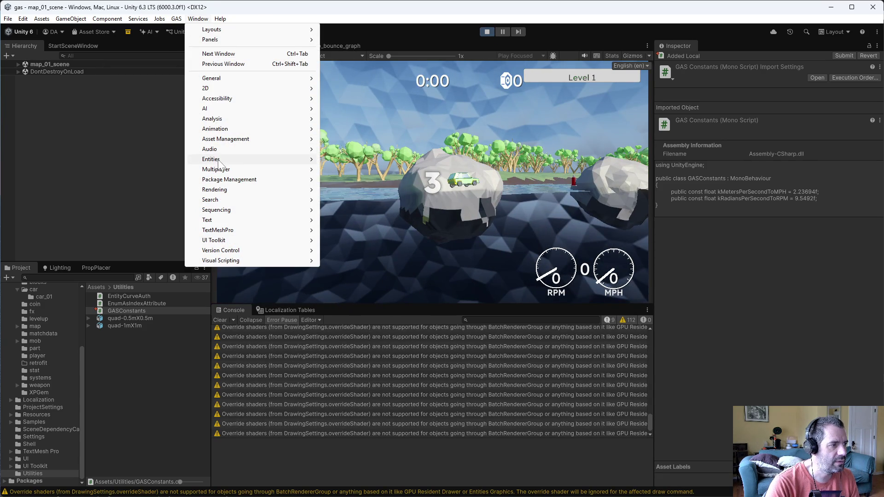
{"action": "mouse_move", "coordinate": [257, 159]}
{"action": "left_click", "coordinate": [356, 161]}
Select the Player entity and view Engine Max Angular Velocity 733.04 under Vehicle Control Data
{"action": "scroll", "coordinate": [302, 318], "scroll_direction": "down", "scroll_amount": 6}
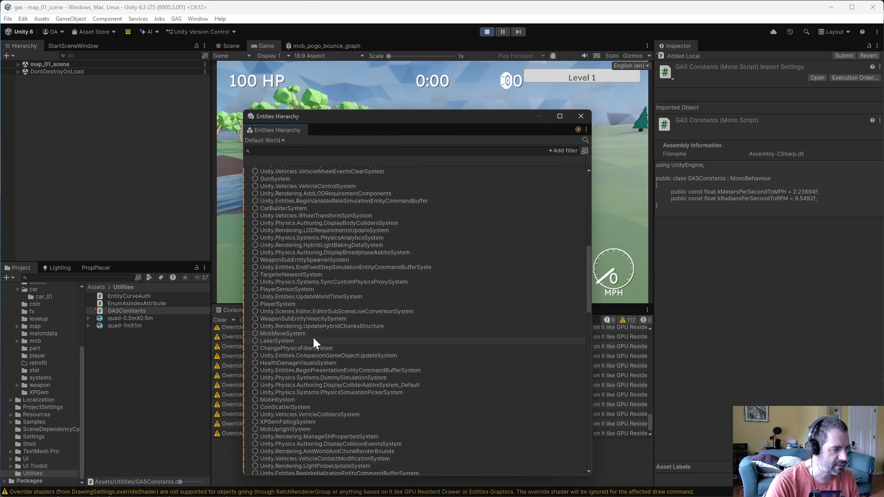
{"action": "scroll", "coordinate": [296, 305], "scroll_direction": "up", "scroll_amount": 2}
{"action": "left_click", "coordinate": [273, 266]}
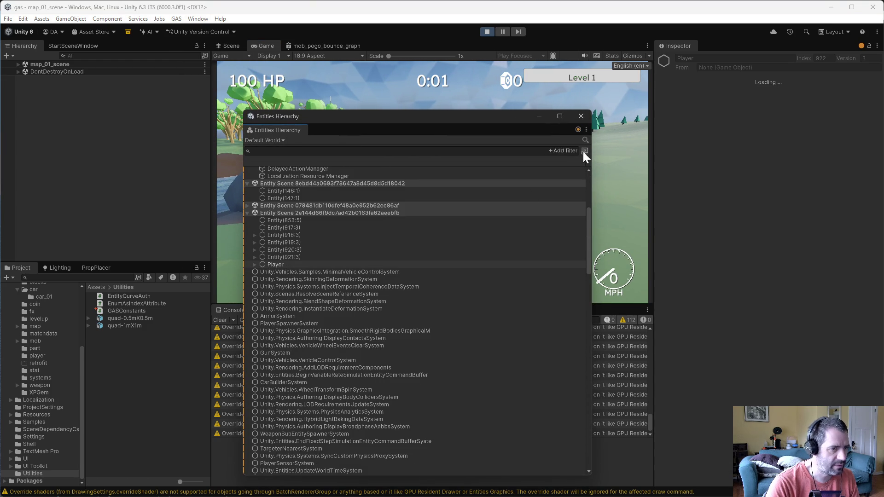
{"action": "left_click", "coordinate": [581, 116]}
{"action": "scroll", "coordinate": [692, 408], "scroll_direction": "down", "scroll_amount": 20}
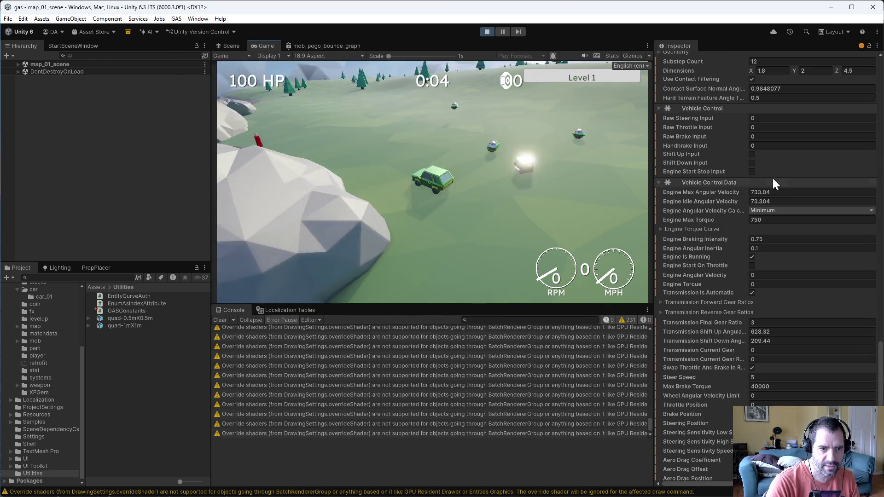
Drive forward with W/D, brake and reverse with S/A, then drive off again with W/D
{"action": "key", "text": "w"}
{"action": "key", "text": "d"}
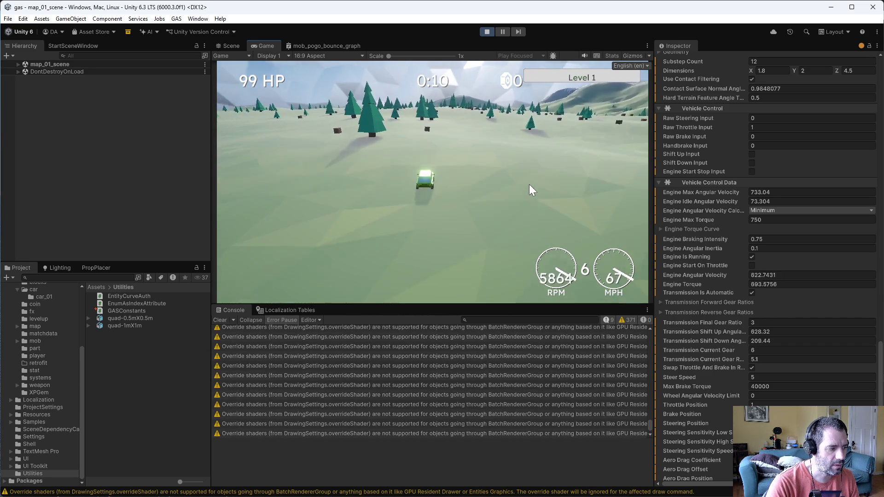
{"action": "key", "text": "s"}
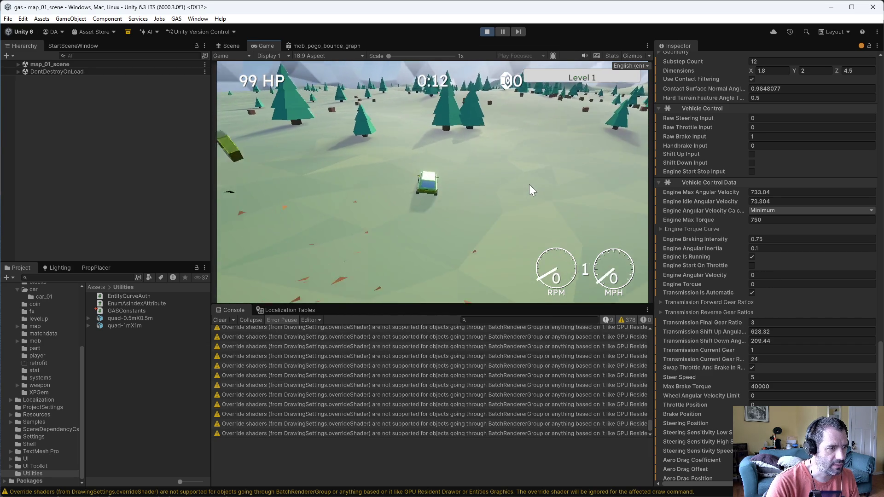
{"action": "key", "text": "a"}
{"action": "key", "text": "s"}
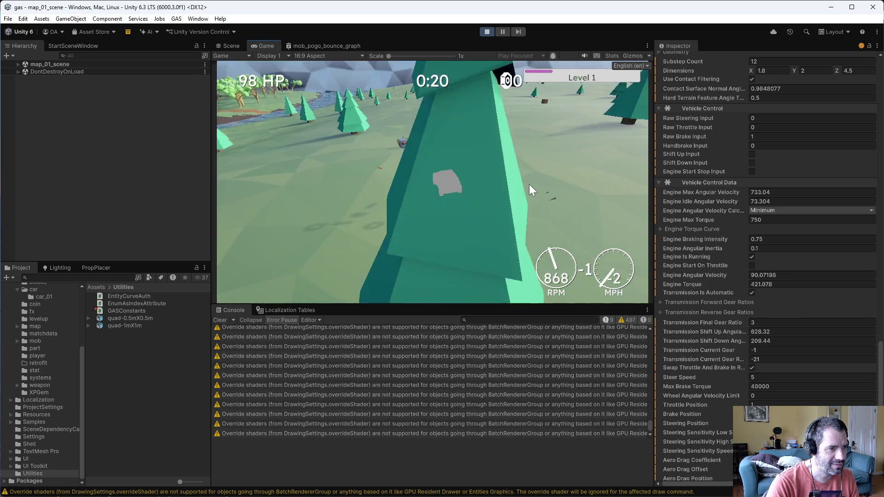
{"action": "key", "text": "w"}
{"action": "key", "text": "d"}
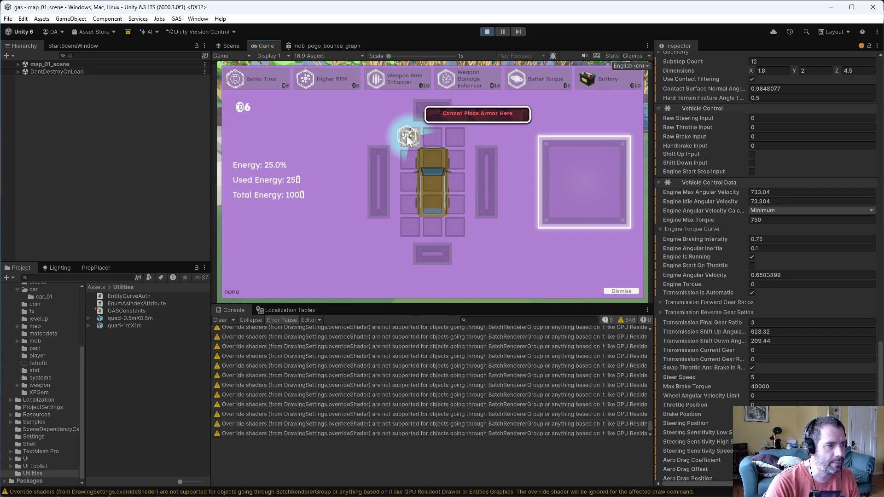
Fit the Higher RPM part into the retrofit slot, drive the car to 10000 RPM, then exit Play mode
{"action": "left_click_drag", "start_coordinate": [407, 136], "coordinate": [587, 183]}
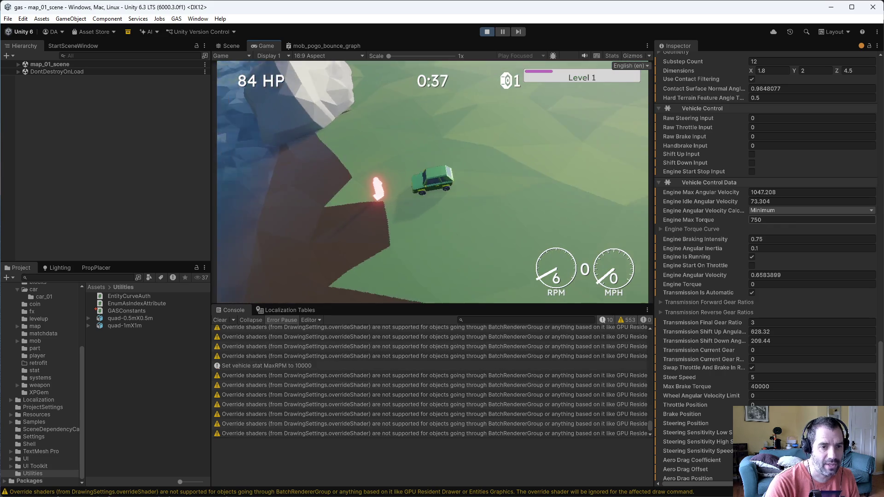
{"action": "key", "text": "w"}
{"action": "key", "text": "a"}
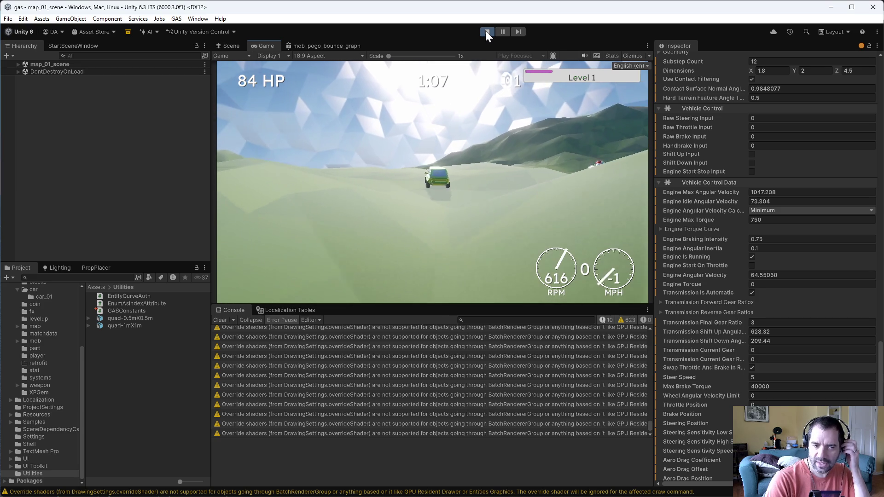
{"action": "left_click", "coordinate": [485, 31]}
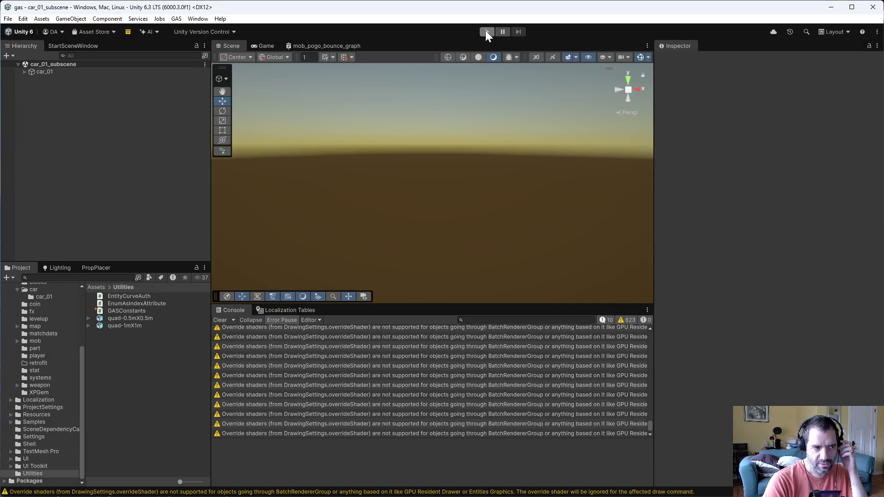
Review the saved scripts in Emacs, then bring Perforce P4V to the front
{"action": "key", "text": "alt+Tab"}
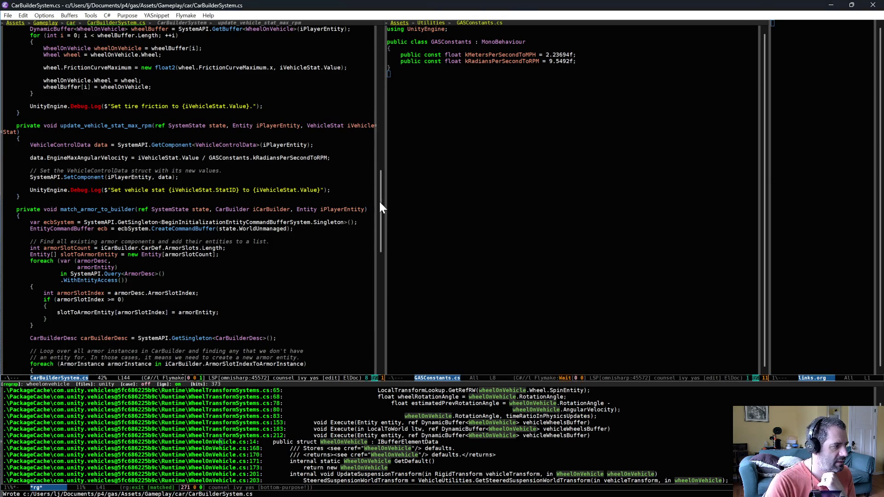
{"action": "key", "text": "alt+Tab"}
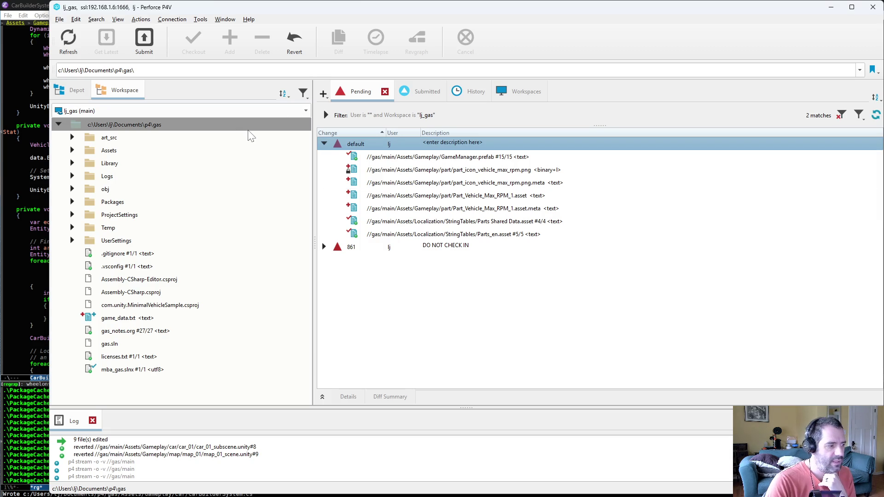
Refresh and reconcile offline work on the workspace root, then open CarBuilderSystem.cs's diff
{"action": "left_click", "coordinate": [68, 41]}
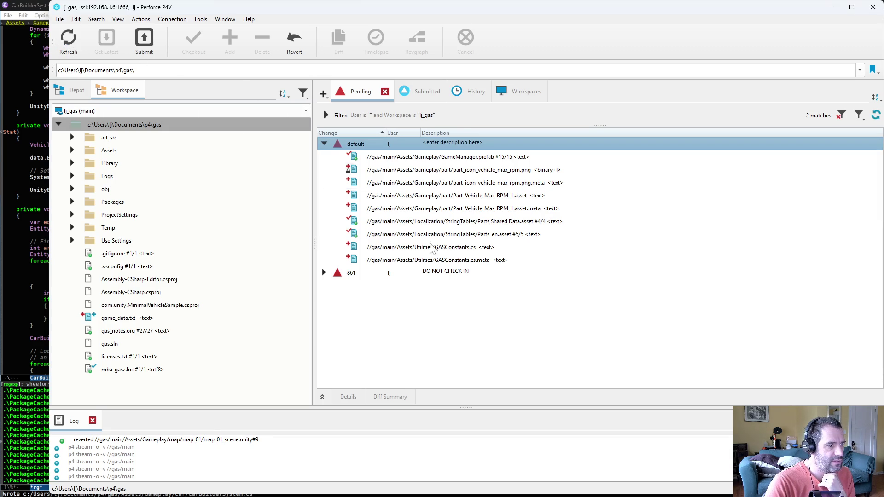
{"action": "left_click", "coordinate": [454, 314]}
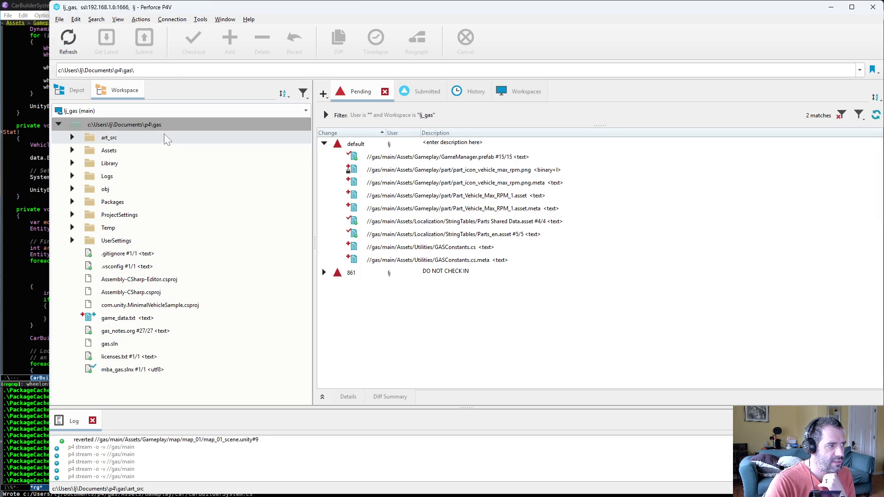
{"action": "right_click", "coordinate": [152, 125]}
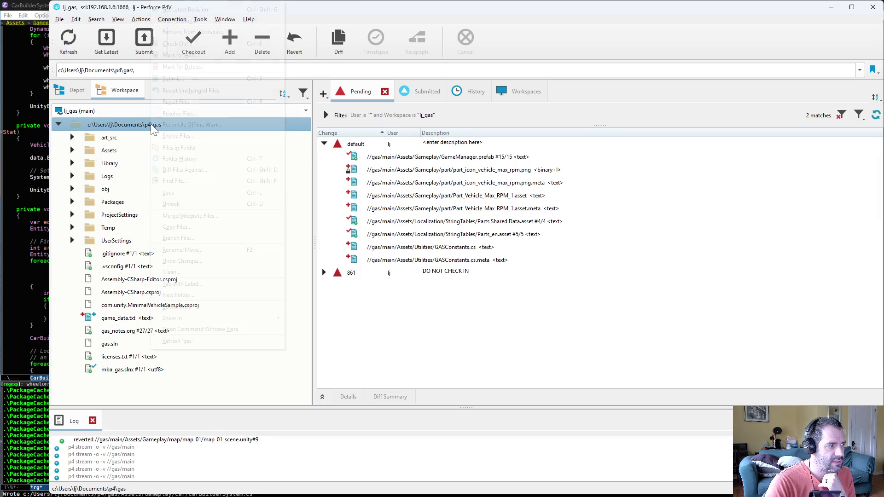
{"action": "left_click", "coordinate": [225, 125]}
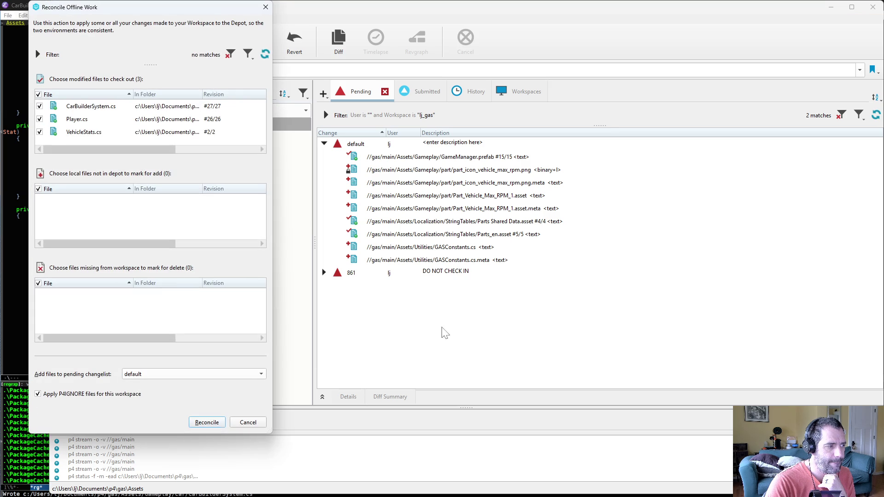
{"action": "left_click", "coordinate": [224, 422]}
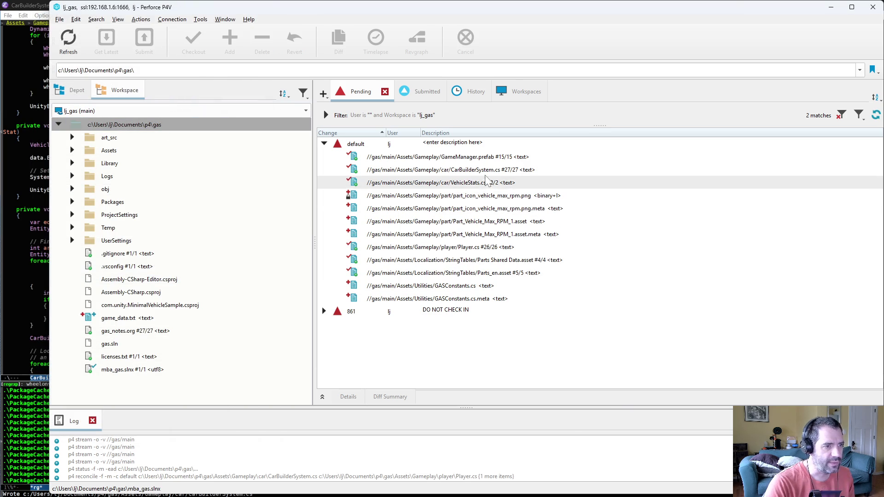
{"action": "left_click", "coordinate": [486, 175]}
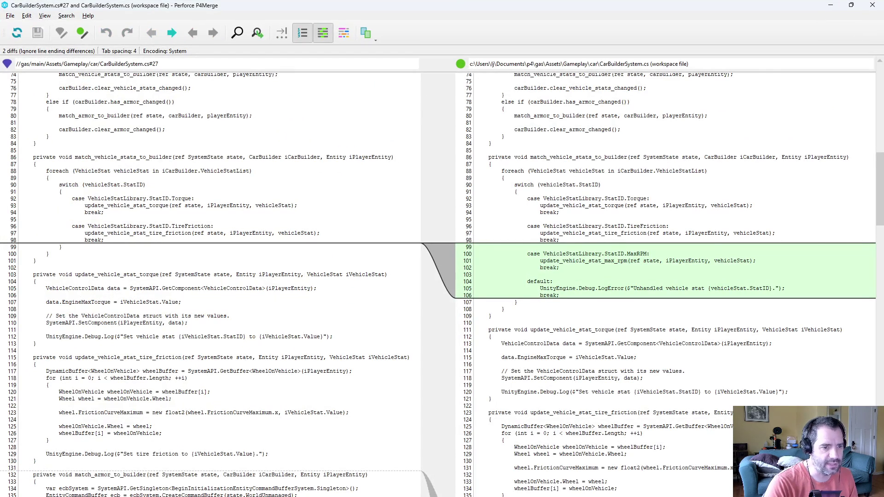
Scroll the diff through the MaxRPM case and the update_vehicle_stat_max_rpm method
{"action": "scroll", "coordinate": [442, 286], "scroll_direction": "down", "scroll_amount": 4}
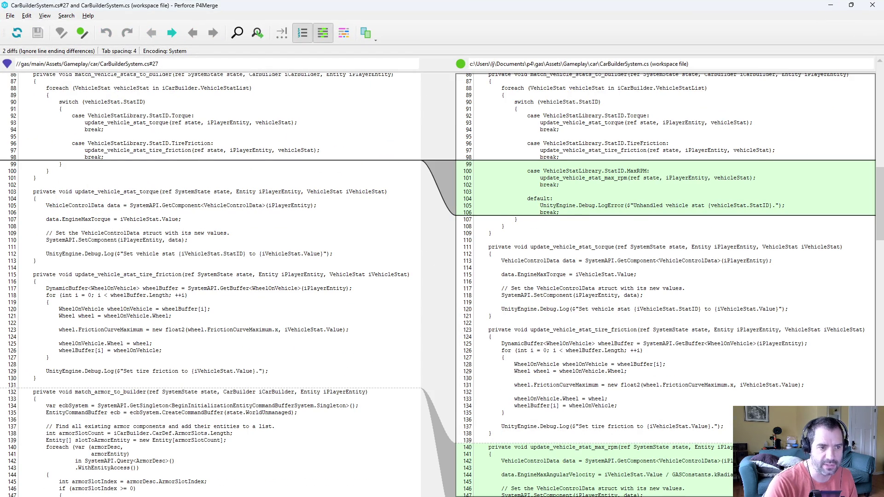
{"action": "scroll", "coordinate": [442, 286], "scroll_direction": "down", "scroll_amount": 4}
{"action": "scroll", "coordinate": [665, 286], "scroll_direction": "down", "scroll_amount": 5}
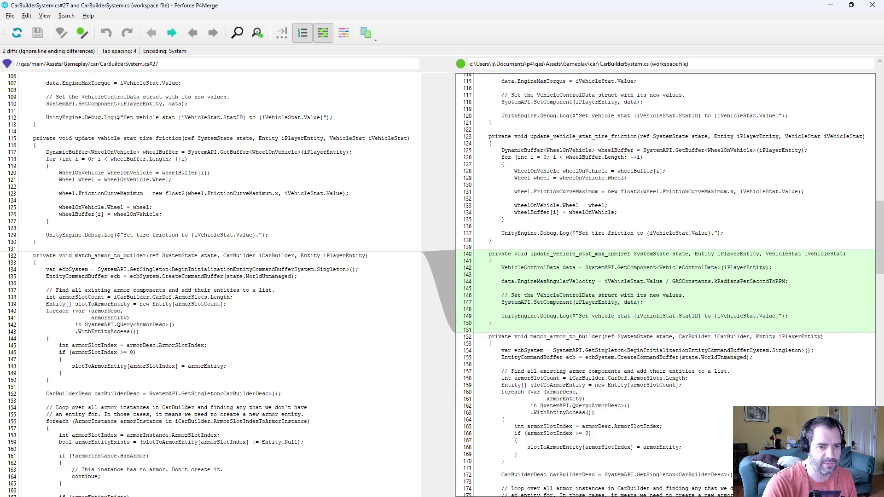
Close the CarBuilderSystem.cs diff, review VehicleStats.cs against the depot in P4Merge, then select Player.cs
{"action": "left_click", "coordinate": [873, 6]}
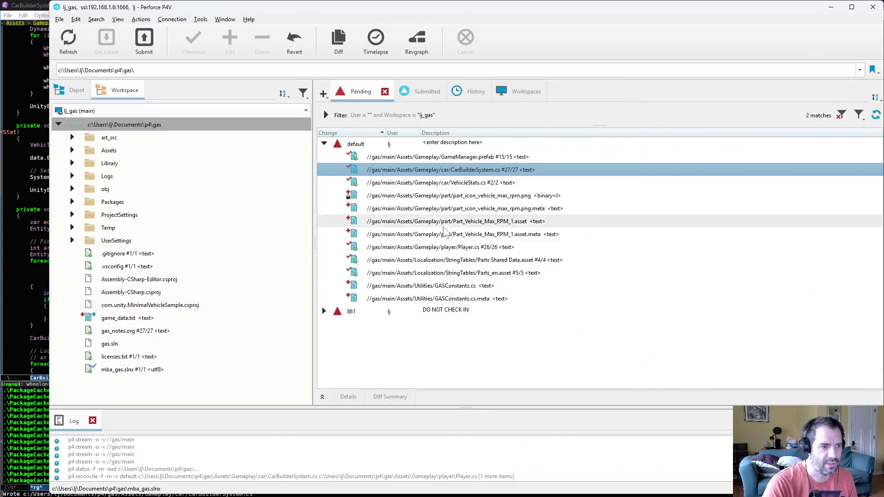
{"action": "double_click", "coordinate": [458, 182]}
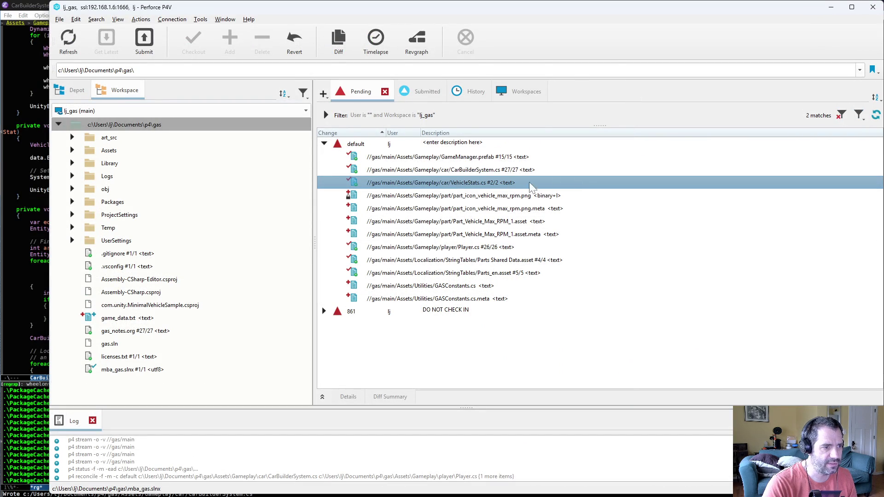
{"action": "key", "text": "ctrl+q"}
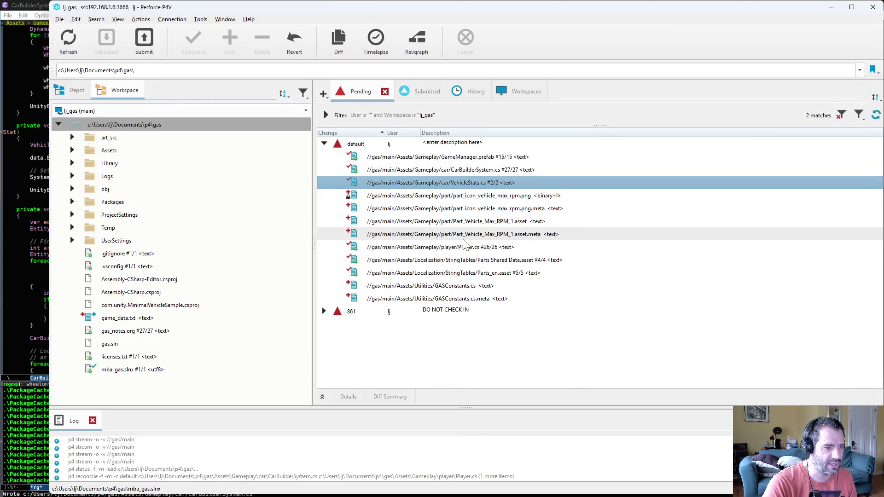
{"action": "left_click", "coordinate": [428, 248]}
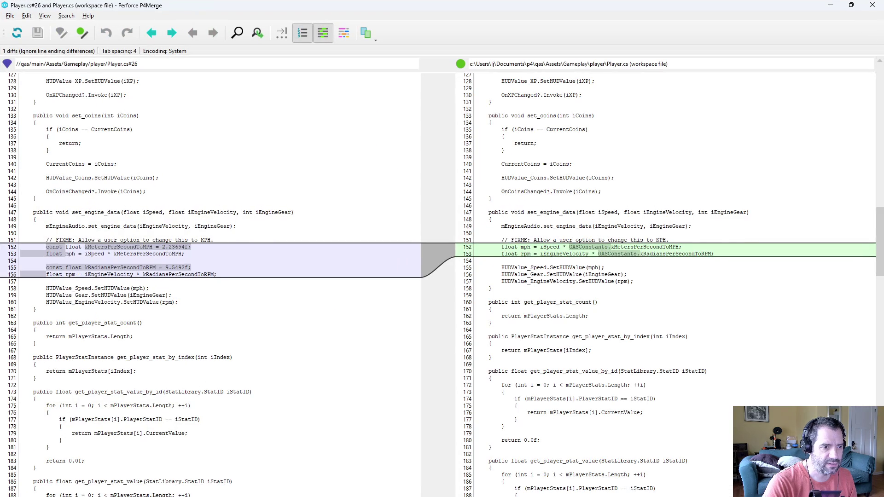